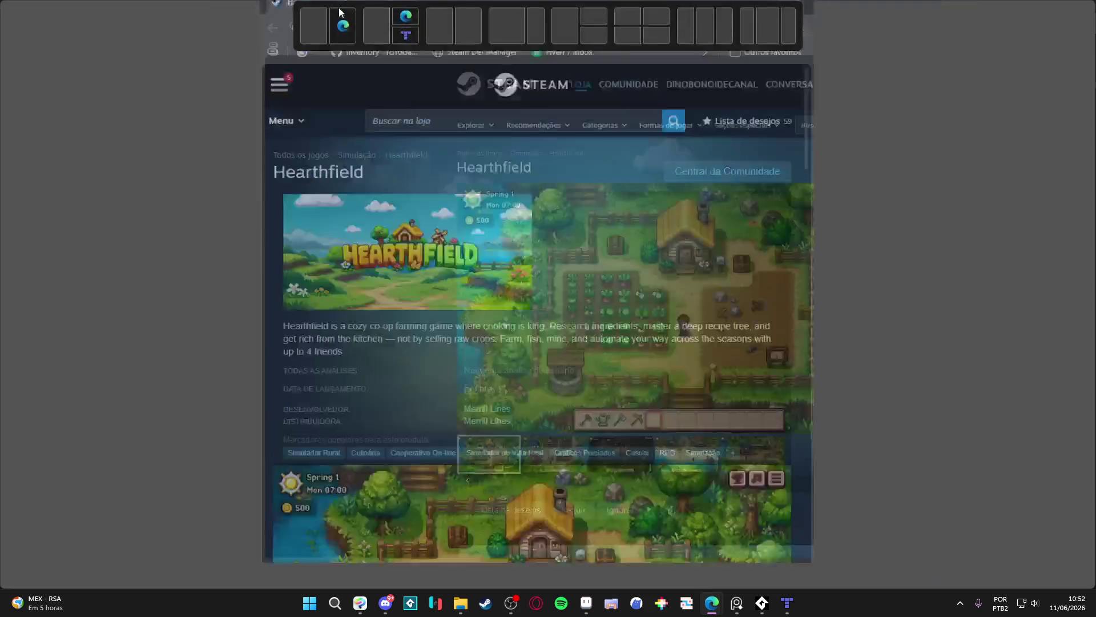
# View the Hearthfield screenshots full-screen, advancing through to the mines shot
pyautogui.click(628, 303)
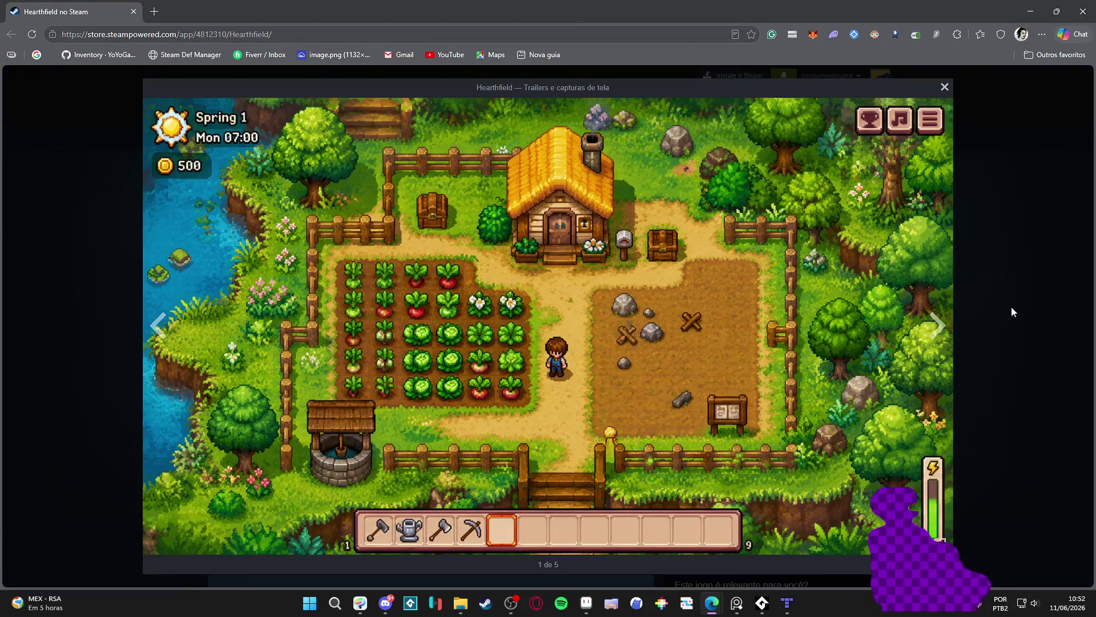
pyautogui.click(934, 337)
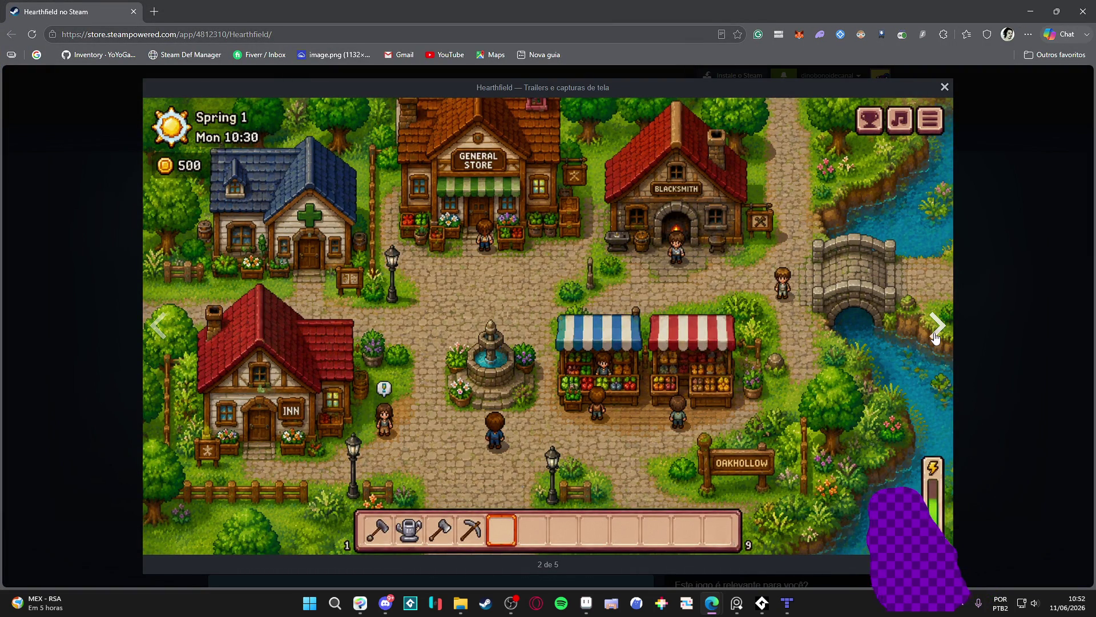
pyautogui.click(935, 337)
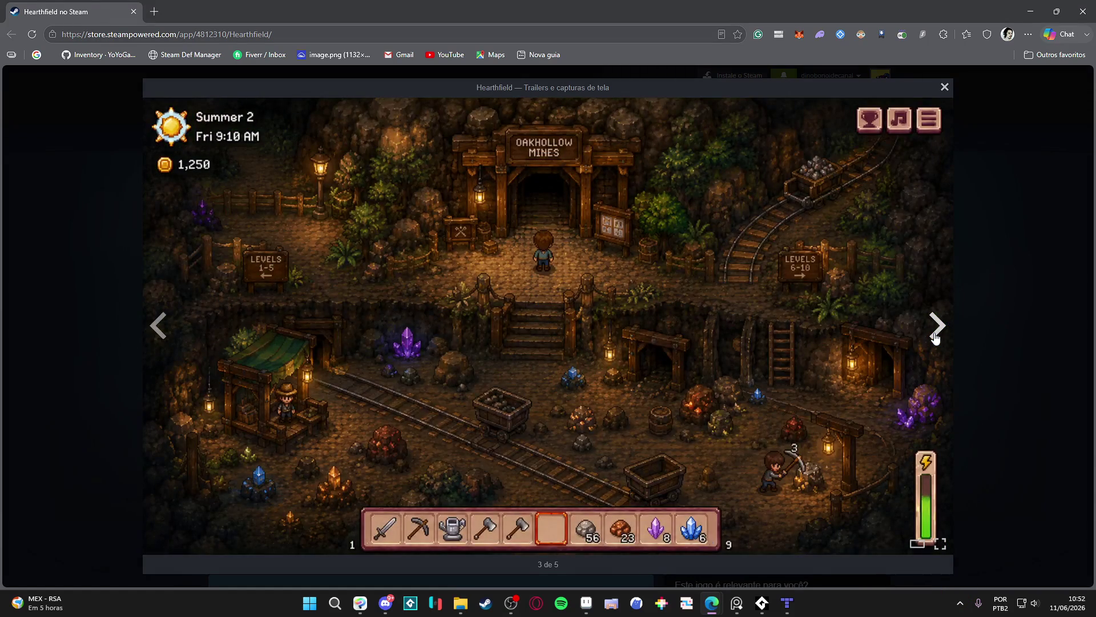
pyautogui.click(1036, 332)
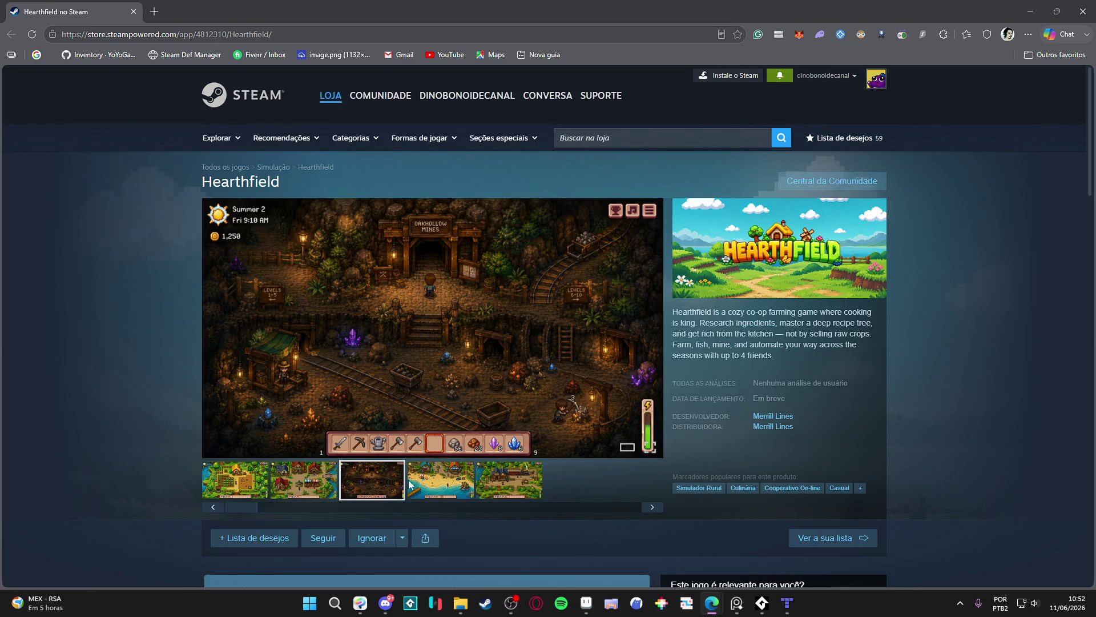
# Open the beach screenshot full-screen, then the train station screenshot
pyautogui.click(448, 483)
pyautogui.click(447, 342)
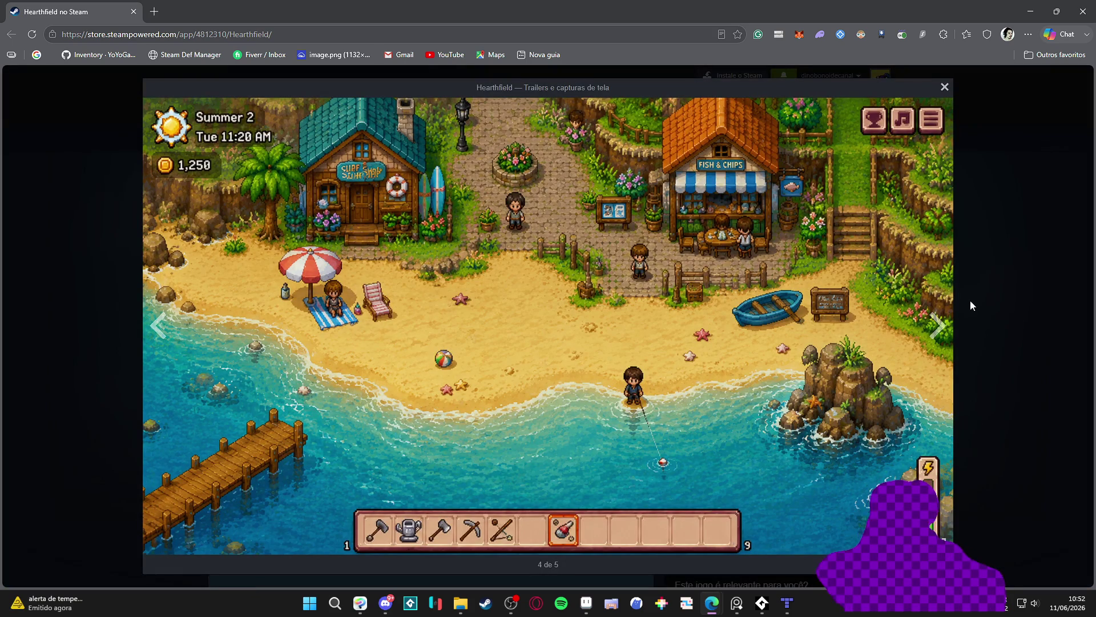
pyautogui.click(965, 146)
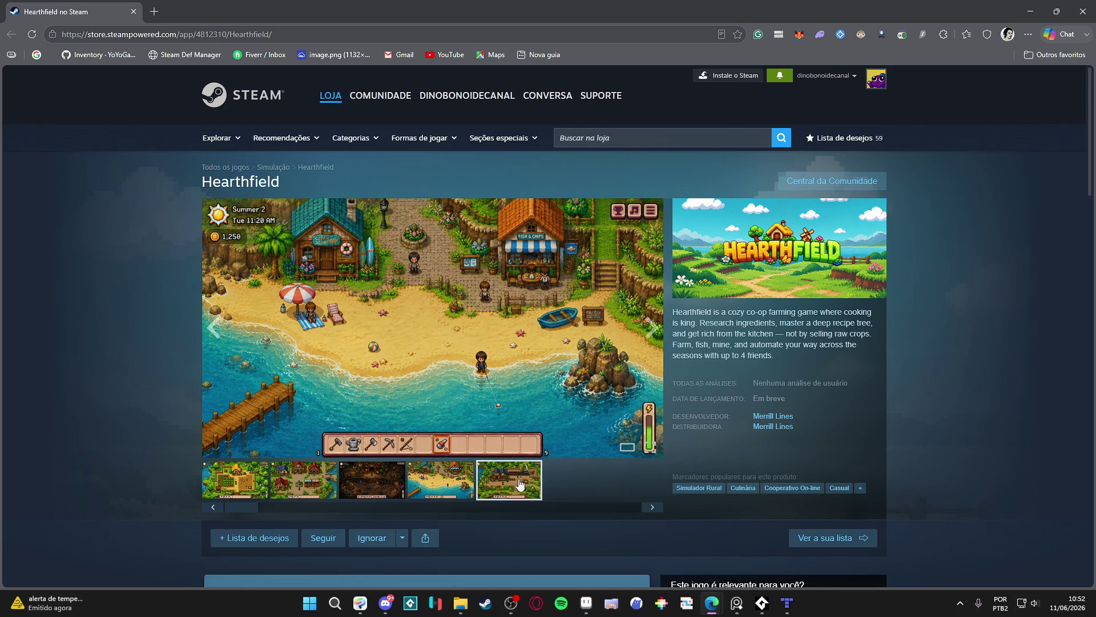
pyautogui.click(544, 280)
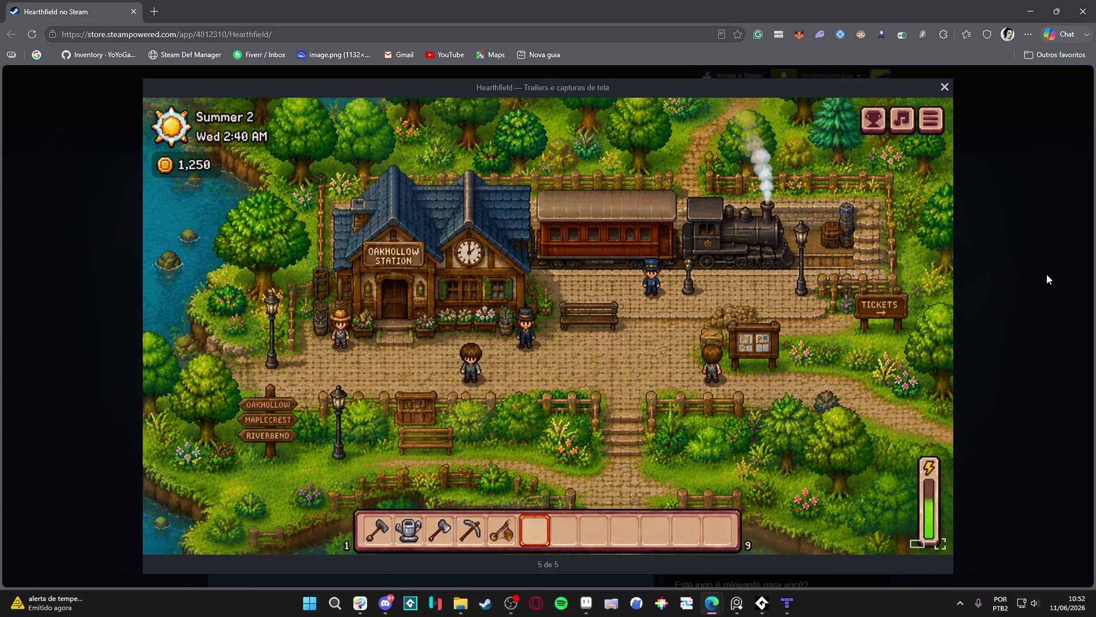
# Copy the train station screenshot with Copiar imagem
pyautogui.rightClick(618, 250)
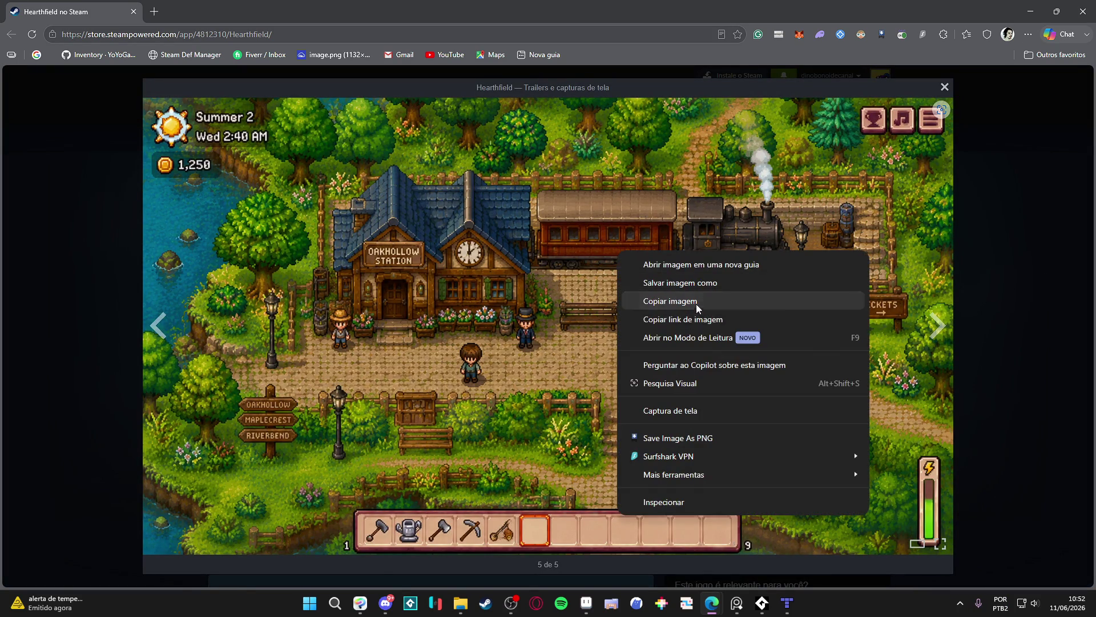
pyautogui.click(697, 308)
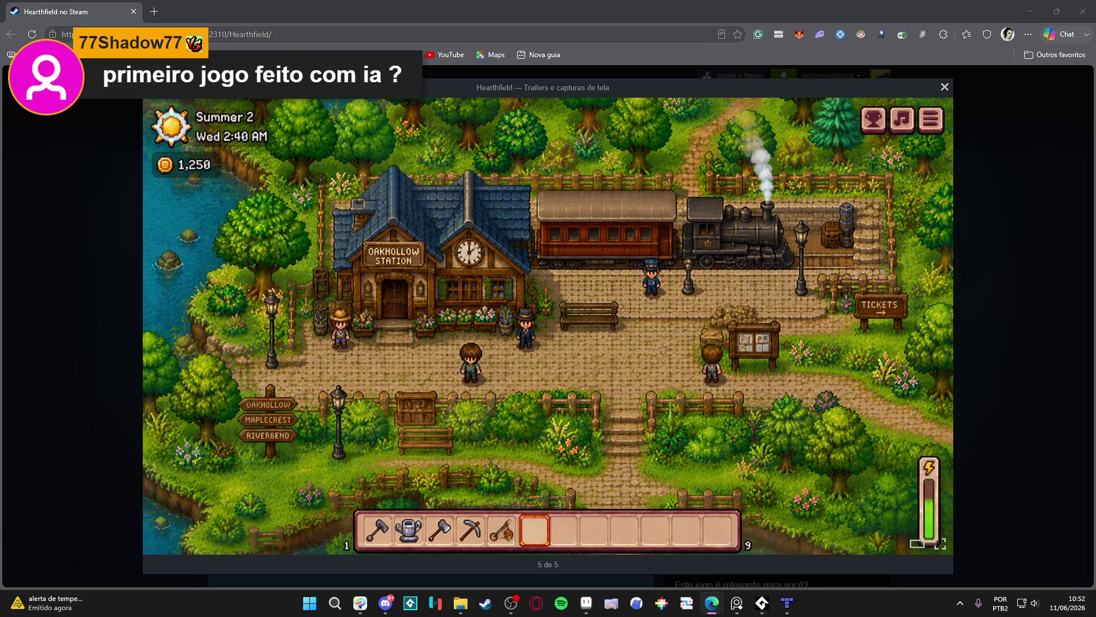
pyautogui.rightClick(429, 256)
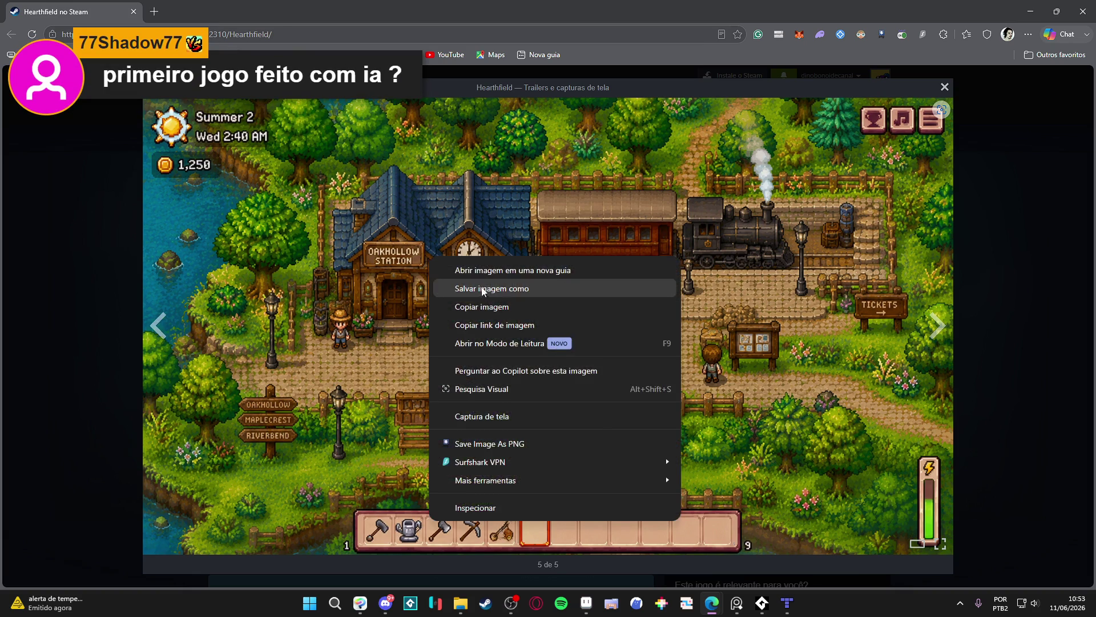
pyautogui.click(516, 304)
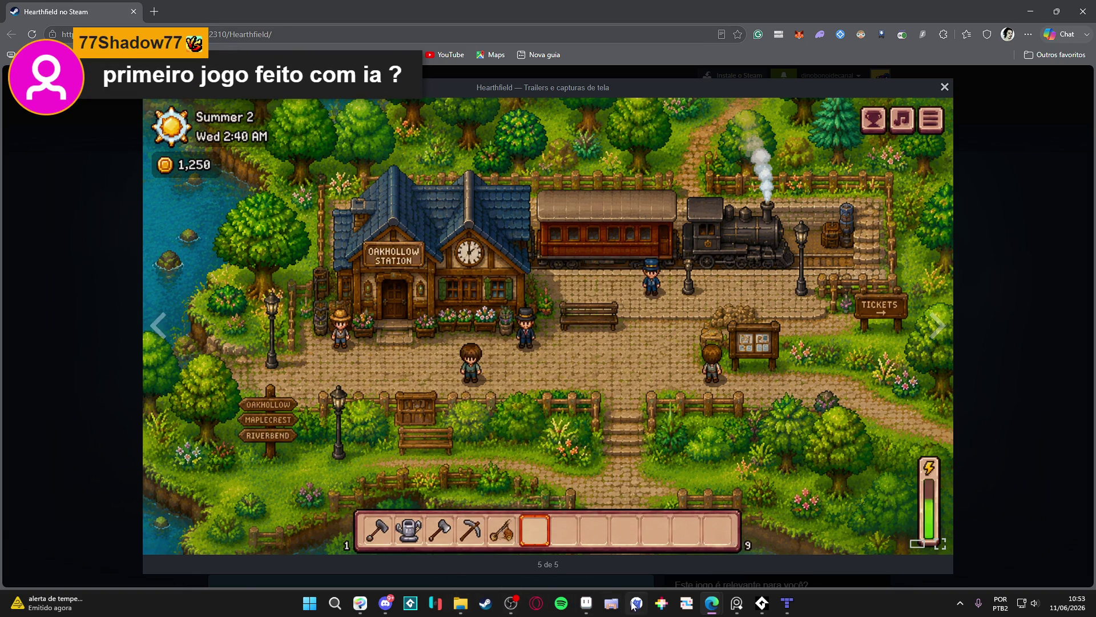
# Switch to Aseprite and start a new sprite from the File menu
pyautogui.click(586, 603)
pyautogui.click(11, 19)
pyautogui.click(23, 32)
# Paste the station screenshot into a new sprite and zoom in to inspect it
pyautogui.click(516, 422)
pyautogui.hotkey('ctrl', 'v')
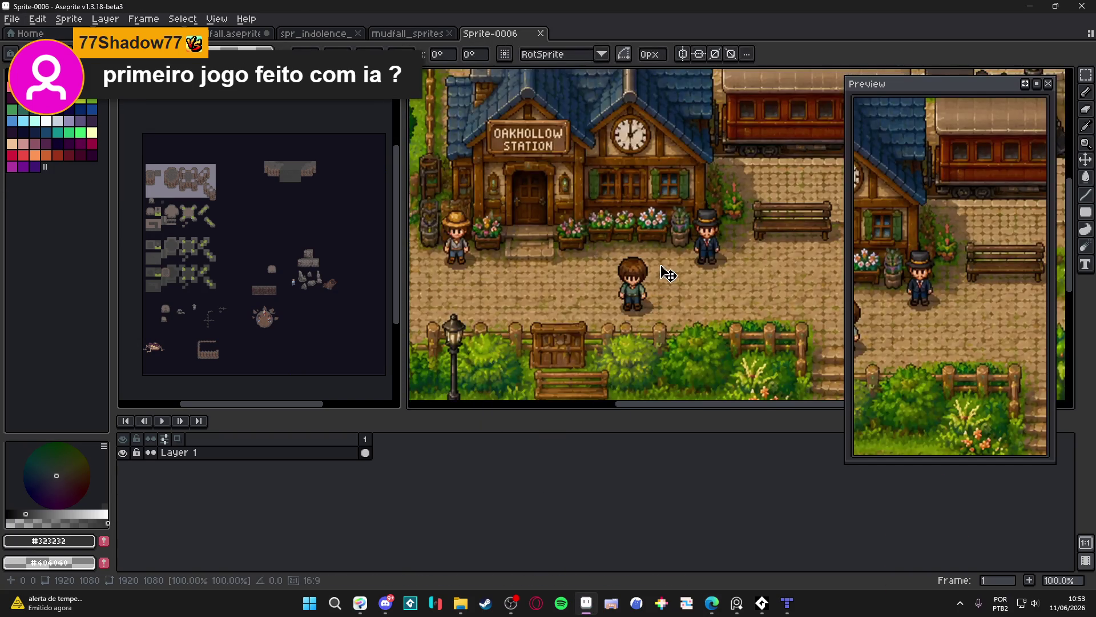
pyautogui.scroll(5, 614, 284)
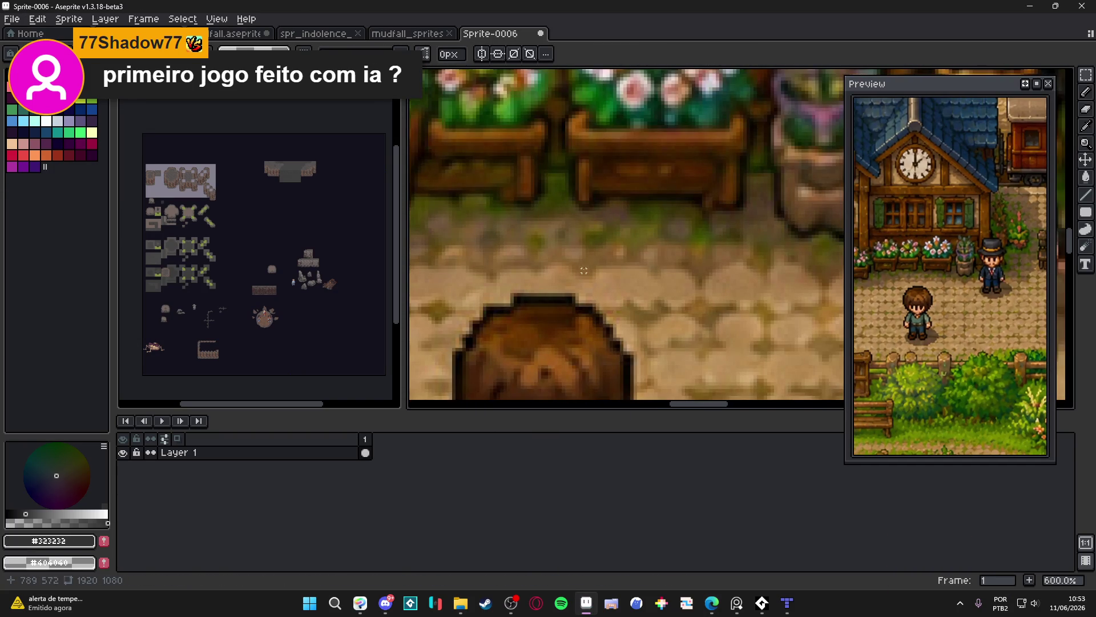
pyautogui.scroll(-4, 583, 270)
pyautogui.scroll(-3, 610, 278)
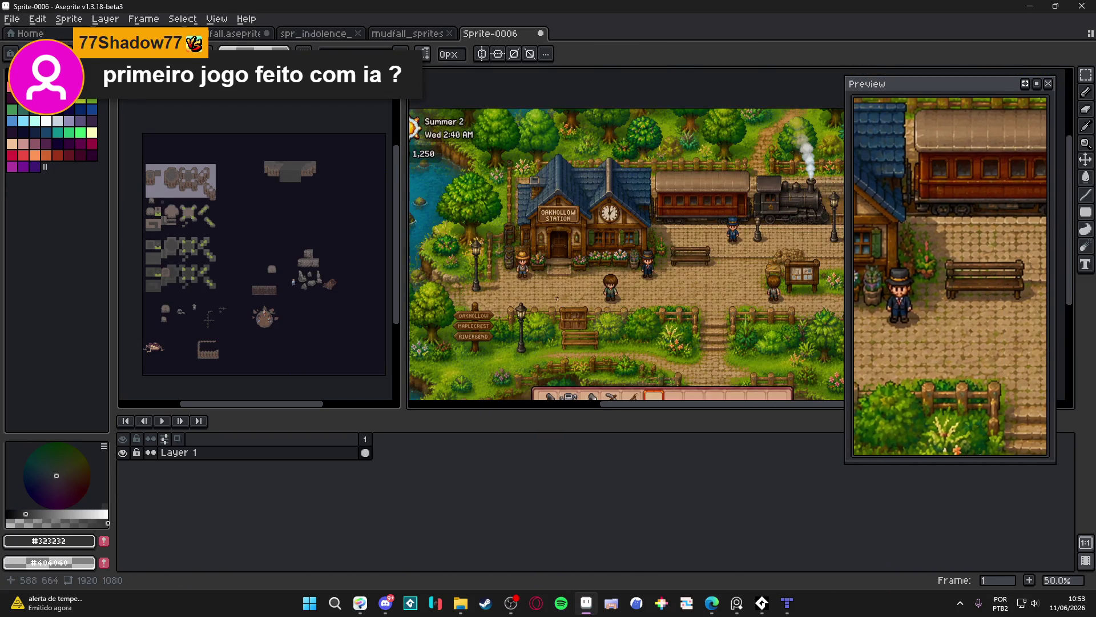
pyautogui.scroll(3, 744, 239)
pyautogui.scroll(2, 636, 269)
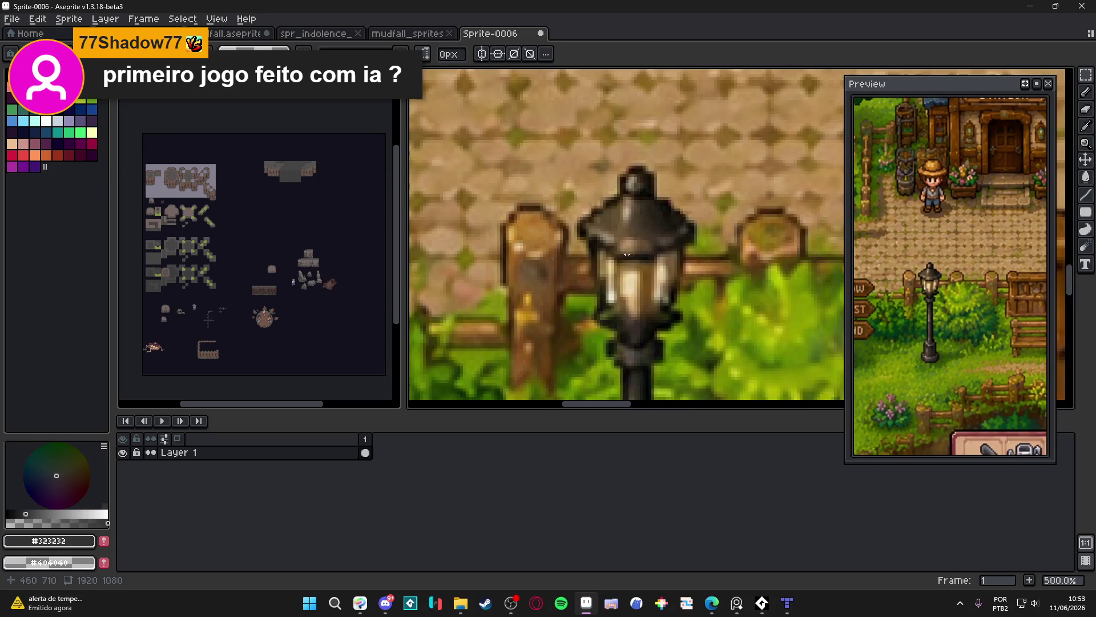
pyautogui.scroll(-5, 539, 272)
pyautogui.scroll(4, 574, 269)
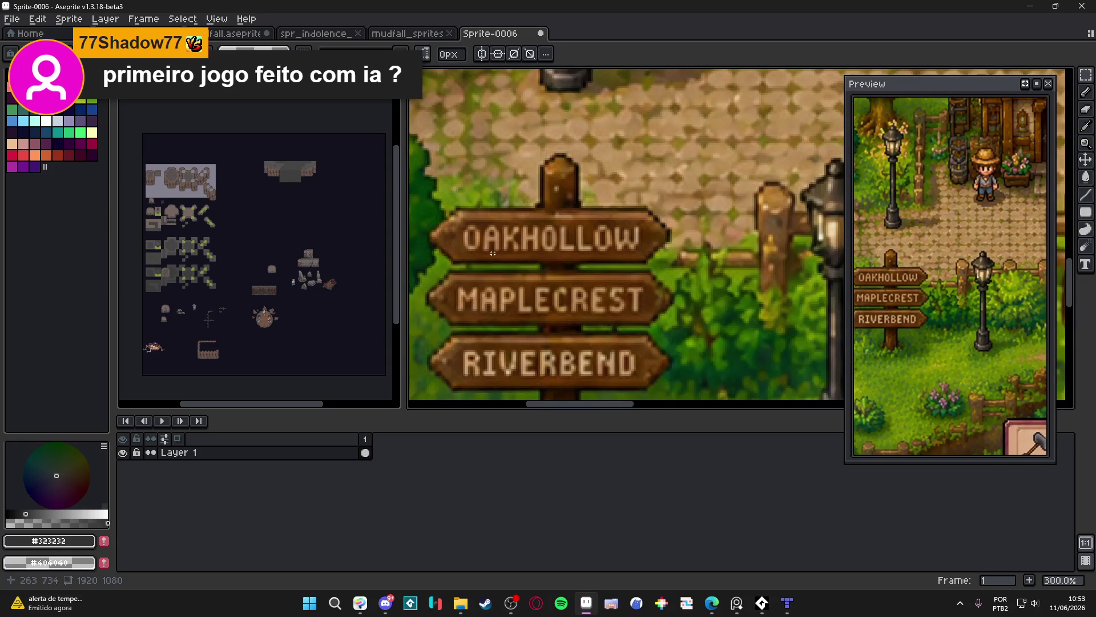
pyautogui.scroll(-4, 493, 253)
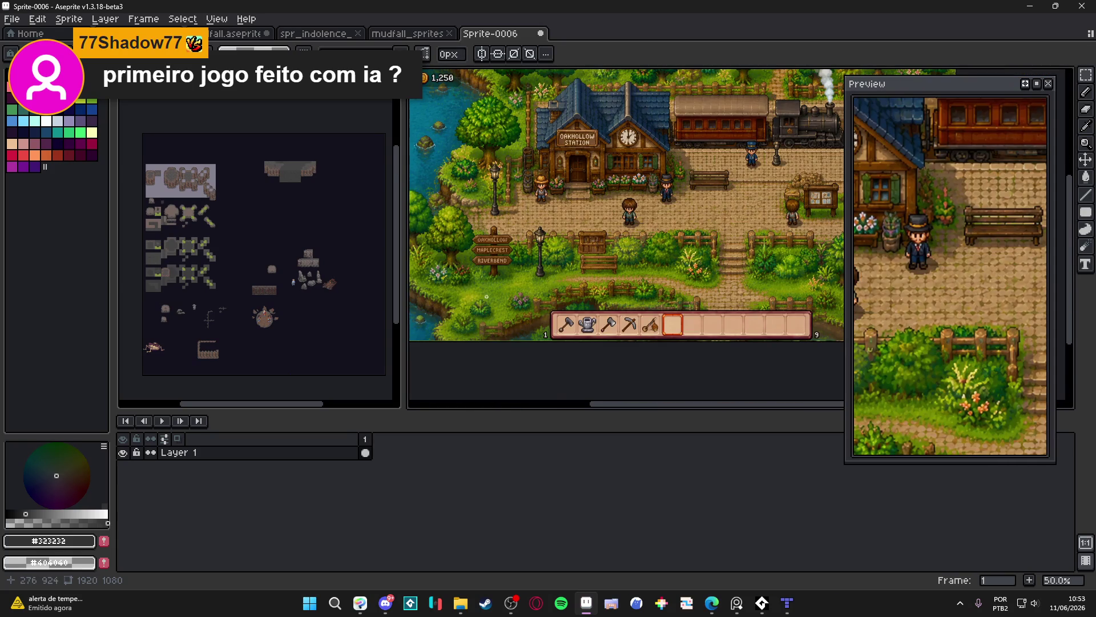
pyautogui.scroll(4, 548, 245)
pyautogui.scroll(-4, 584, 254)
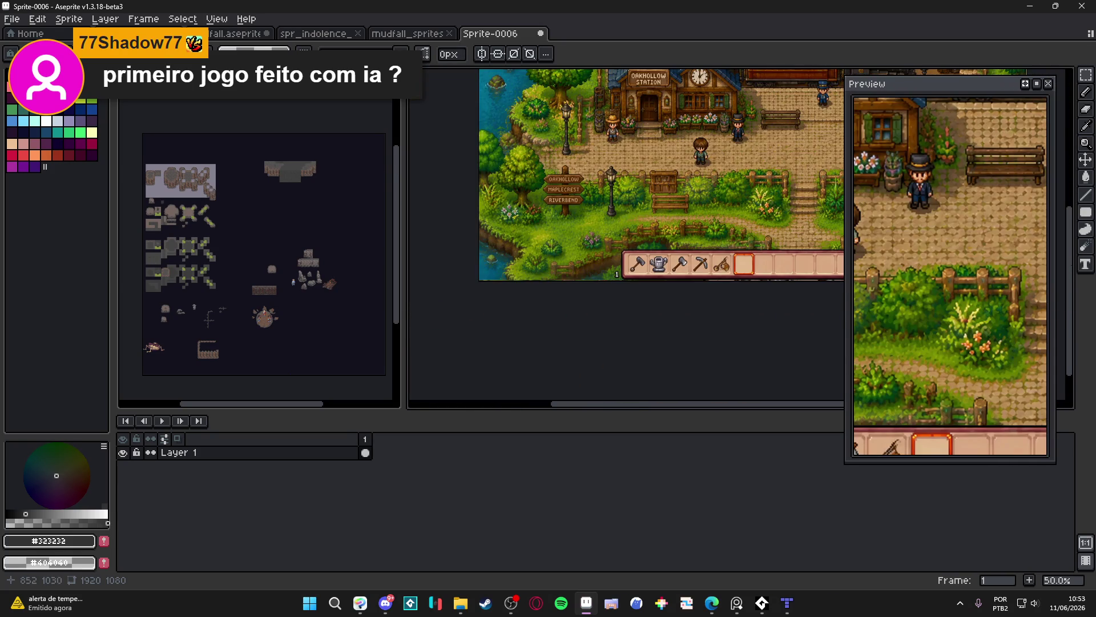
pyautogui.scroll(4, 730, 264)
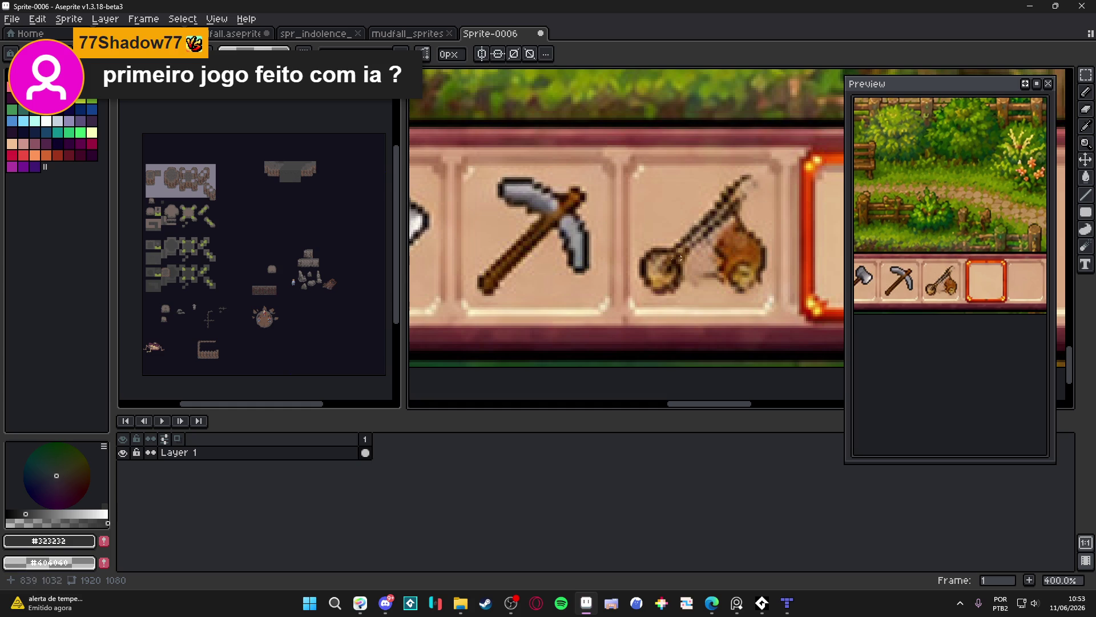
pyautogui.scroll(-1, 700, 181)
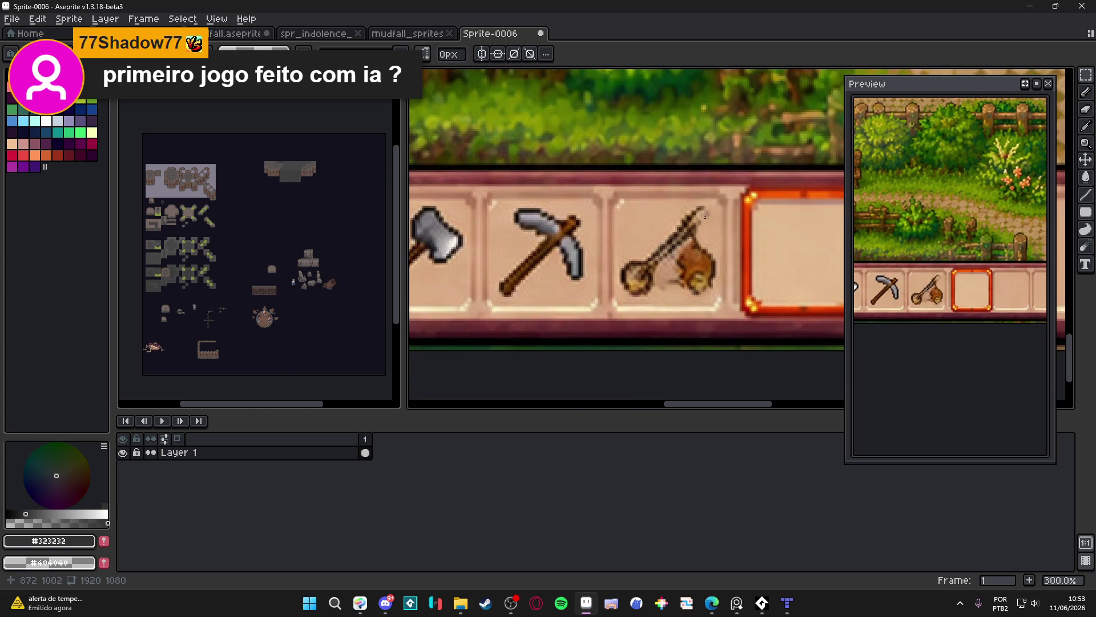
pyautogui.scroll(-2, 647, 259)
# Pan to show the whole hotbar, then close the Sprite-0006 tab without saving
pyautogui.moveTo(647, 259); pyautogui.dragTo(624, 269)
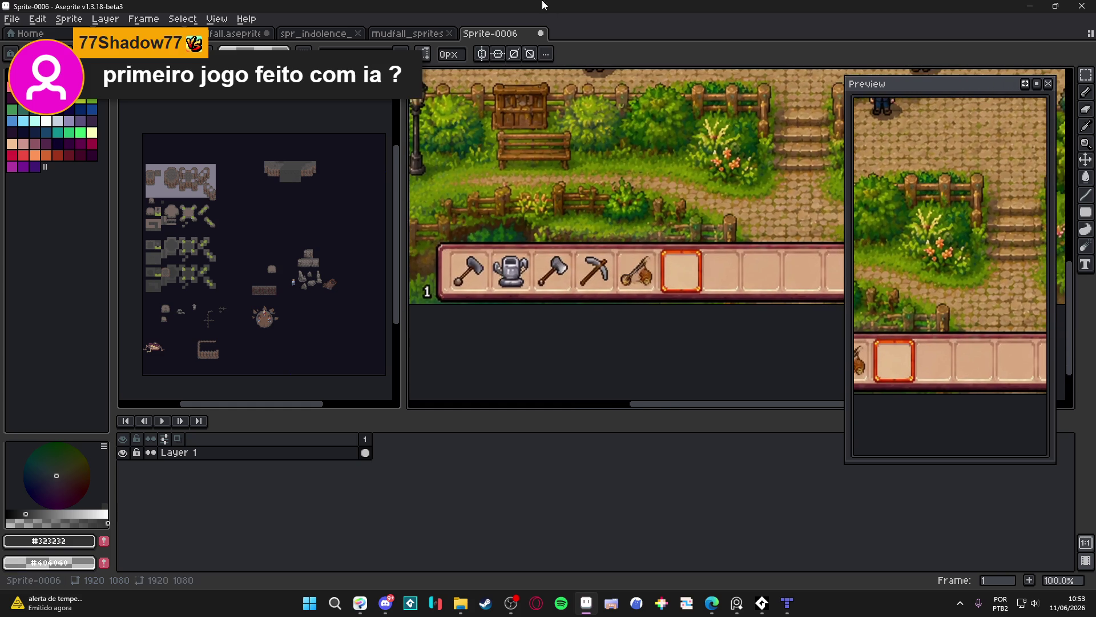
pyautogui.click(541, 33)
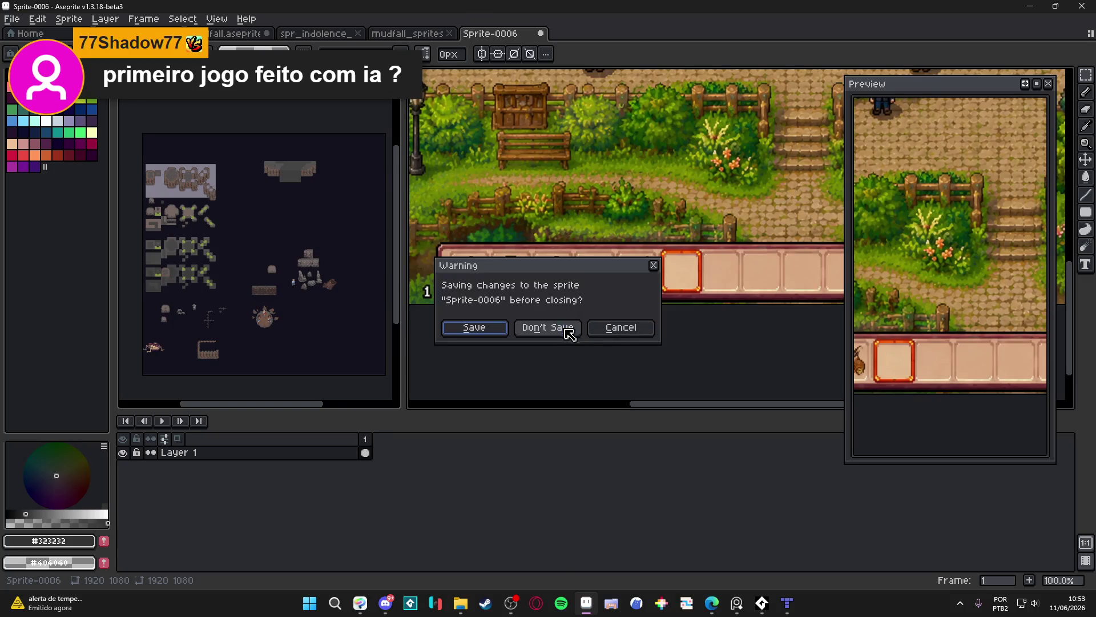
pyautogui.click(565, 329)
# Return to the Hearthfield store page and view the beach screenshot full-screen
pyautogui.moveTo(708, 609)
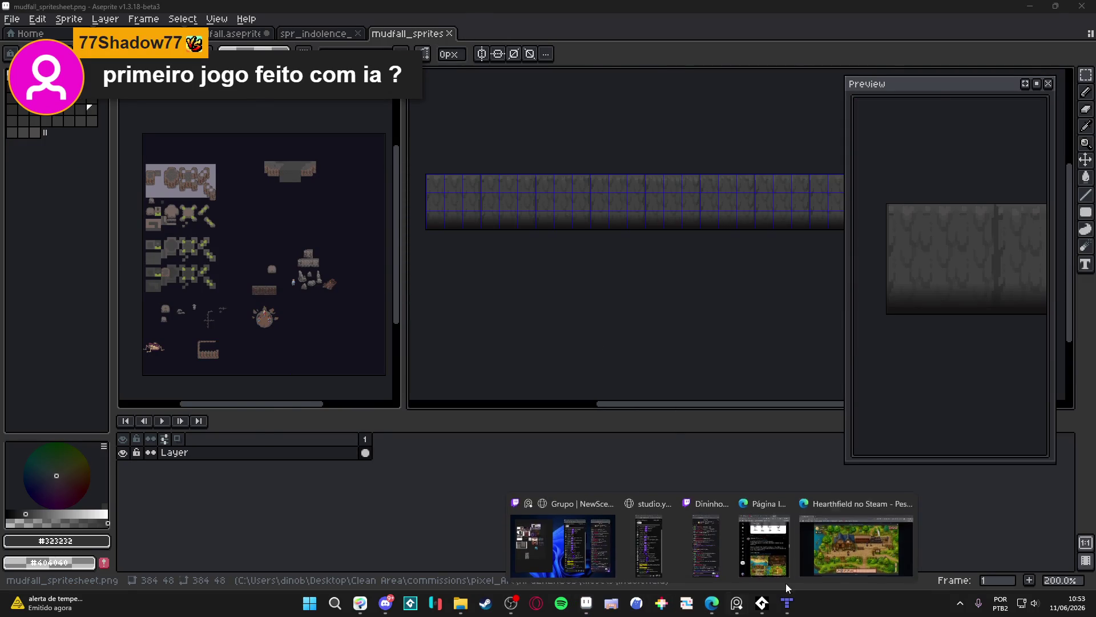
pyautogui.click(856, 542)
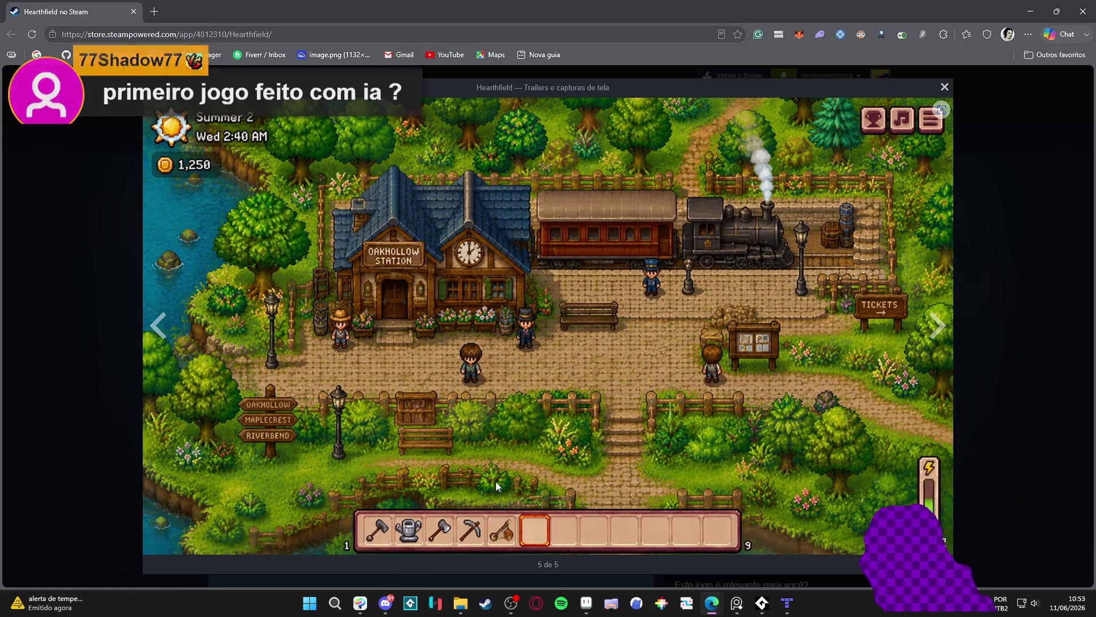
pyautogui.click(1023, 208)
pyautogui.moveTo(588, 386)
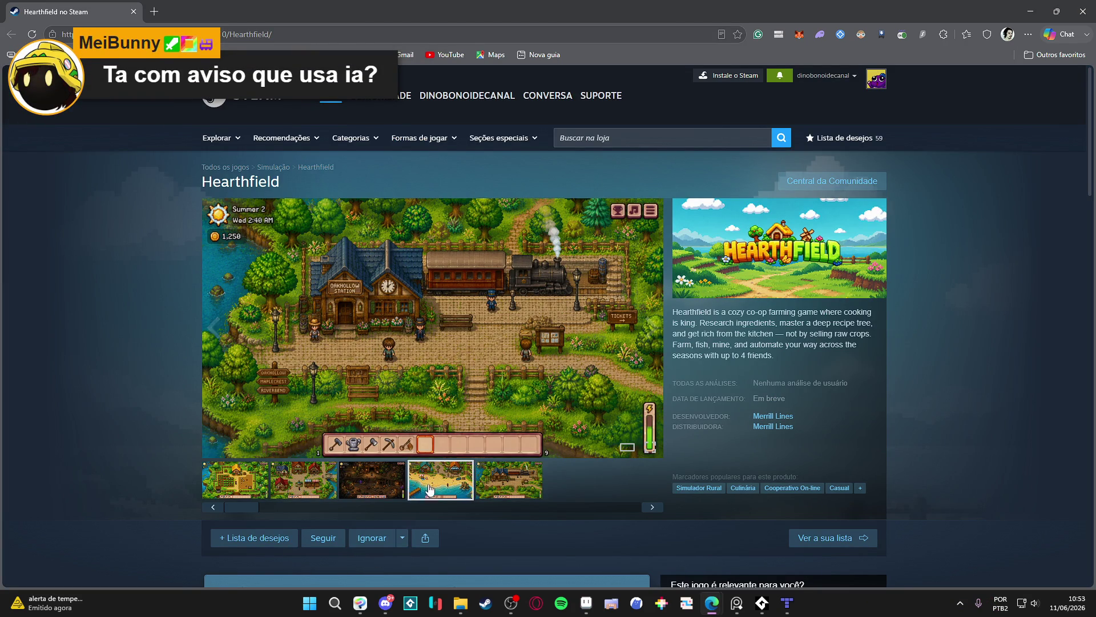
pyautogui.click(425, 492)
pyautogui.click(454, 359)
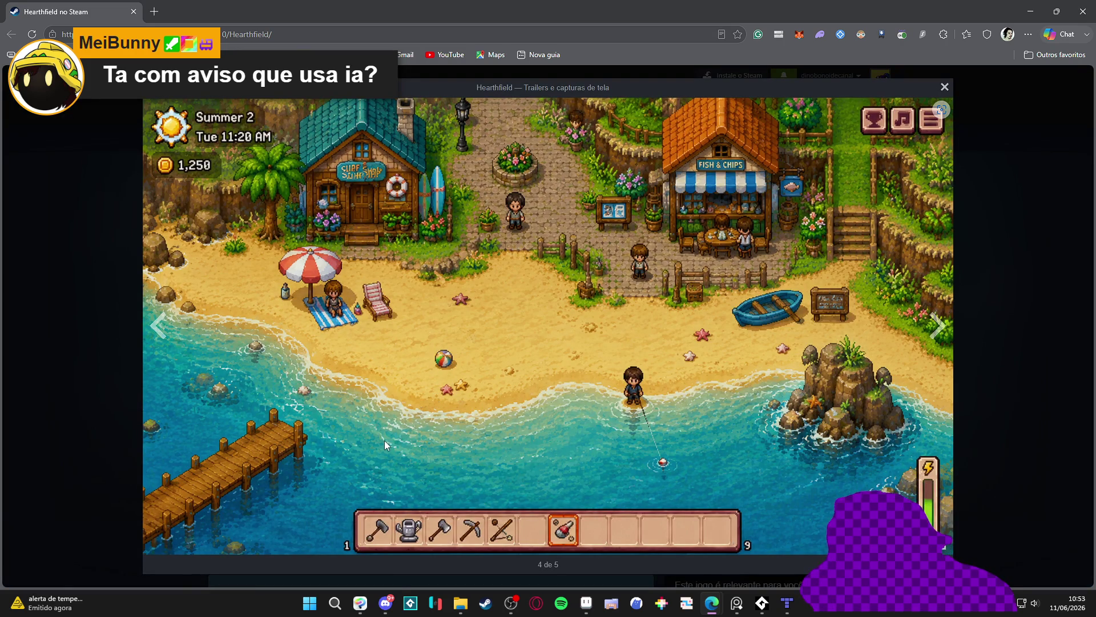
pyautogui.click(1019, 282)
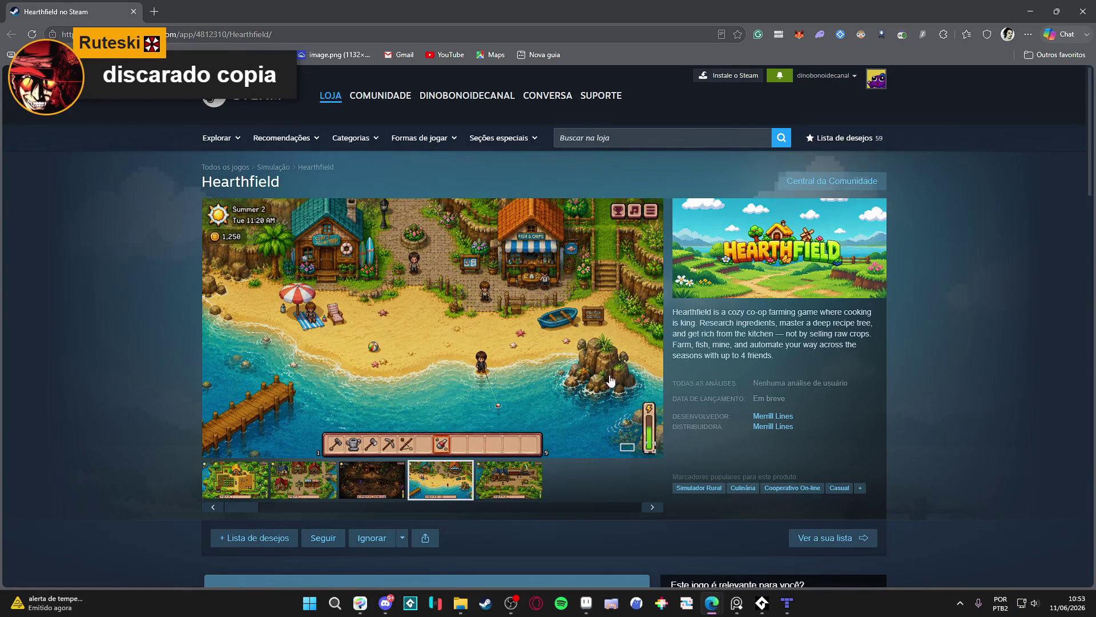
# View the mines screenshot full-screen, then close the viewer
pyautogui.click(373, 479)
pyautogui.click(475, 356)
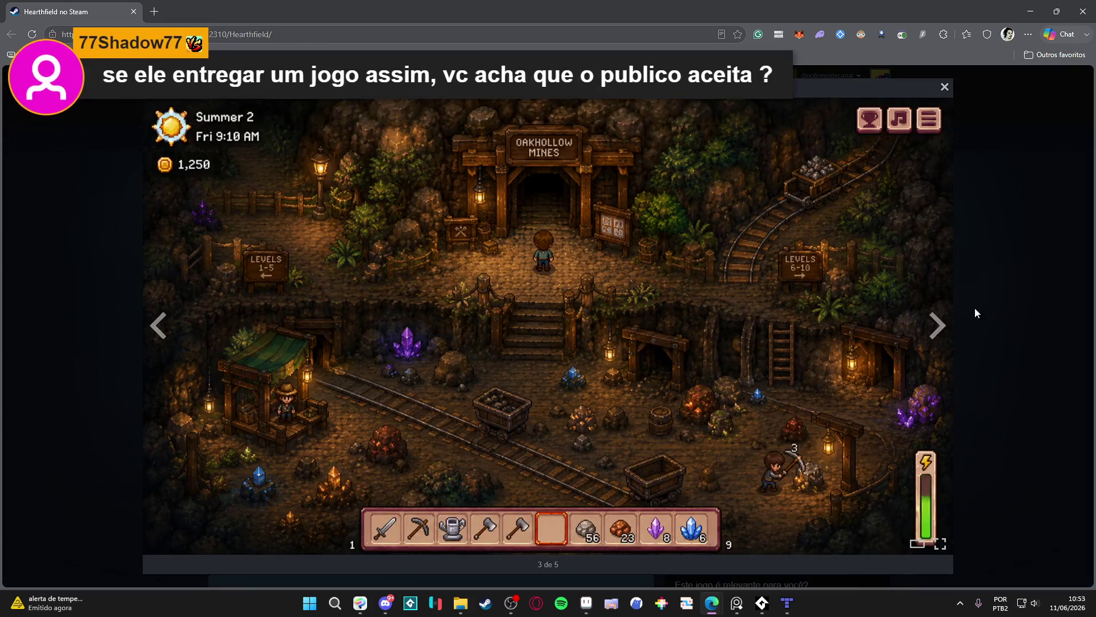
pyautogui.click(998, 297)
pyautogui.scroll(-12, 604, 388)
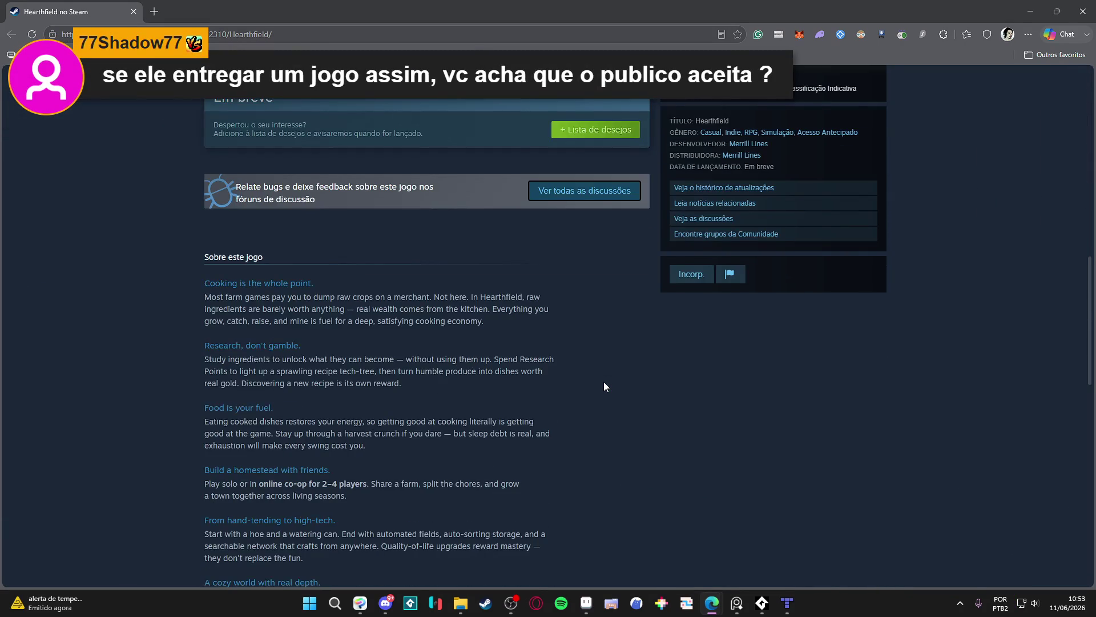
# Preview the town screenshot full-screen, then enlarge the mines screenshot in the viewer
pyautogui.scroll(5, 604, 387)
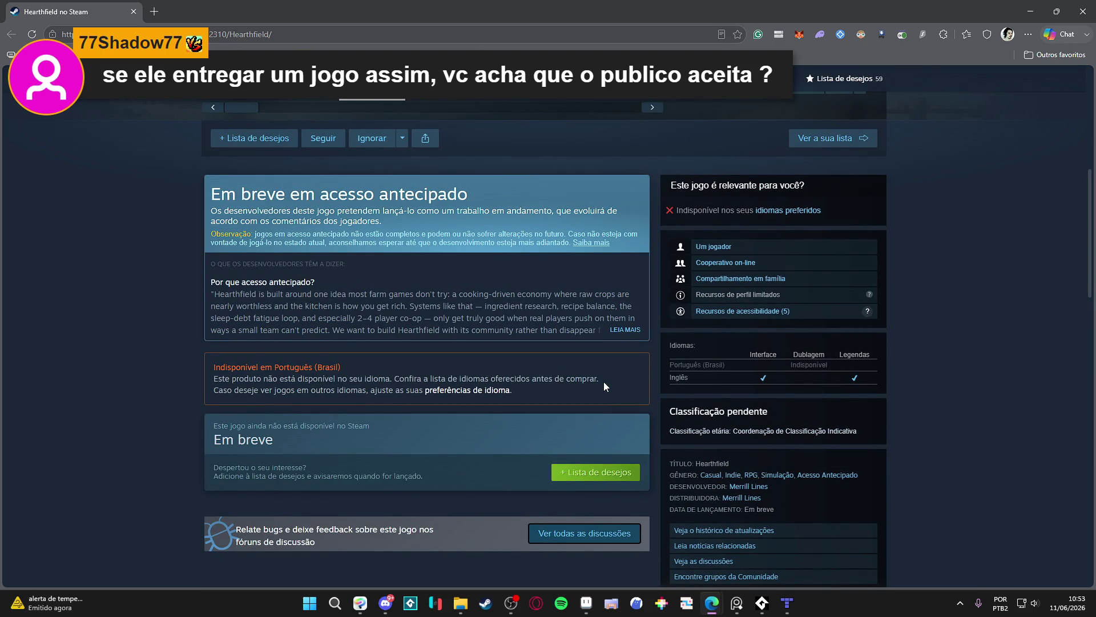
pyautogui.scroll(6, 604, 387)
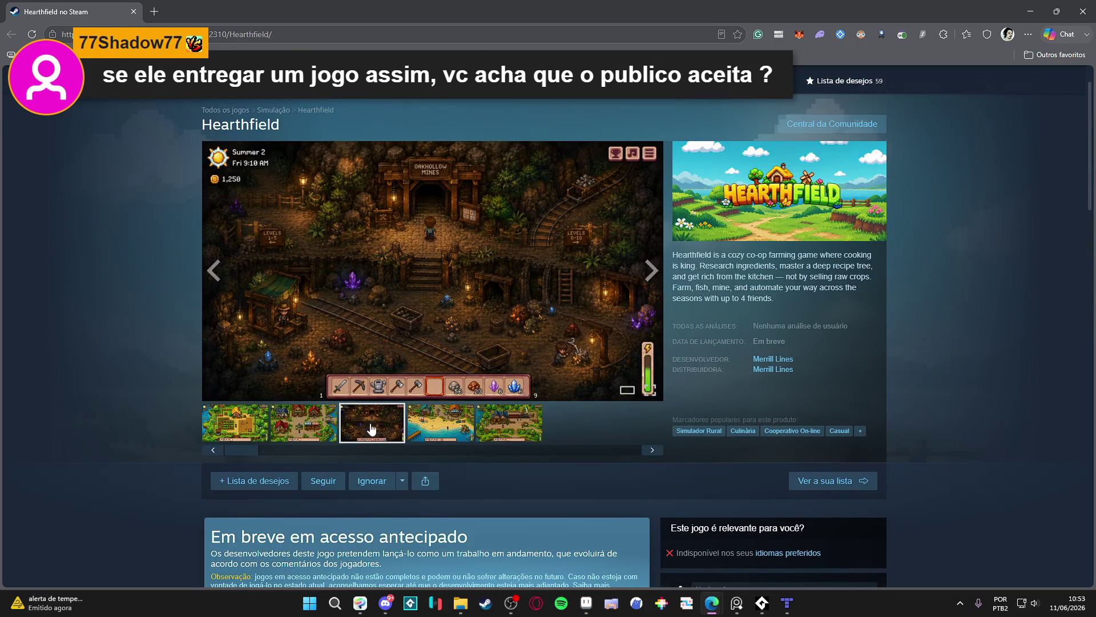
pyautogui.click(323, 419)
pyautogui.click(320, 331)
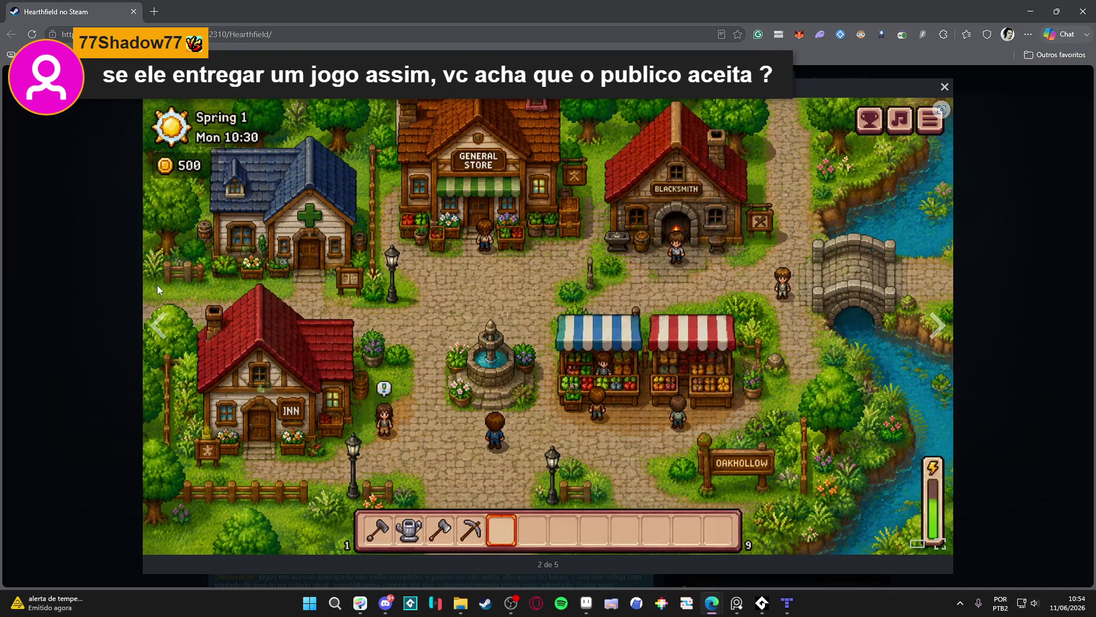
pyautogui.press('Escape')
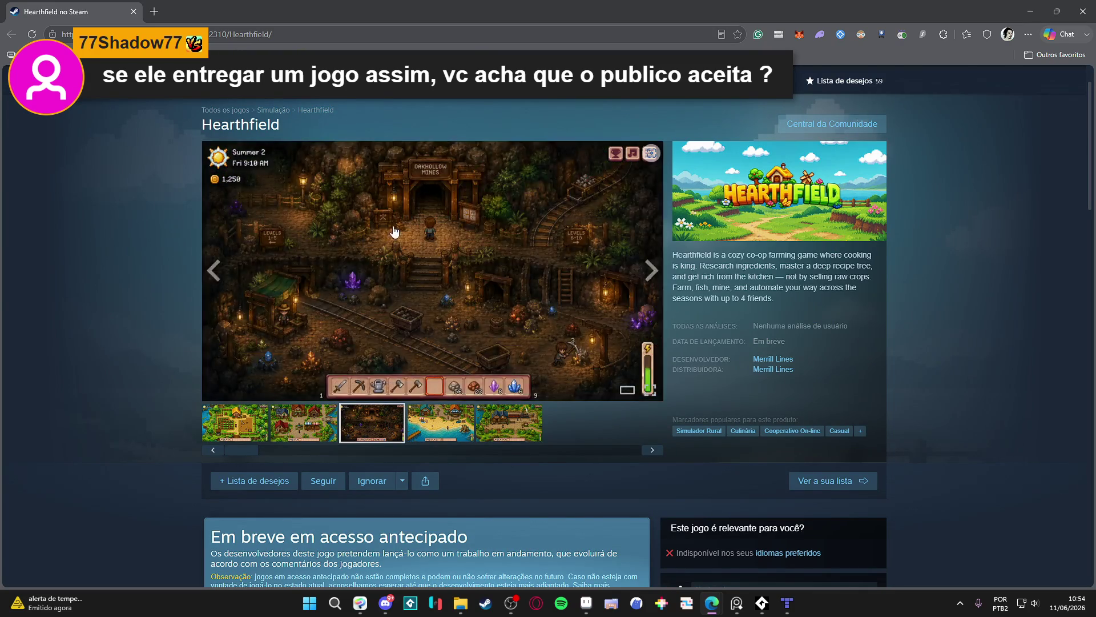
pyautogui.click(445, 283)
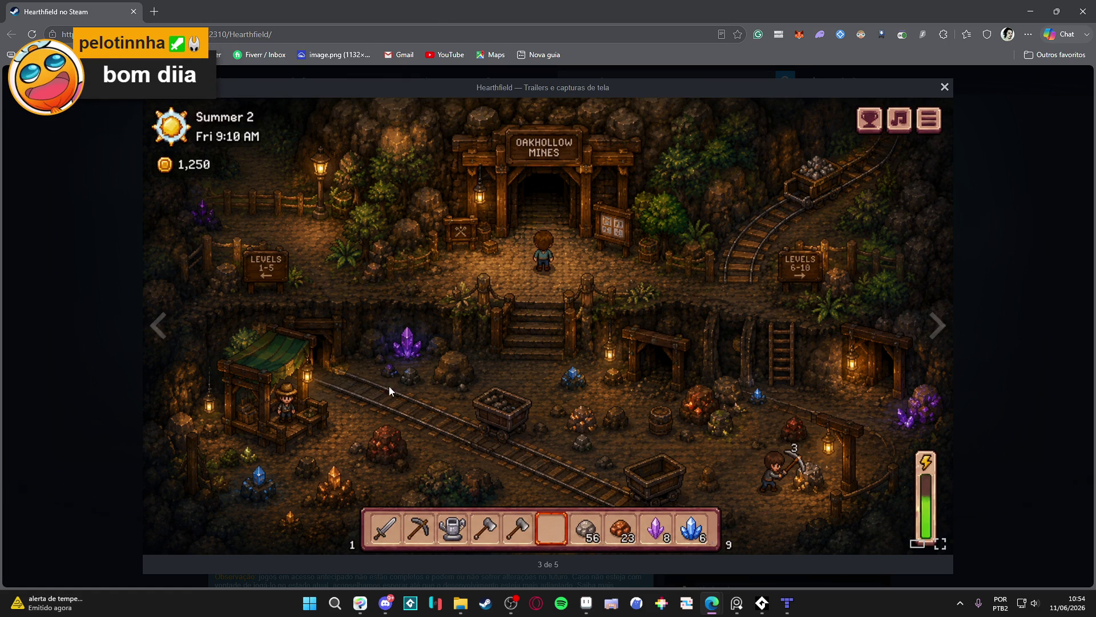
# Look over the town and farm screenshots, closing the viewer afterward
pyautogui.click(62, 208)
pyautogui.click(316, 429)
pyautogui.click(313, 341)
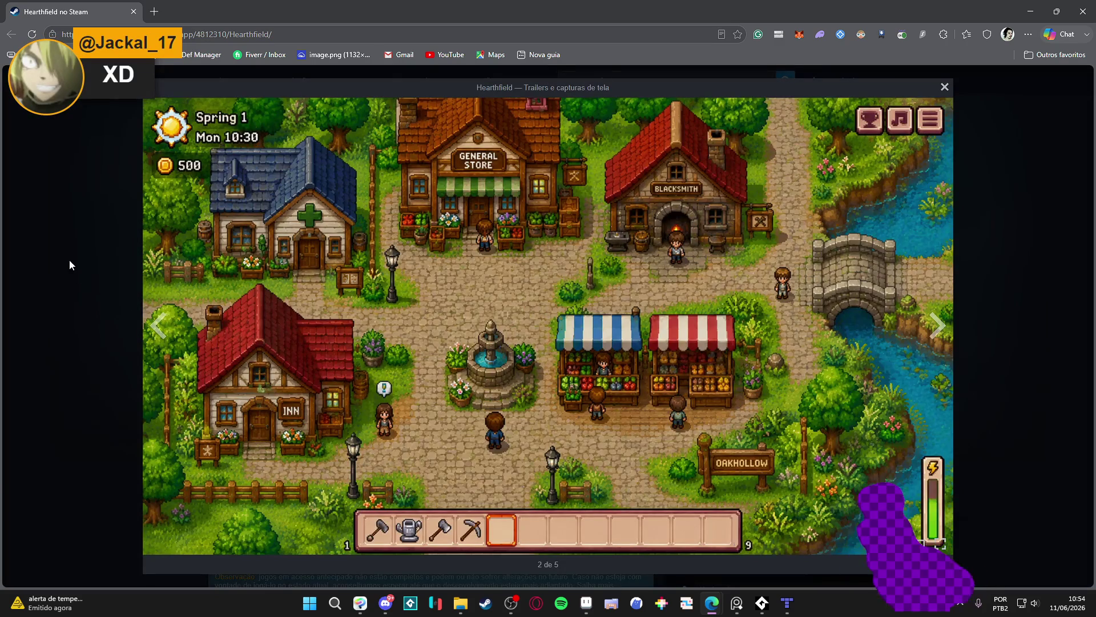
pyautogui.click(69, 260)
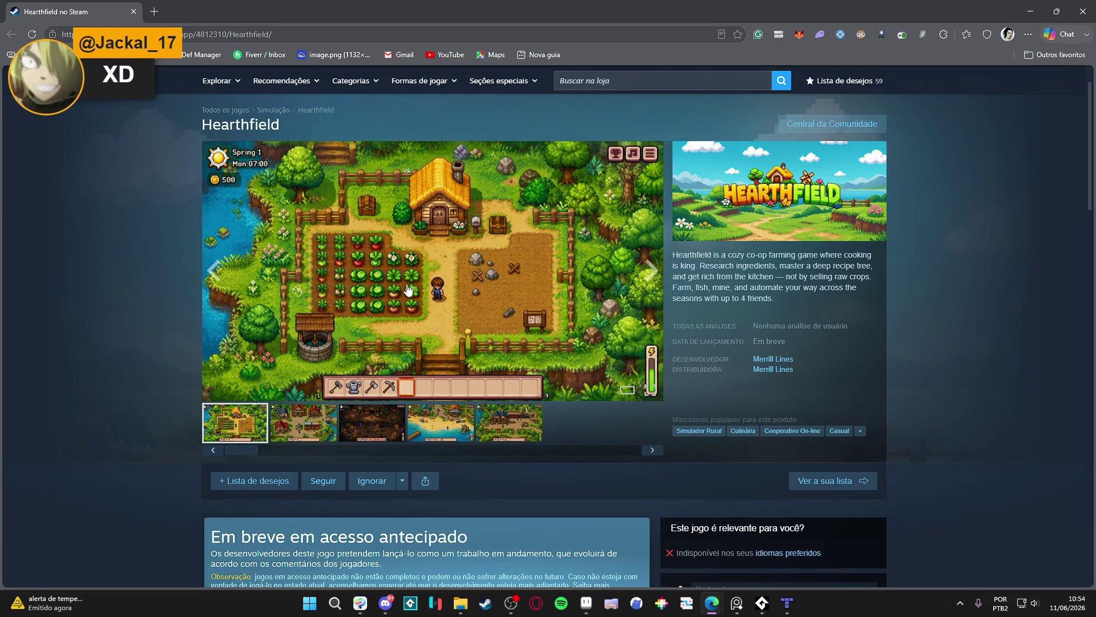
pyautogui.click(409, 286)
pyautogui.click(97, 224)
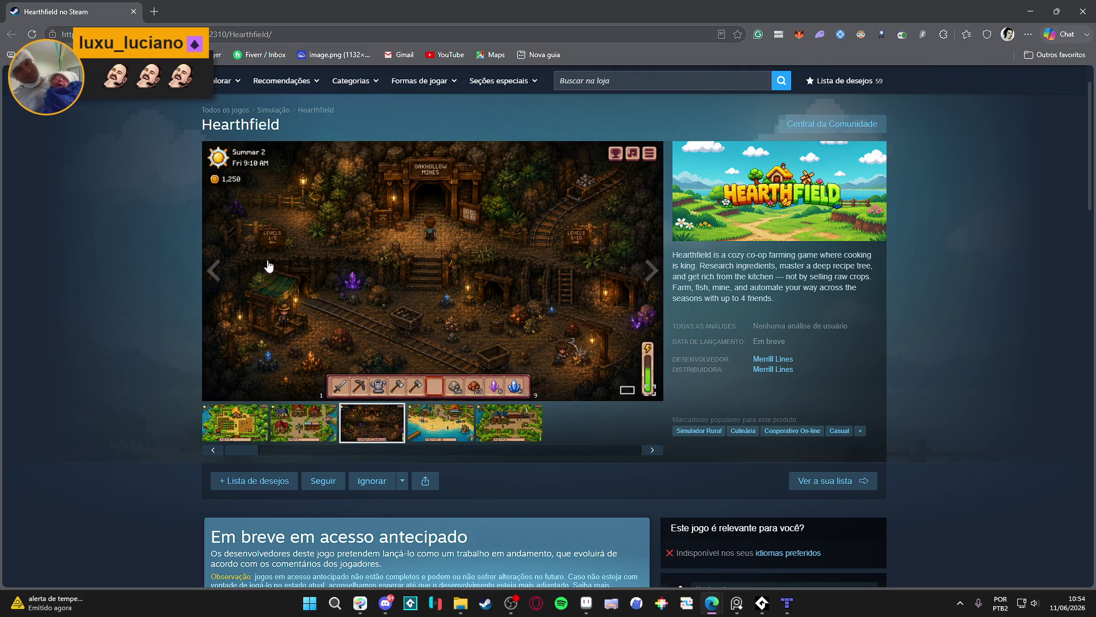
# Show the beach screenshot in the gallery and check the ignore options
pyautogui.scroll(-2, 240, 254)
pyautogui.scroll(2, 341, 274)
pyautogui.click(442, 425)
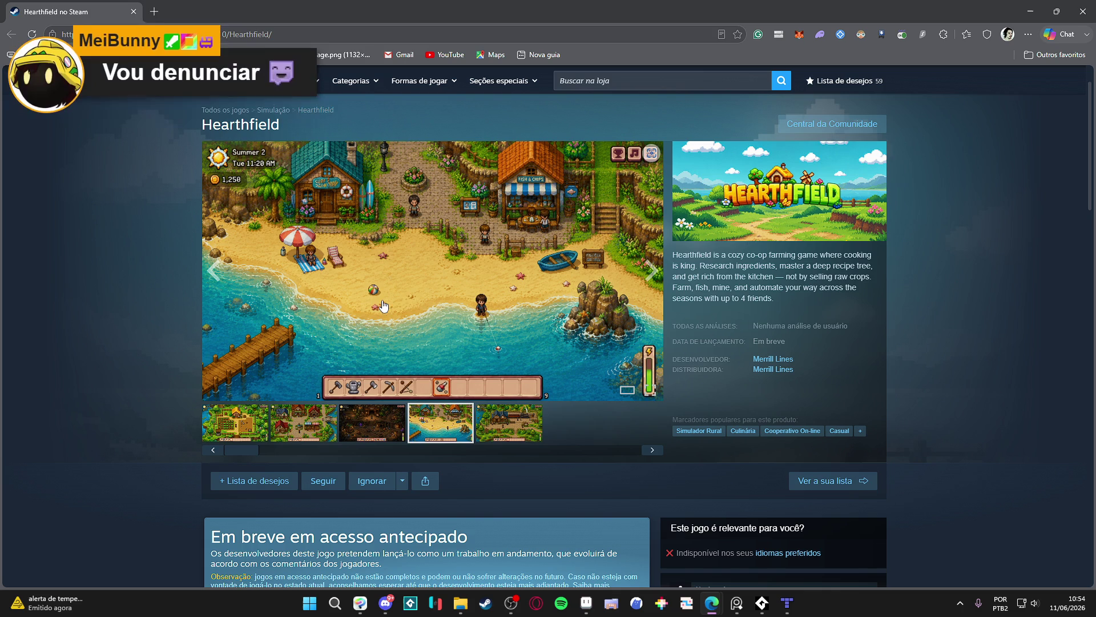
pyautogui.scroll(-2, 507, 298)
pyautogui.scroll(2, 573, 316)
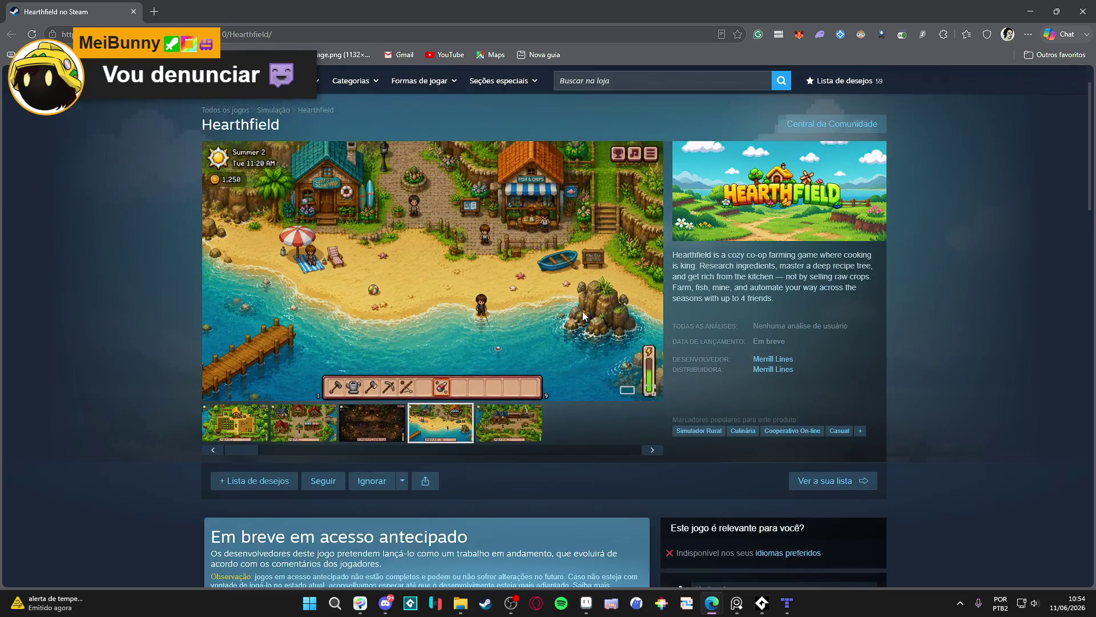
pyautogui.scroll(1, 514, 290)
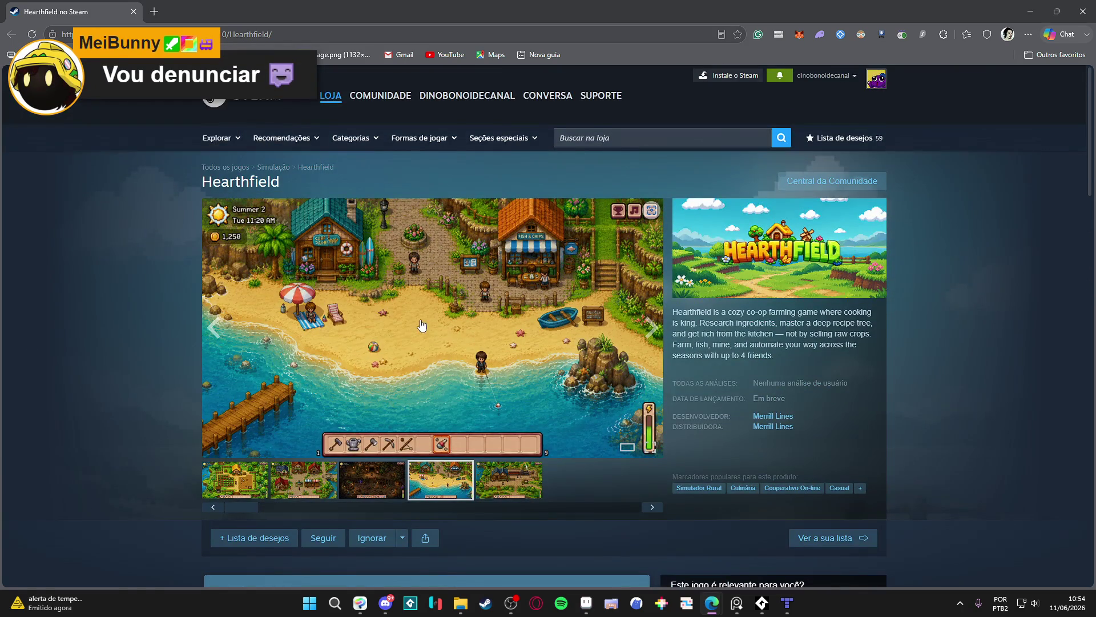
pyautogui.scroll(-1, 434, 434)
pyautogui.click(402, 483)
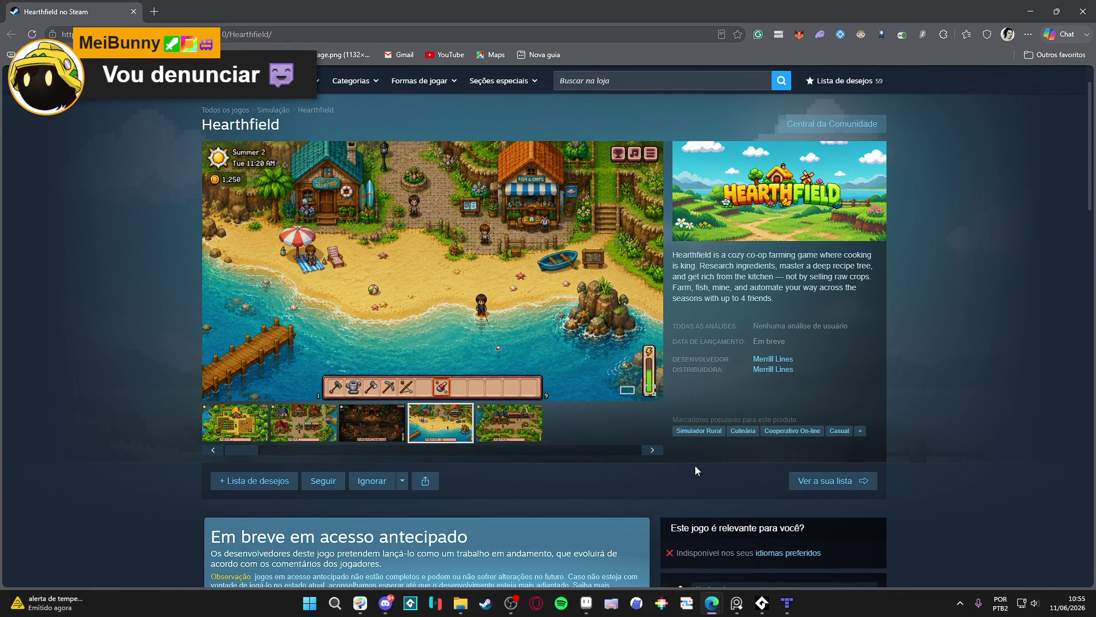
# Open the Report product form for Hearthfield from the sidebar flag button
pyautogui.scroll(-8, 770, 354)
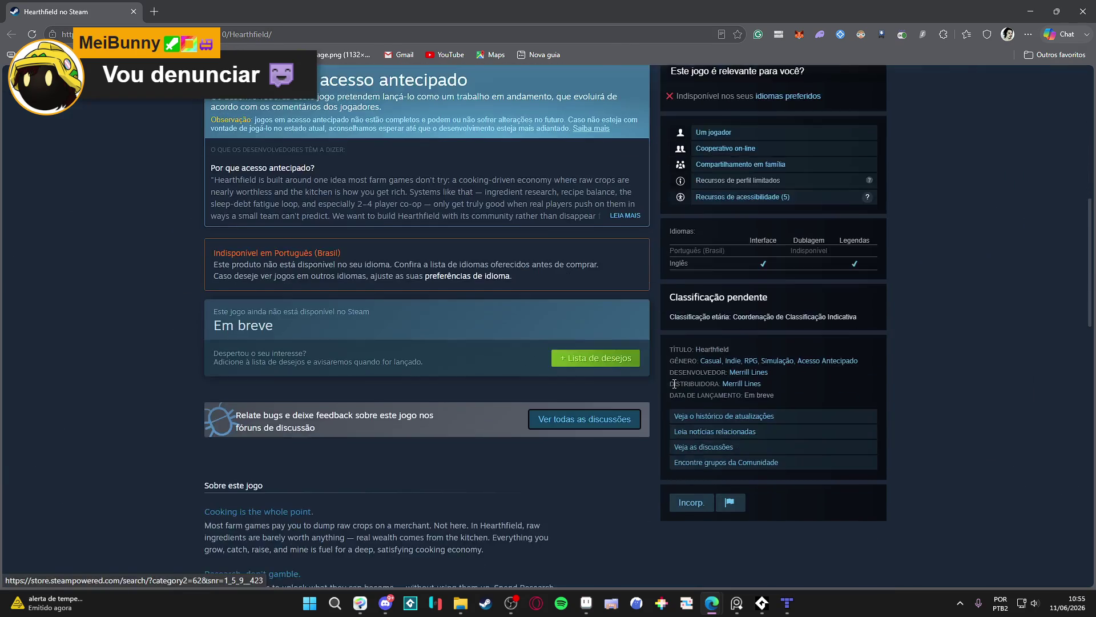
pyautogui.scroll(-5, 674, 383)
pyautogui.scroll(3, 691, 376)
pyautogui.click(729, 389)
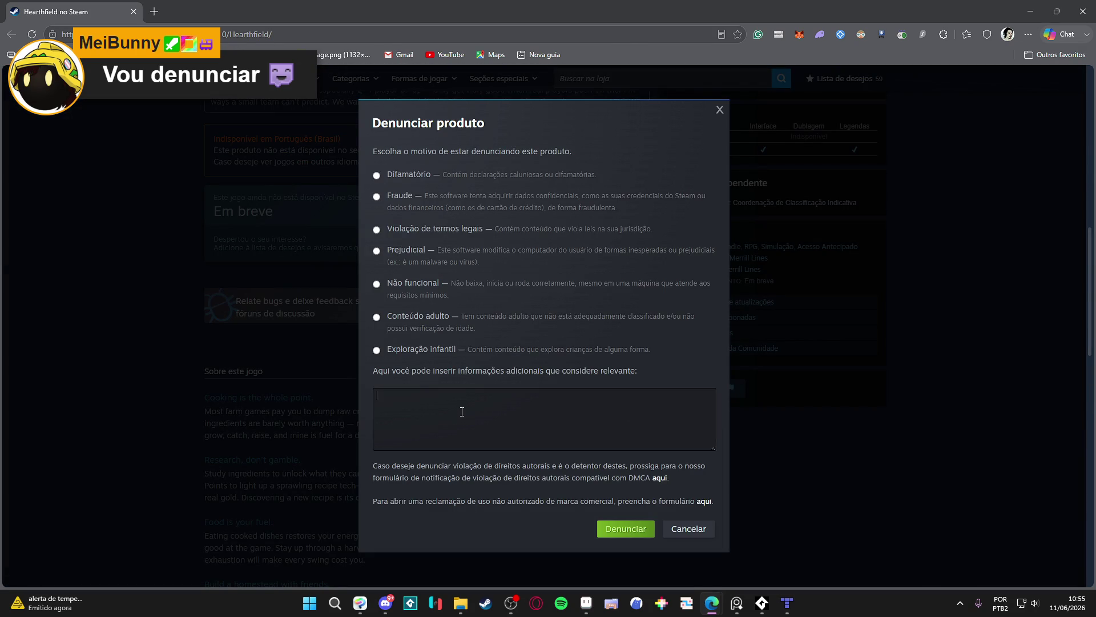
# Write the report note 'All the prints are actually AI generated images' and pick Difamatório
pyautogui.write('All Ai generat')
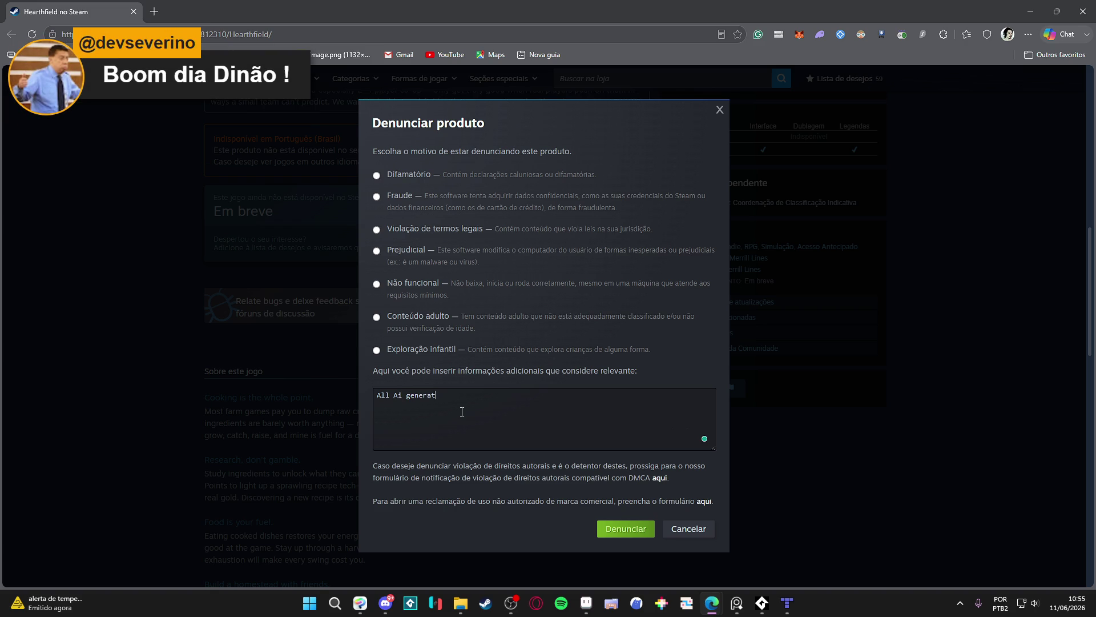
pyautogui.write('ed content')
pyautogui.write('for the')
pyautogui.press('BackSpace')
pyautogui.press('BackSpace')
pyautogui.press('BackSpace')
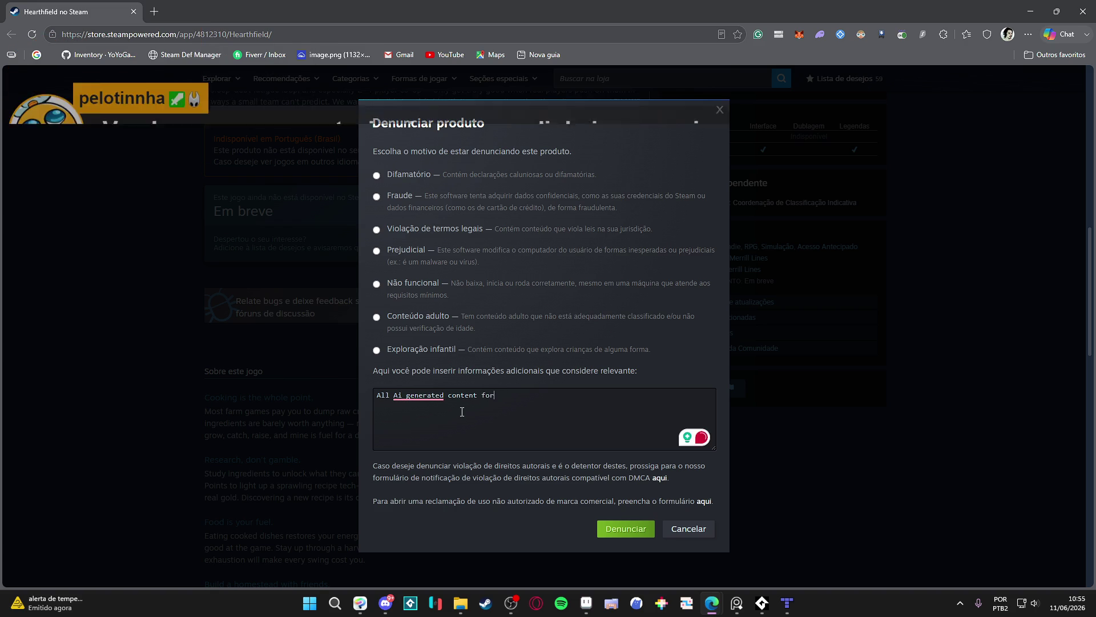
pyautogui.press('Home')
pyautogui.write('The')
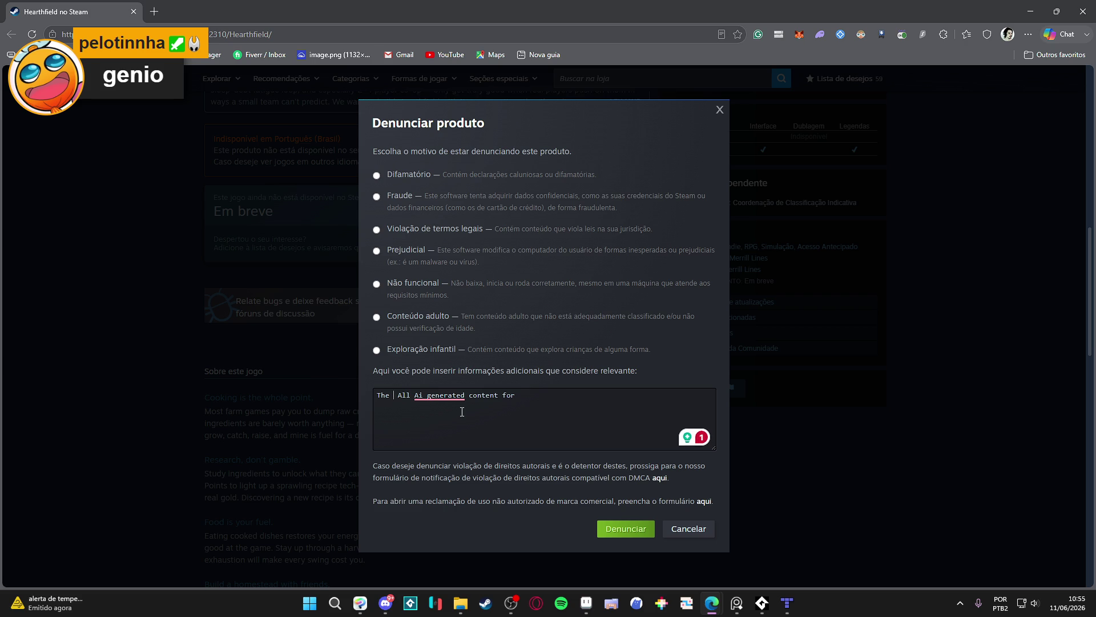
pyautogui.hotkey('ctrl', 'a')
pyautogui.write('All the')
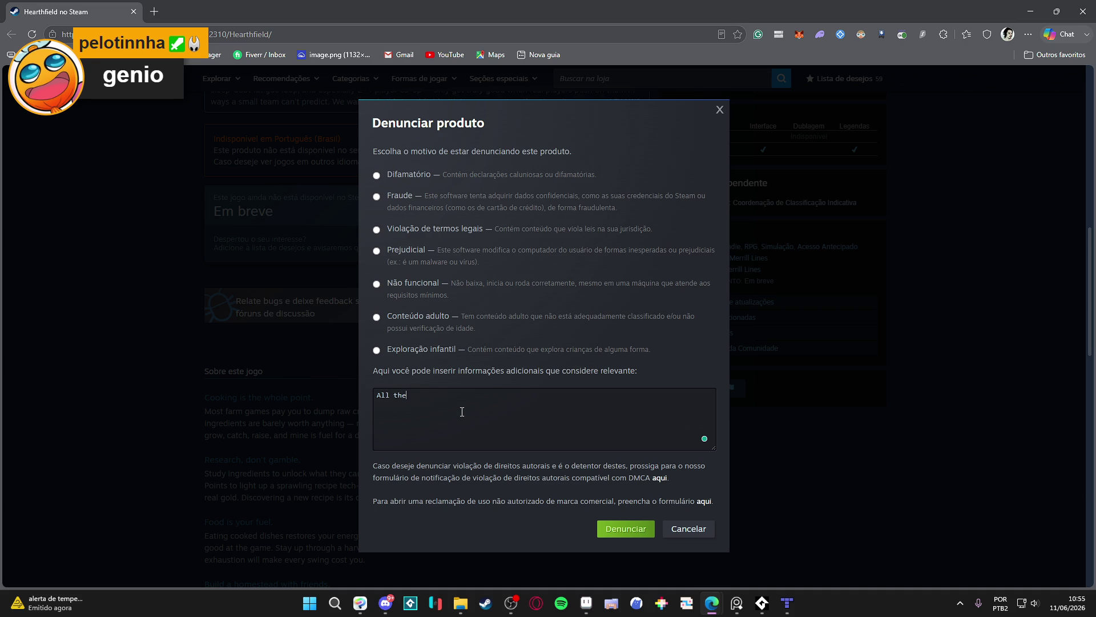
pyautogui.write(' prints are a')
pyautogui.write('ctually')
pyautogui.write(' Ai generated im')
pyautogui.write('age')
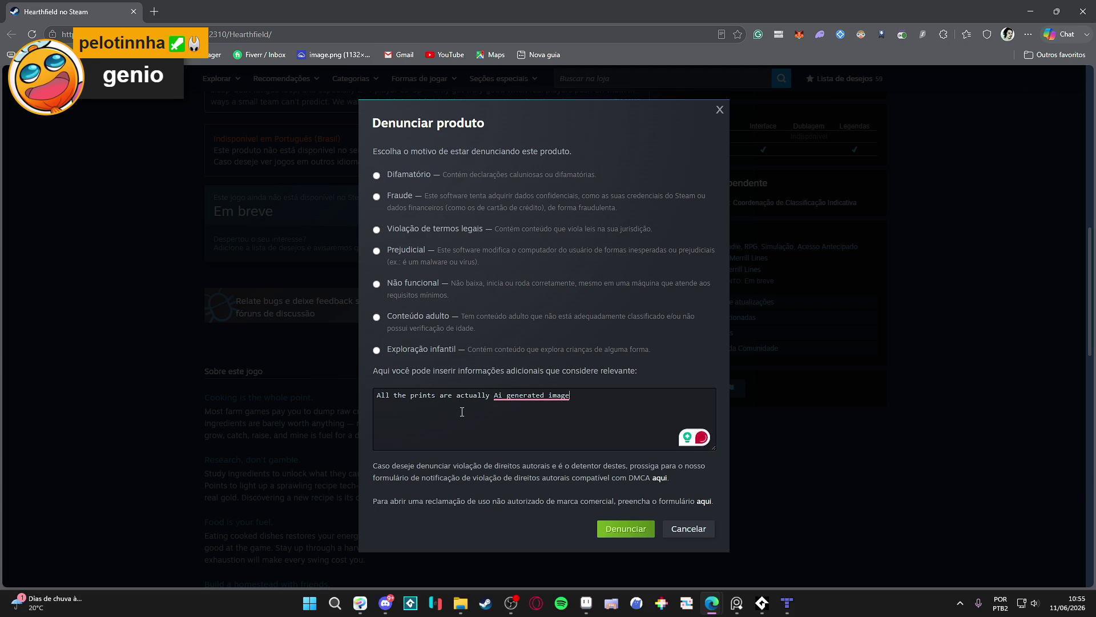
pyautogui.write('s')
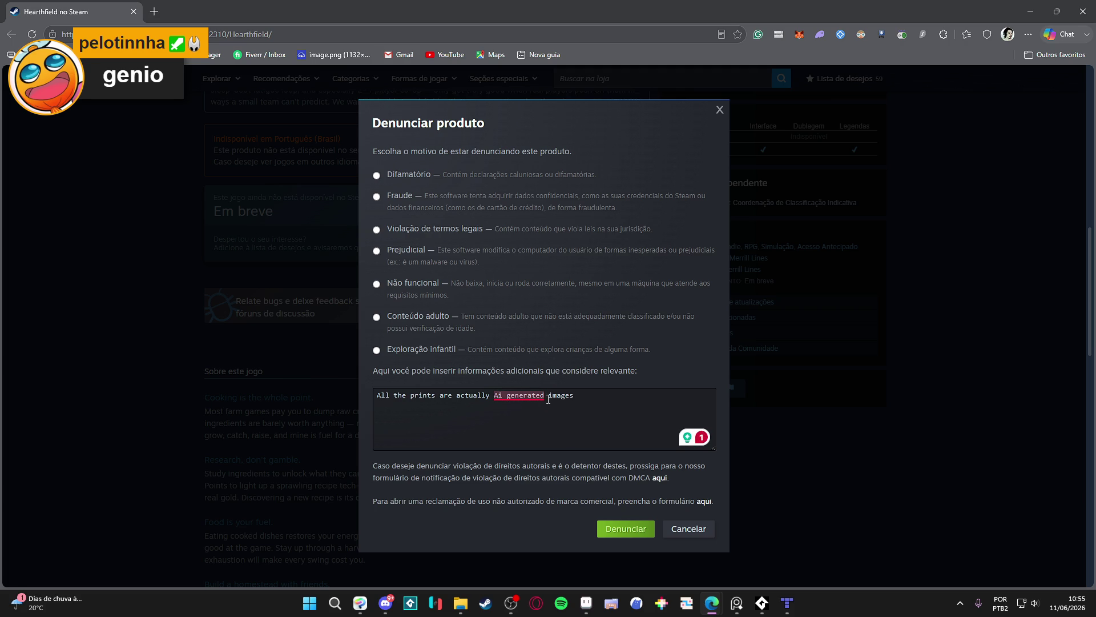
pyautogui.press('BackSpace')
pyautogui.write('I')
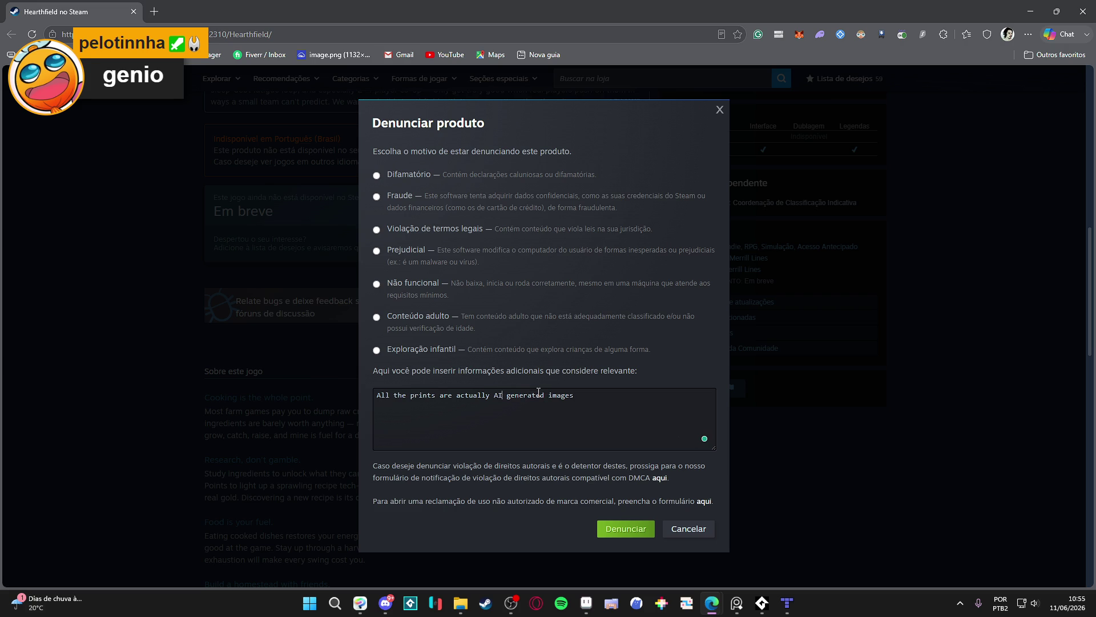
pyautogui.click(585, 404)
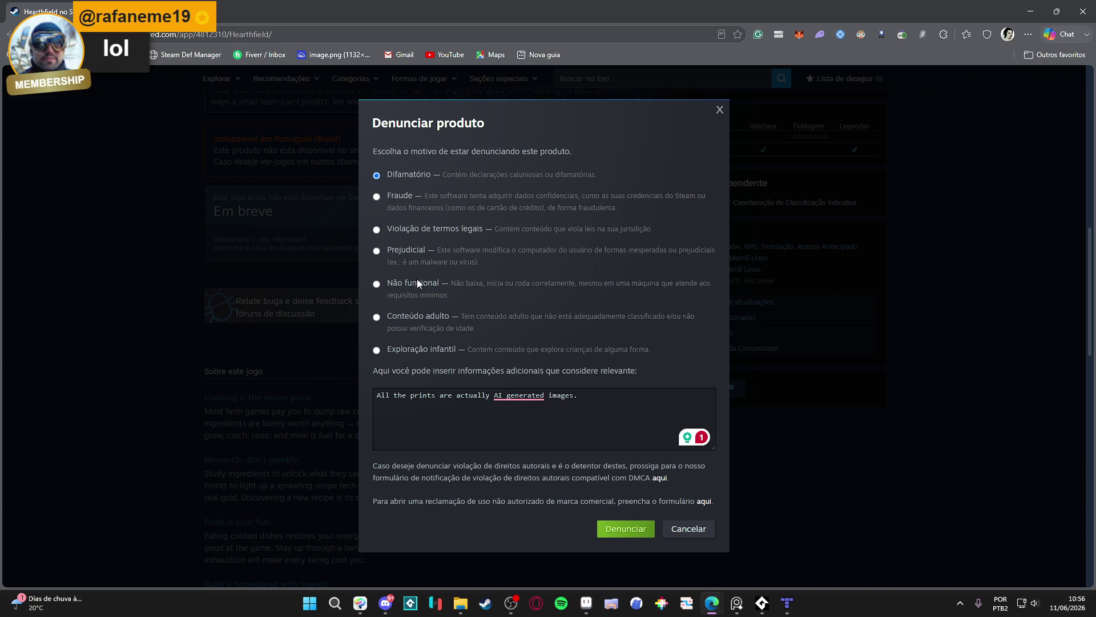
pyautogui.click(623, 529)
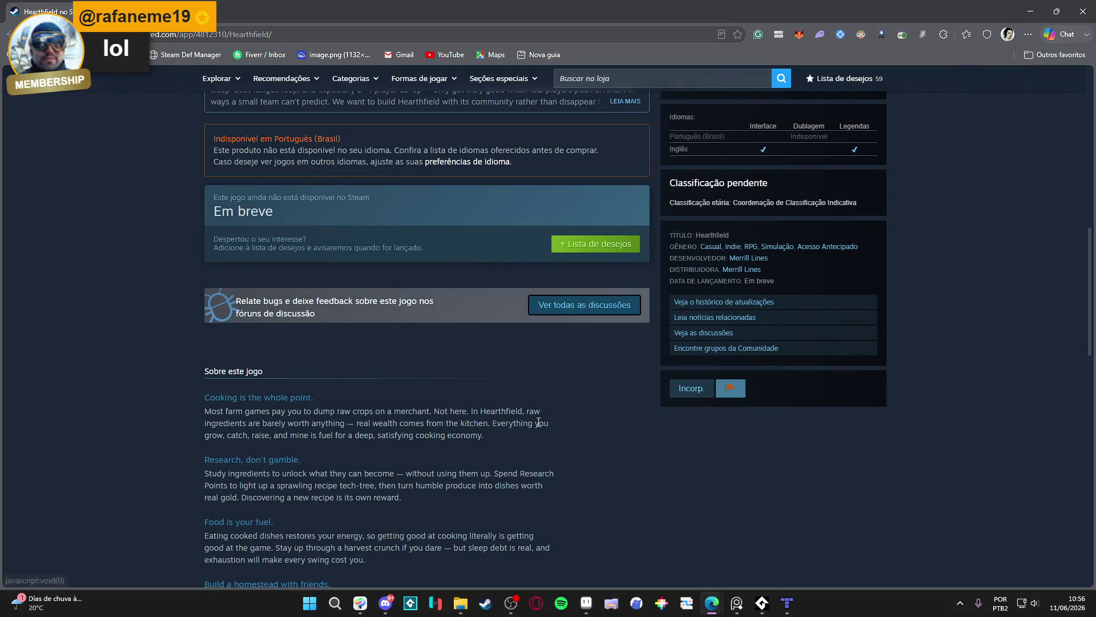
# Close the Edge store window, bringing the Aseprite mudfall spritesheet back to front
pyautogui.scroll(-6, 540, 418)
pyautogui.scroll(-4, 539, 416)
pyautogui.click(1083, 11)
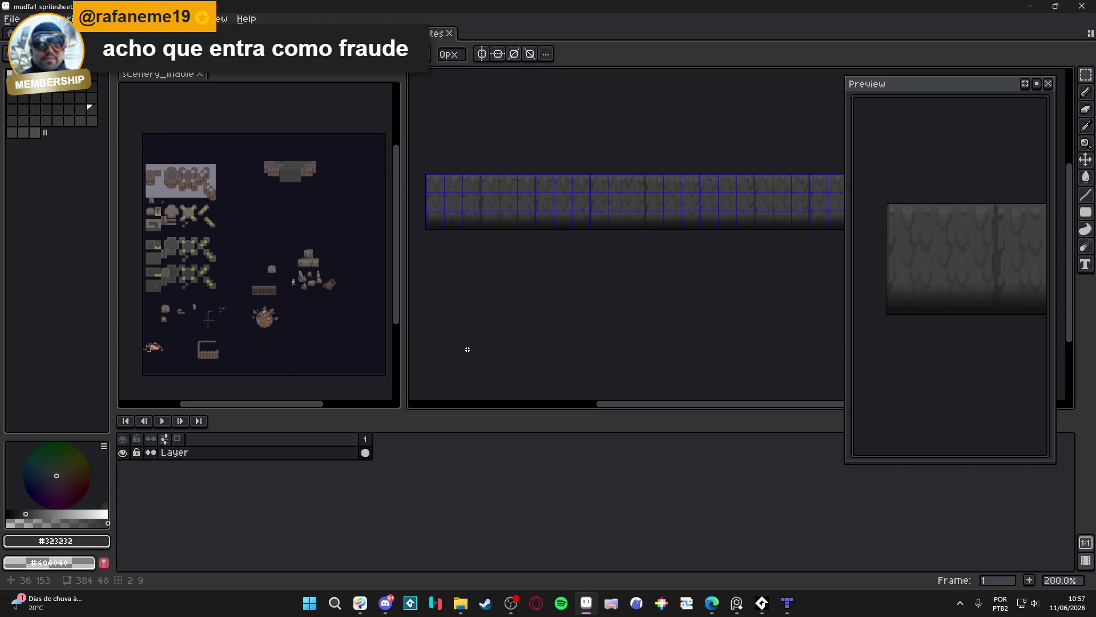
pyautogui.hotkey('alt', 'Tab')
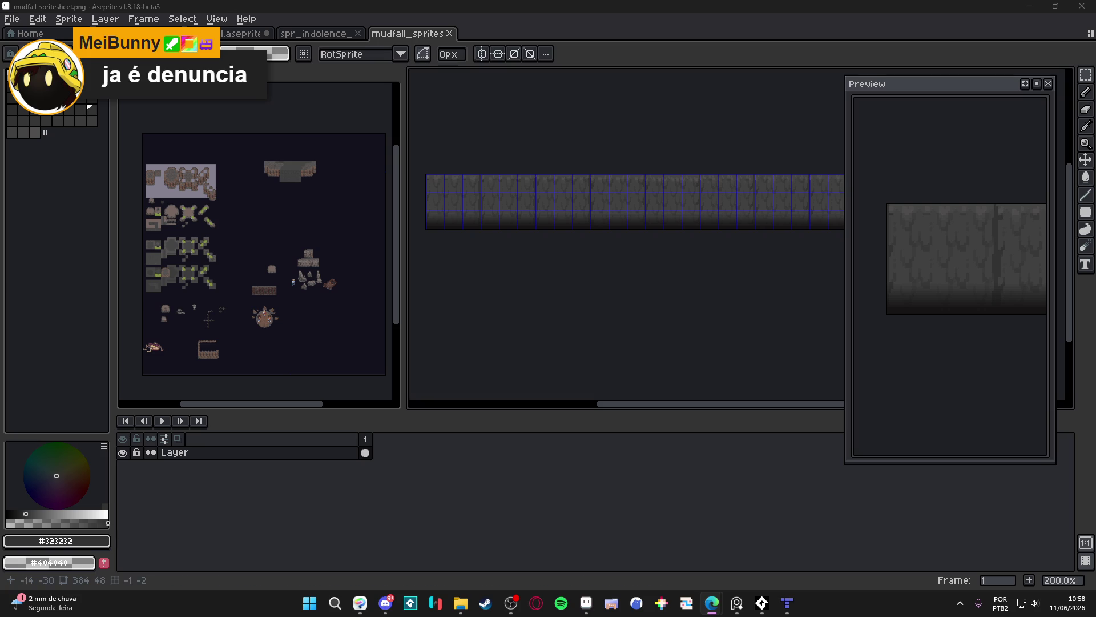
pyautogui.moveTo(687, 252)
pyautogui.mouseDown()
pyautogui.moveTo(659, 306)
pyautogui.moveTo(683, 324)
pyautogui.mouseUp()
pyautogui.click(788, 601)
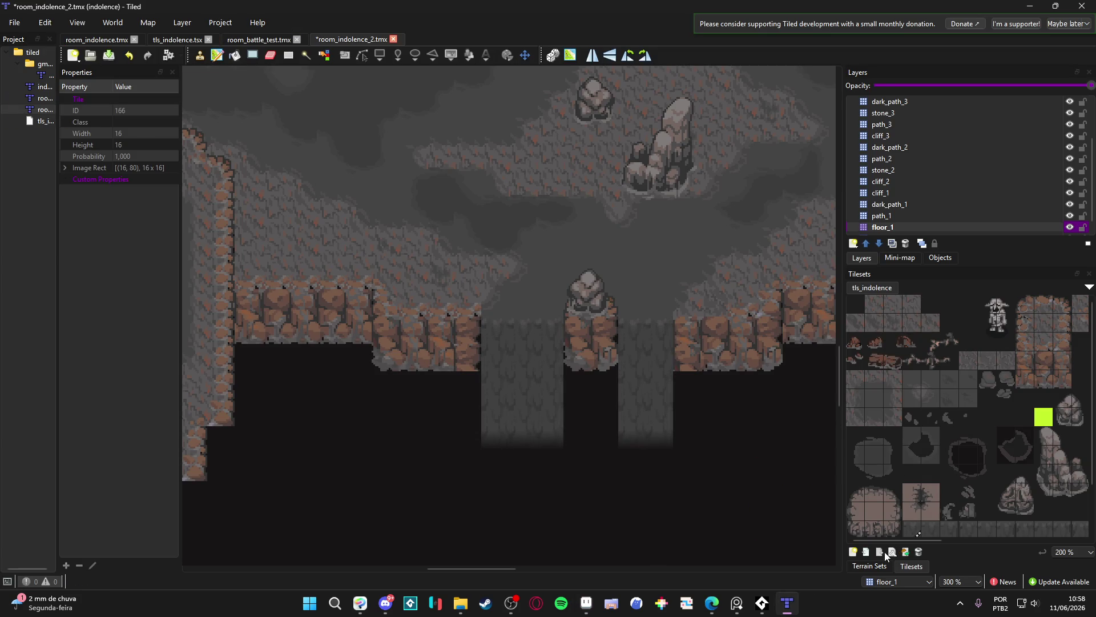
# Open the tls_indolence tileset and clear the chosen tile's existing animation frames
pyautogui.click(905, 551)
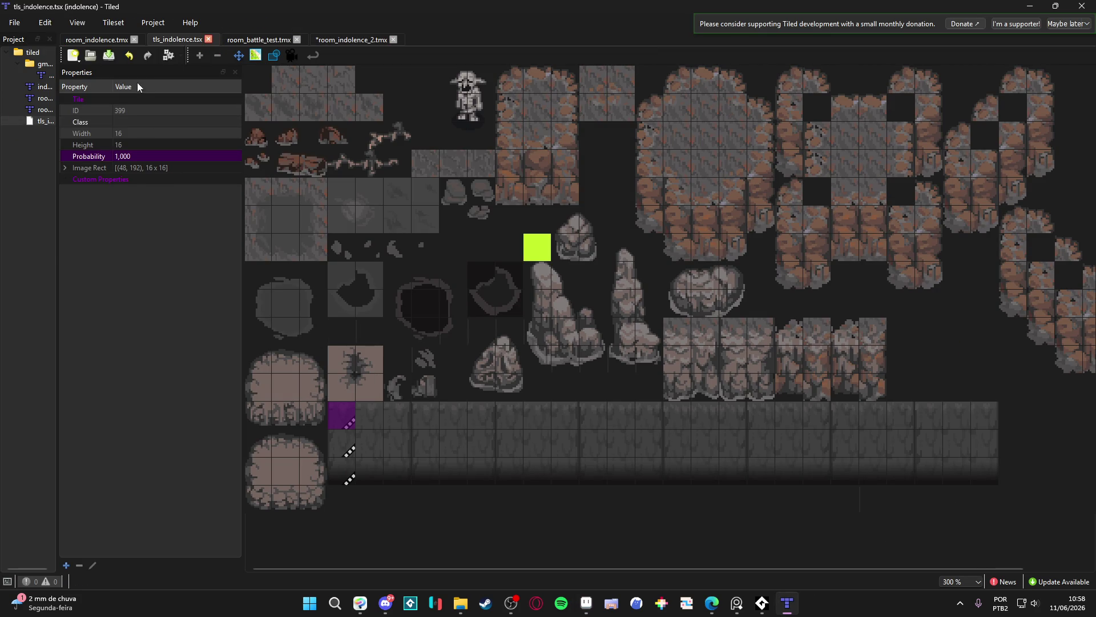
pyautogui.click(292, 55)
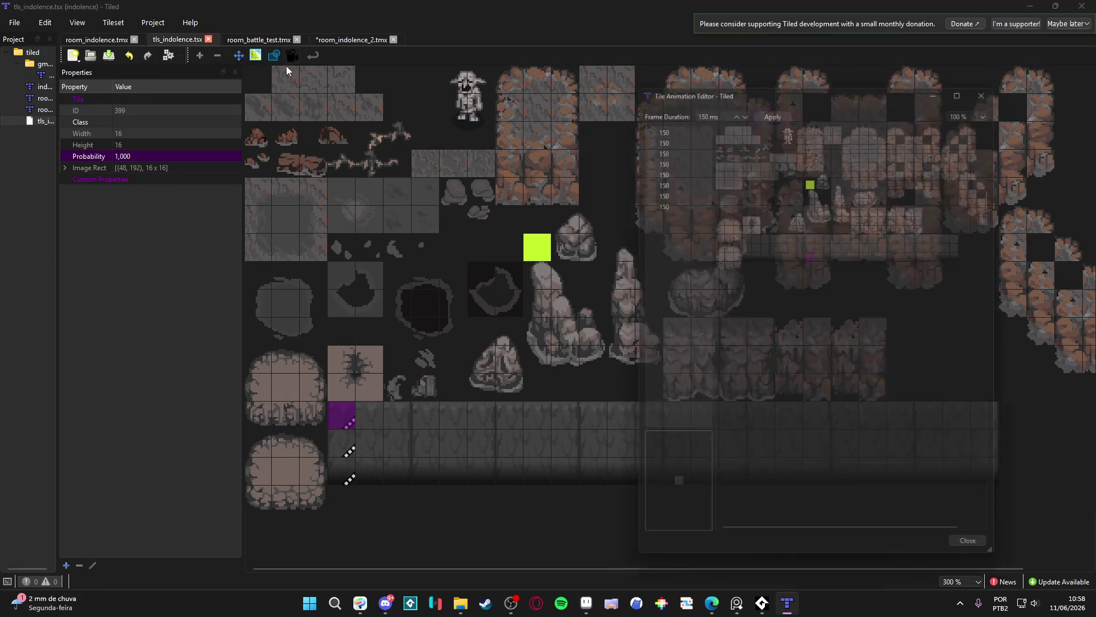
pyautogui.scroll(-1, 822, 300)
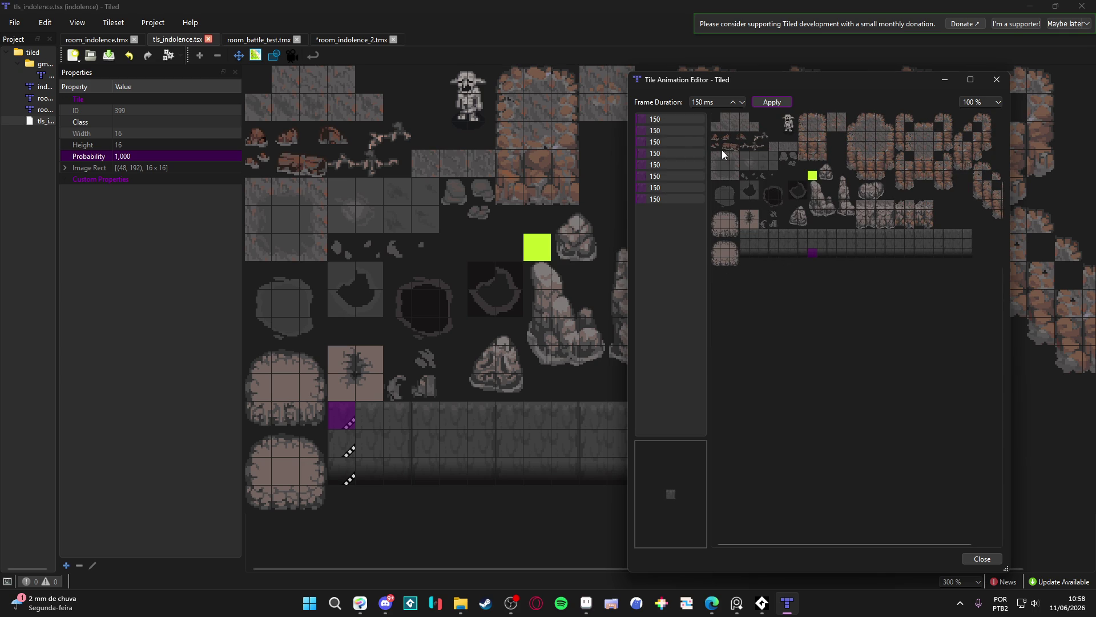
pyautogui.hotkey('ctrl', 'a')
pyautogui.press('Delete')
# Add six waterfall-strip tiles as that tile's animation frames
pyautogui.doubleClick(746, 234)
pyautogui.doubleClick(773, 232)
pyautogui.doubleClick(834, 232)
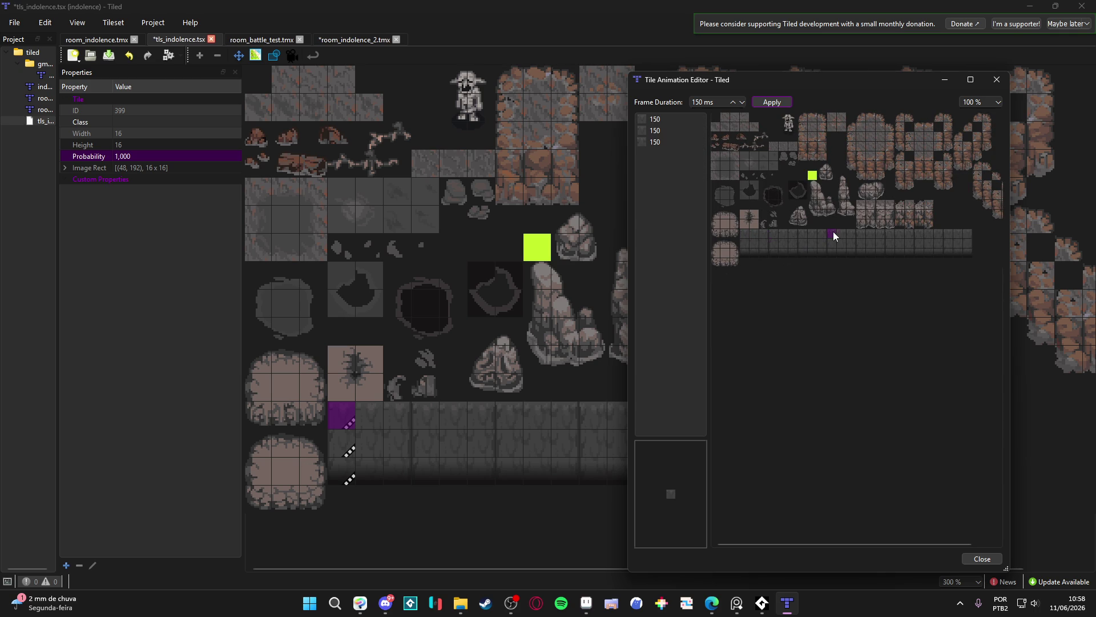
pyautogui.doubleClick(890, 232)
pyautogui.doubleClick(919, 233)
pyautogui.doubleClick(949, 233)
pyautogui.click(998, 79)
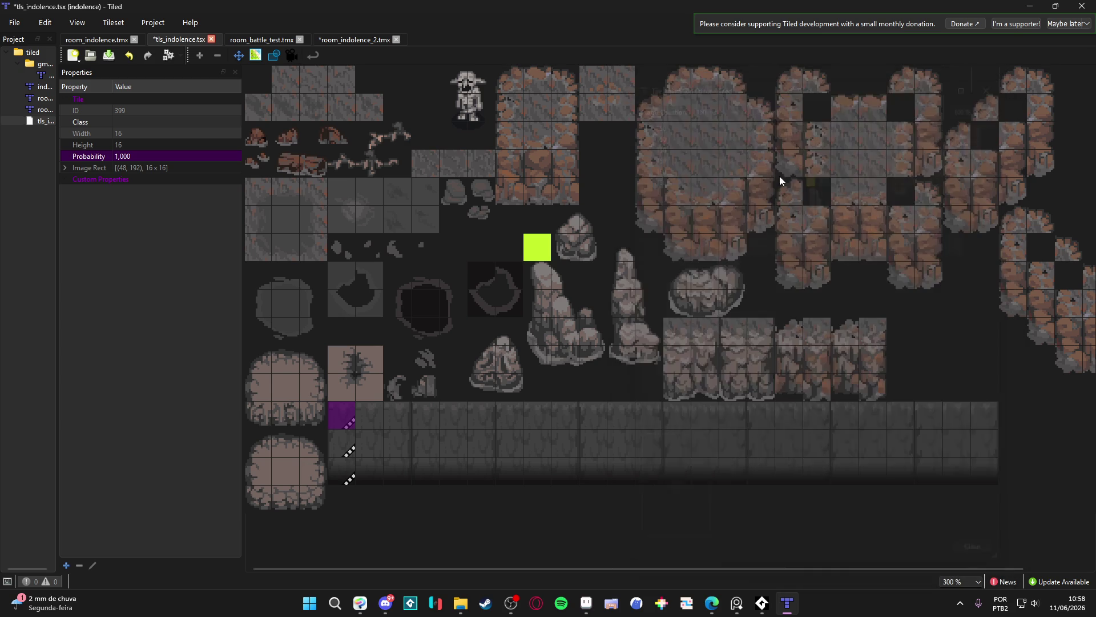
# Delete the old animation frames of the tile one row below
pyautogui.click(345, 448)
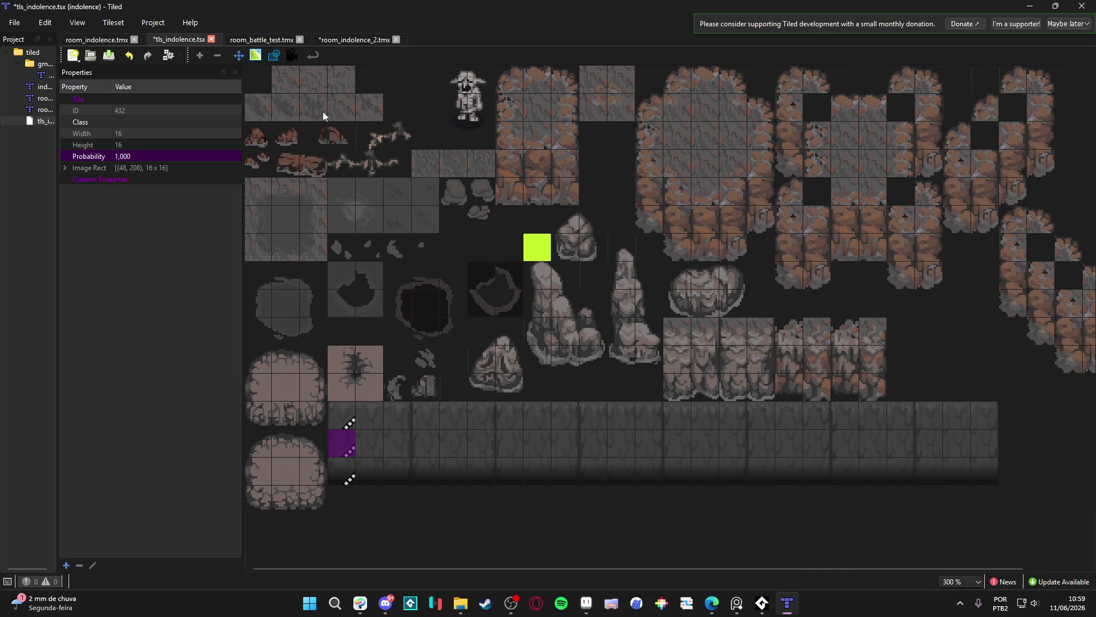
pyautogui.click(291, 55)
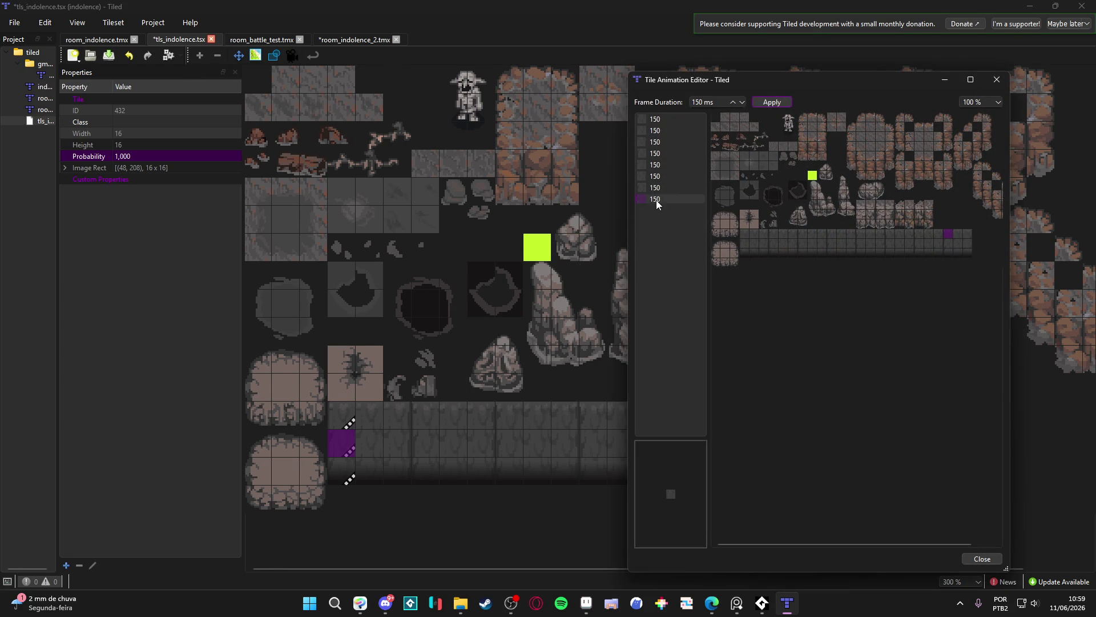
pyautogui.keyDown('shift'); pyautogui.click(657, 119); pyautogui.keyUp('shift')
pyautogui.press('Delete')
# Add the eight waterfall tiles in order as 150 ms animation frames
pyautogui.doubleClick(743, 242)
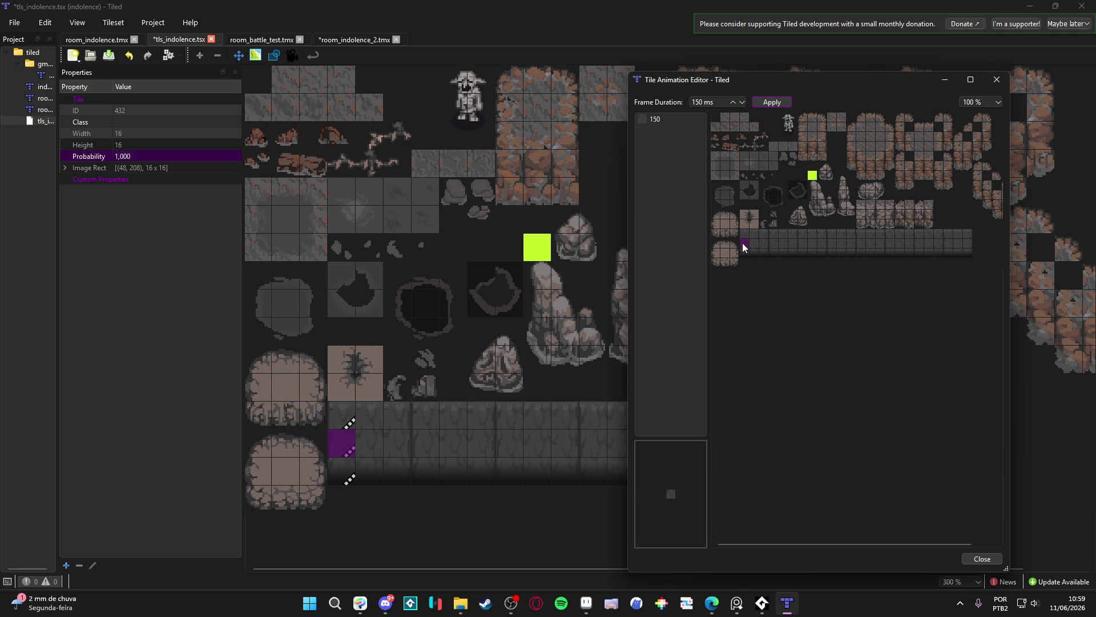
pyautogui.doubleClick(772, 244)
pyautogui.doubleClick(804, 244)
pyautogui.doubleClick(832, 243)
pyautogui.doubleClick(860, 243)
pyautogui.doubleClick(893, 243)
pyautogui.doubleClick(919, 245)
pyautogui.doubleClick(950, 244)
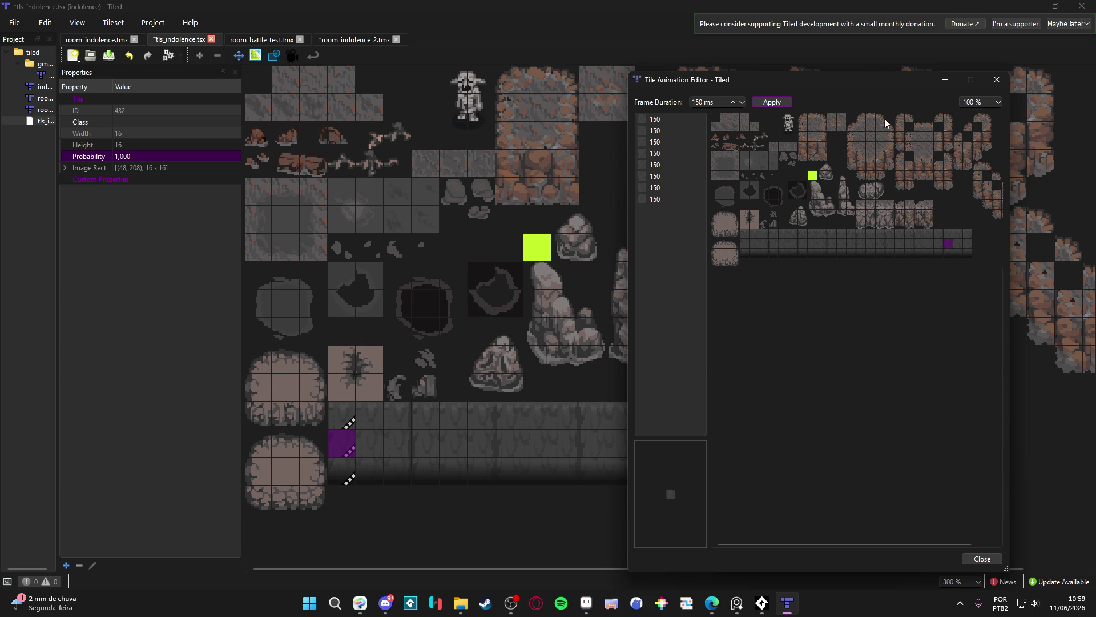
pyautogui.click(998, 82)
pyautogui.click(343, 465)
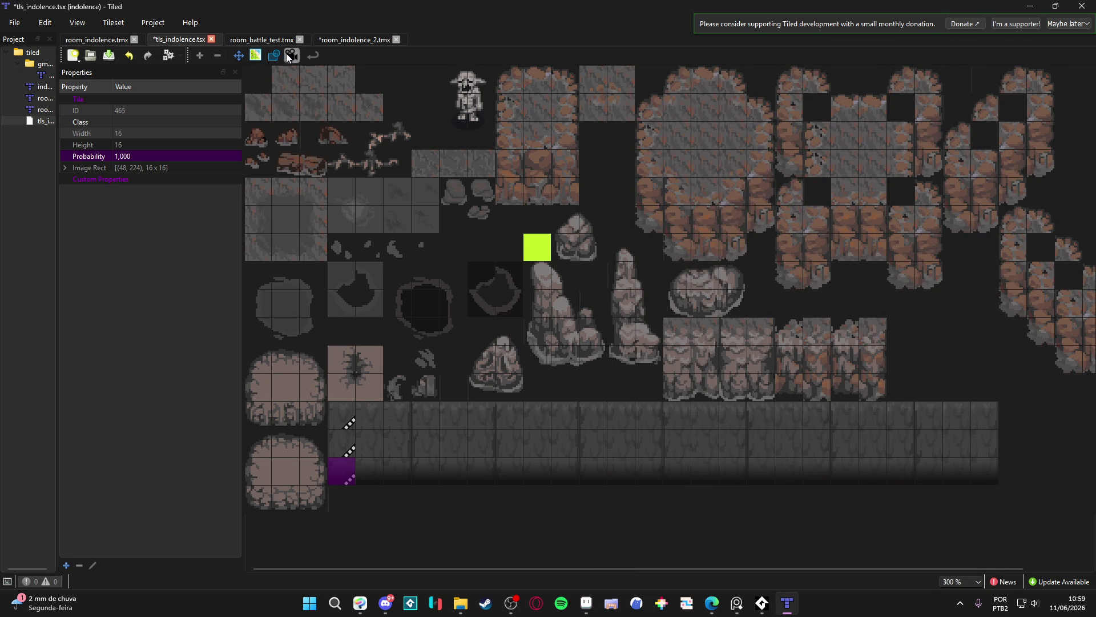
# Replace the current waterfall tile's old animation with eight new 150 ms waterfall frames
pyautogui.click(291, 56)
pyautogui.moveTo(653, 207); pyautogui.dragTo(660, 122)
pyautogui.press('Delete')
pyautogui.doubleClick(745, 255)
pyautogui.doubleClick(773, 254)
pyautogui.doubleClick(803, 252)
pyautogui.doubleClick(832, 252)
pyautogui.doubleClick(861, 253)
pyautogui.doubleClick(890, 252)
pyautogui.doubleClick(917, 253)
pyautogui.doubleClick(948, 254)
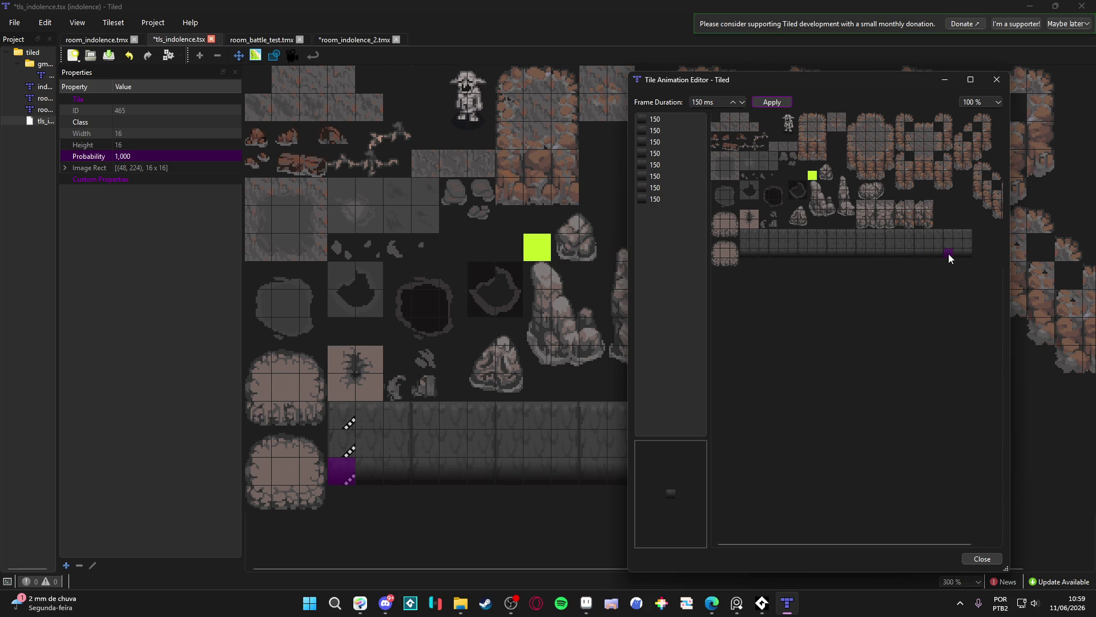
pyautogui.click(994, 83)
# Give the next column's top waterfall tile an eight-frame, 150 ms animation
pyautogui.click(379, 413)
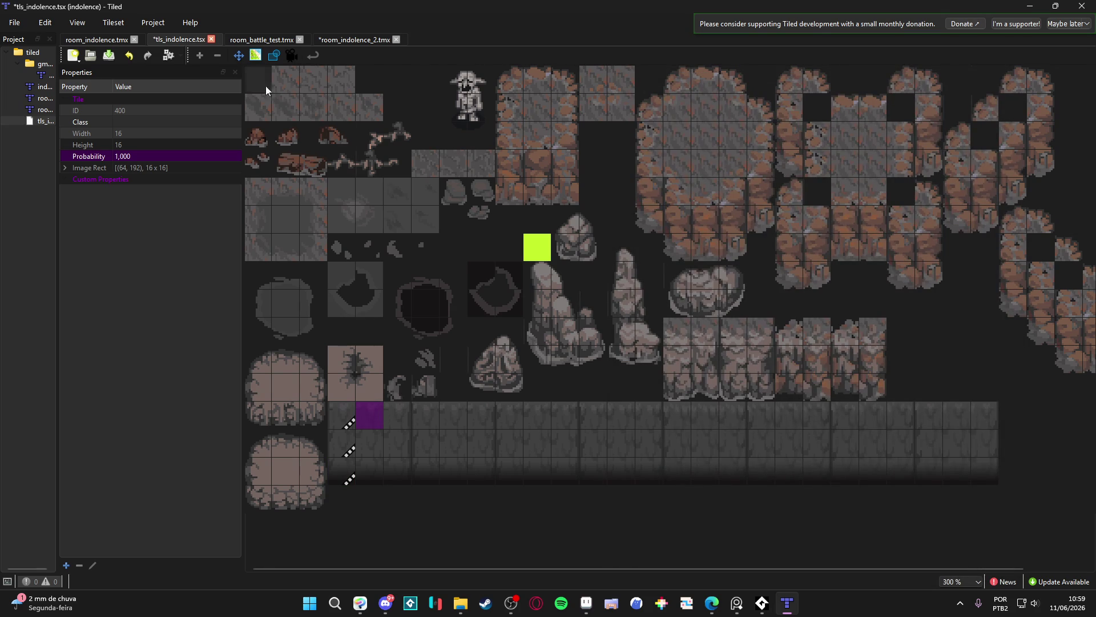
pyautogui.click(291, 55)
pyautogui.doubleClick(755, 234)
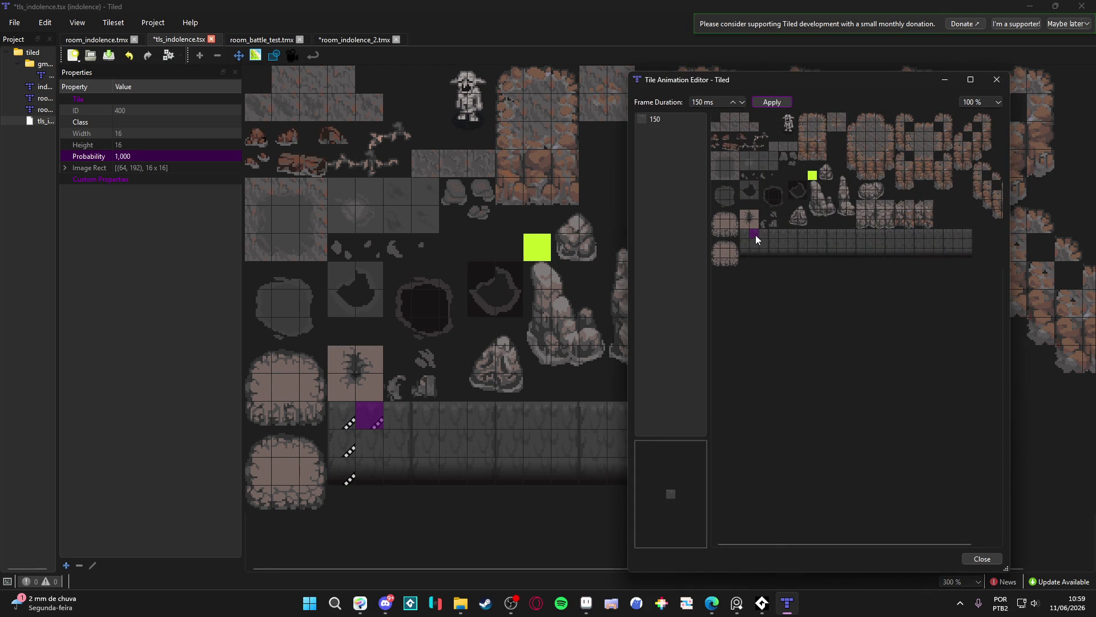
pyautogui.doubleClick(782, 237)
pyautogui.doubleClick(812, 235)
pyautogui.doubleClick(842, 235)
pyautogui.doubleClick(870, 235)
pyautogui.doubleClick(900, 235)
pyautogui.doubleClick(930, 233)
pyautogui.doubleClick(960, 234)
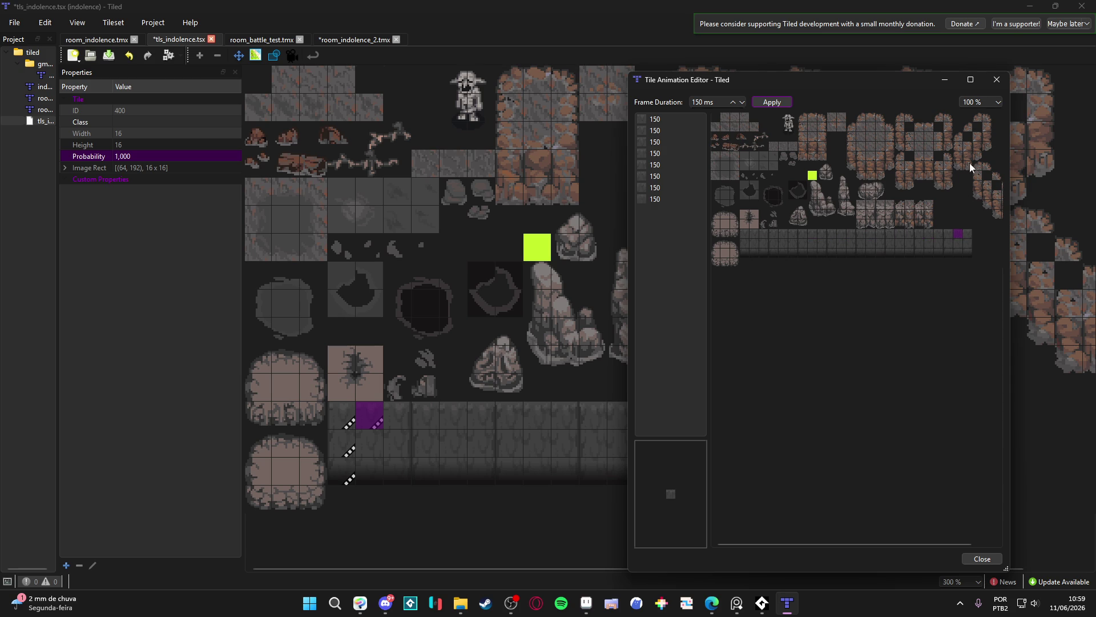
pyautogui.click(997, 80)
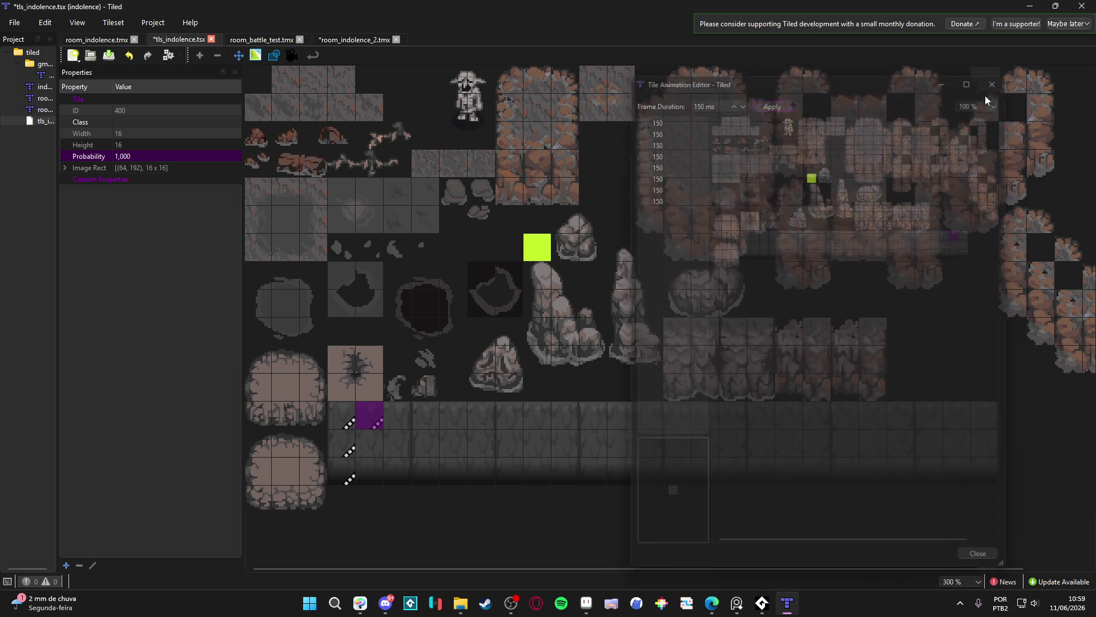
# Animate the waterfall tile one row below with eight 150 ms frames
pyautogui.click(366, 443)
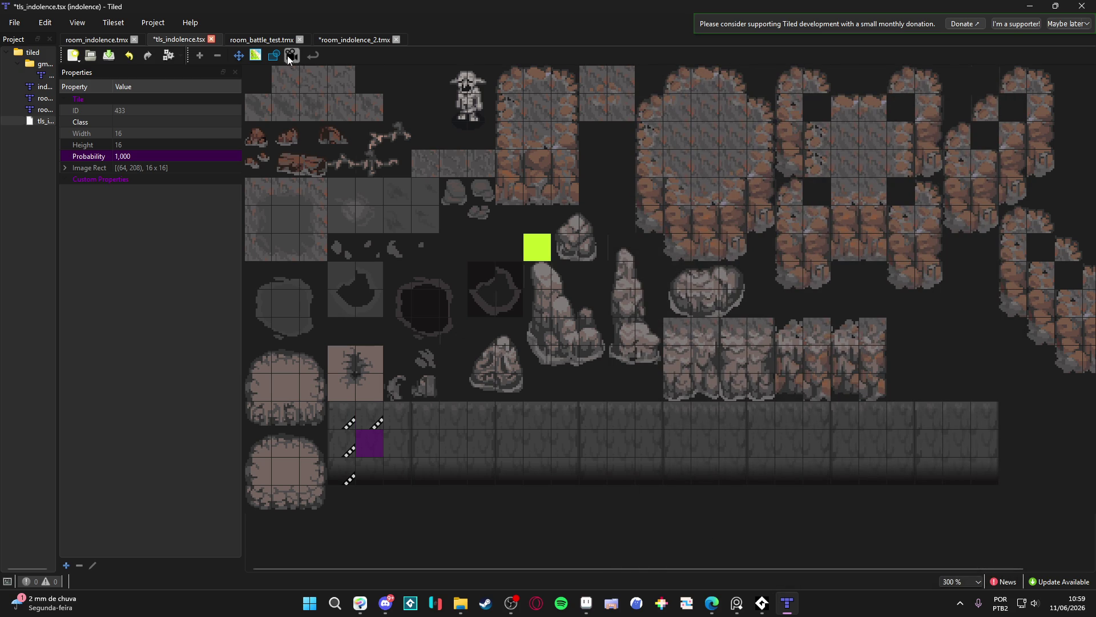
pyautogui.click(292, 54)
pyautogui.doubleClick(757, 242)
pyautogui.doubleClick(783, 244)
pyautogui.doubleClick(812, 244)
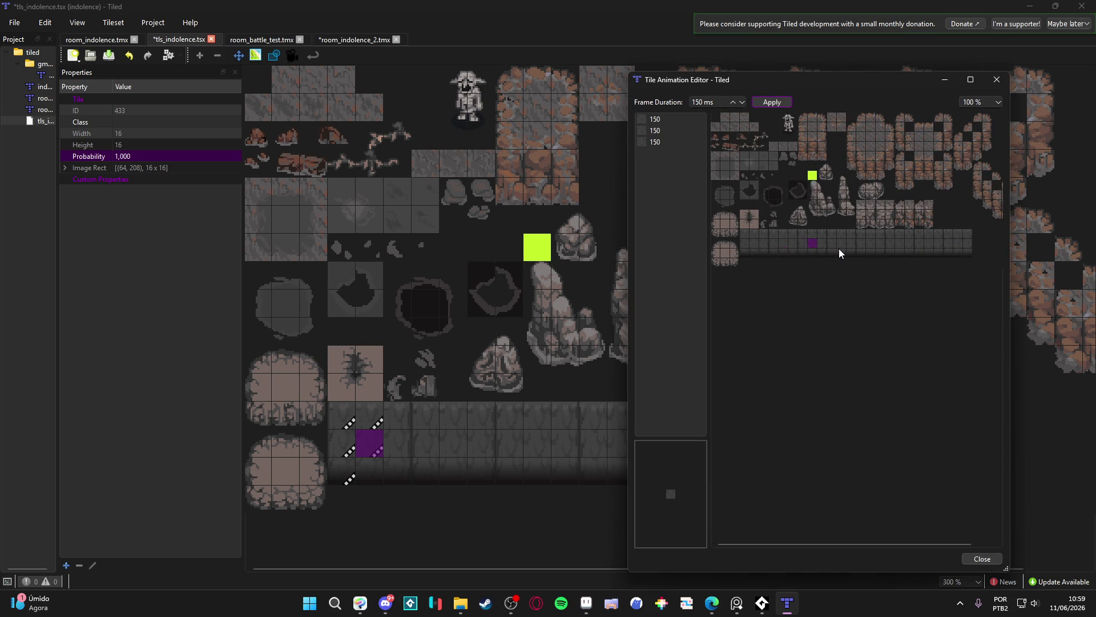
pyautogui.doubleClick(841, 242)
pyautogui.doubleClick(868, 242)
pyautogui.doubleClick(901, 241)
pyautogui.doubleClick(929, 242)
pyautogui.doubleClick(958, 245)
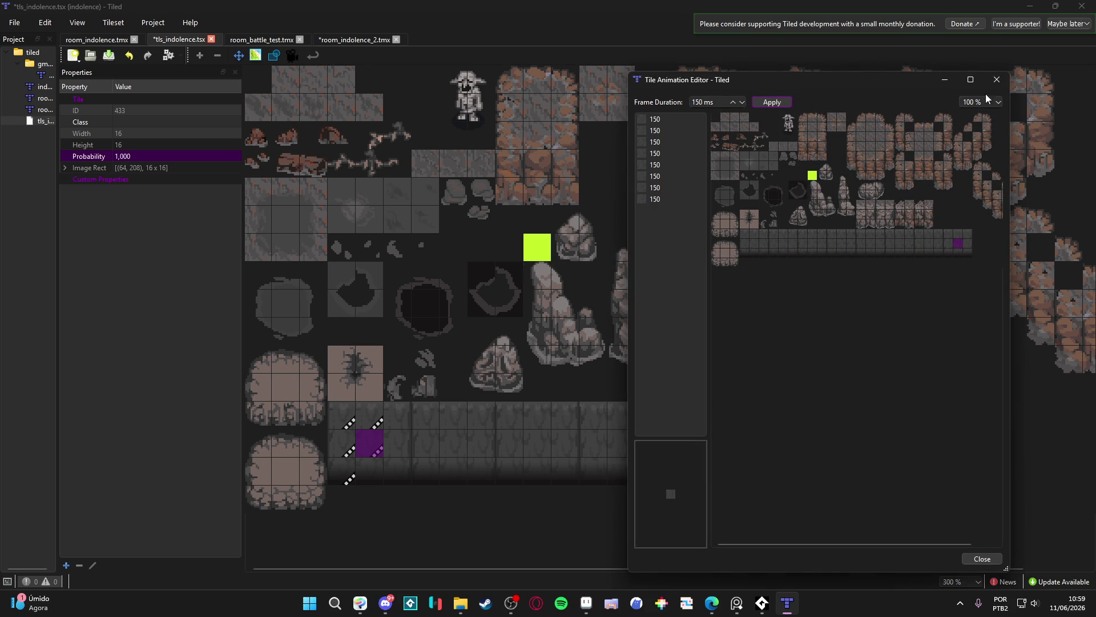
pyautogui.click(997, 79)
# Add four waterfall frames to the tile below it, then select the third column's top tile
pyautogui.click(376, 470)
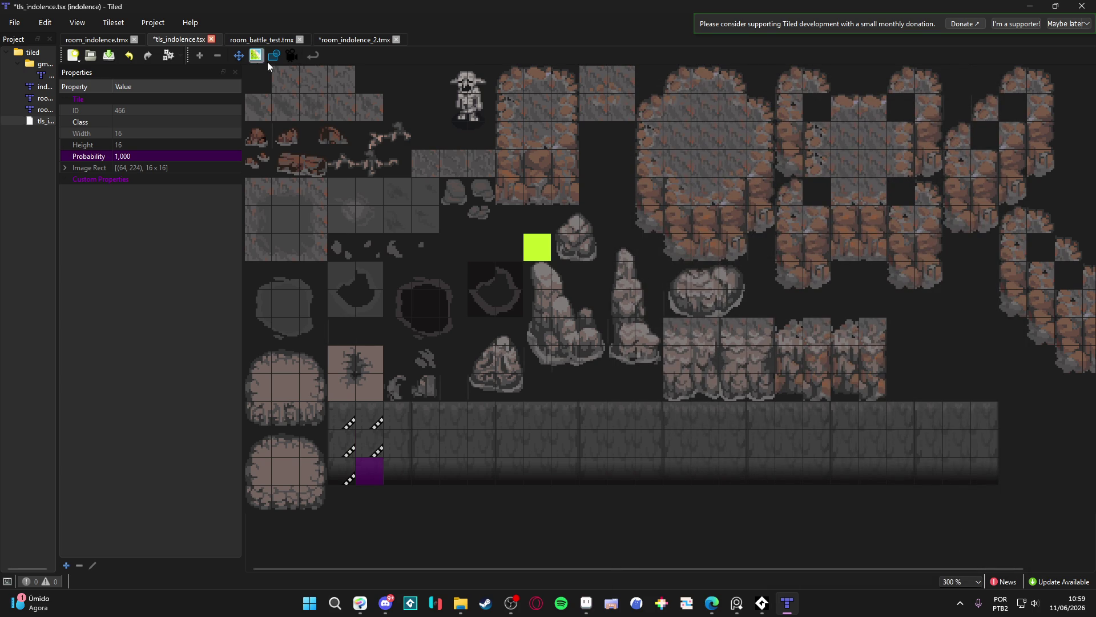
pyautogui.click(291, 54)
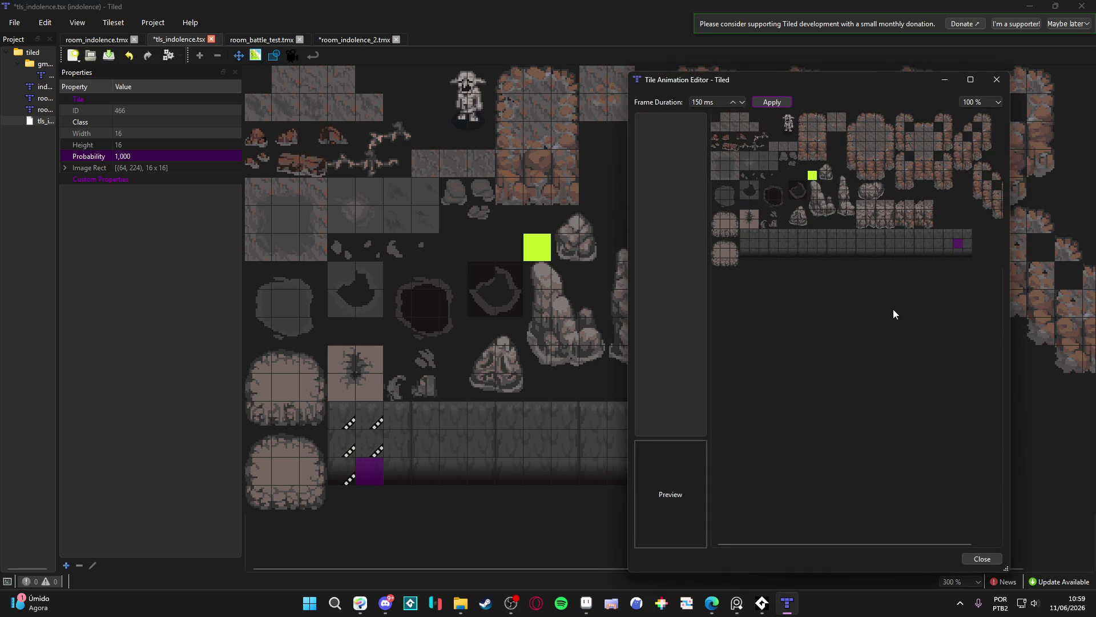
pyautogui.doubleClick(770, 255)
pyautogui.doubleClick(773, 256)
pyautogui.doubleClick(802, 255)
pyautogui.doubleClick(831, 252)
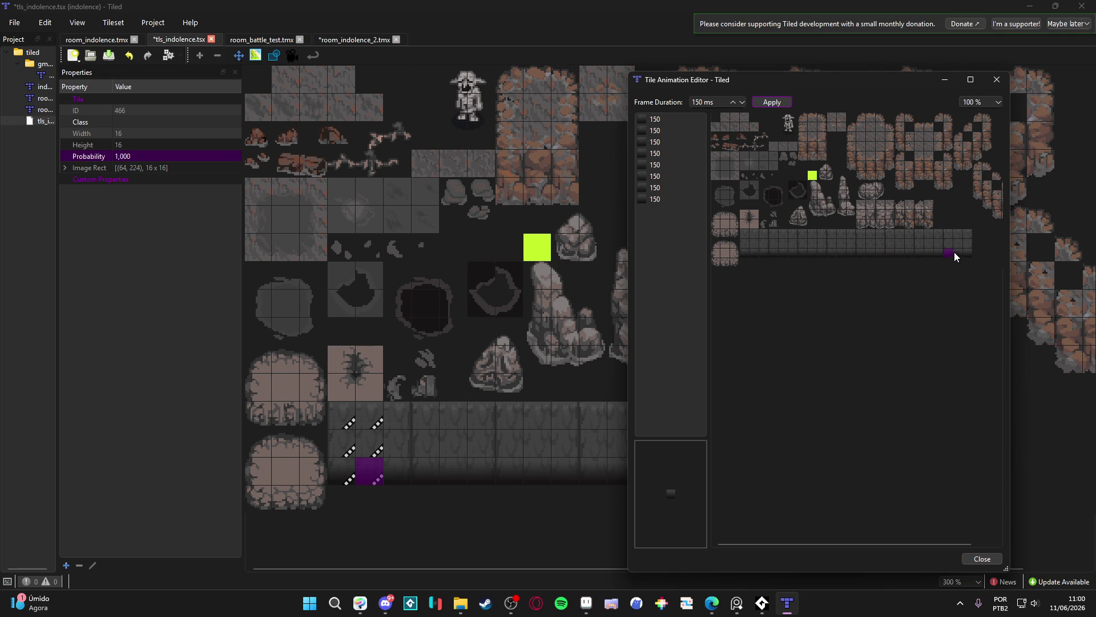
pyautogui.click(997, 79)
pyautogui.click(401, 420)
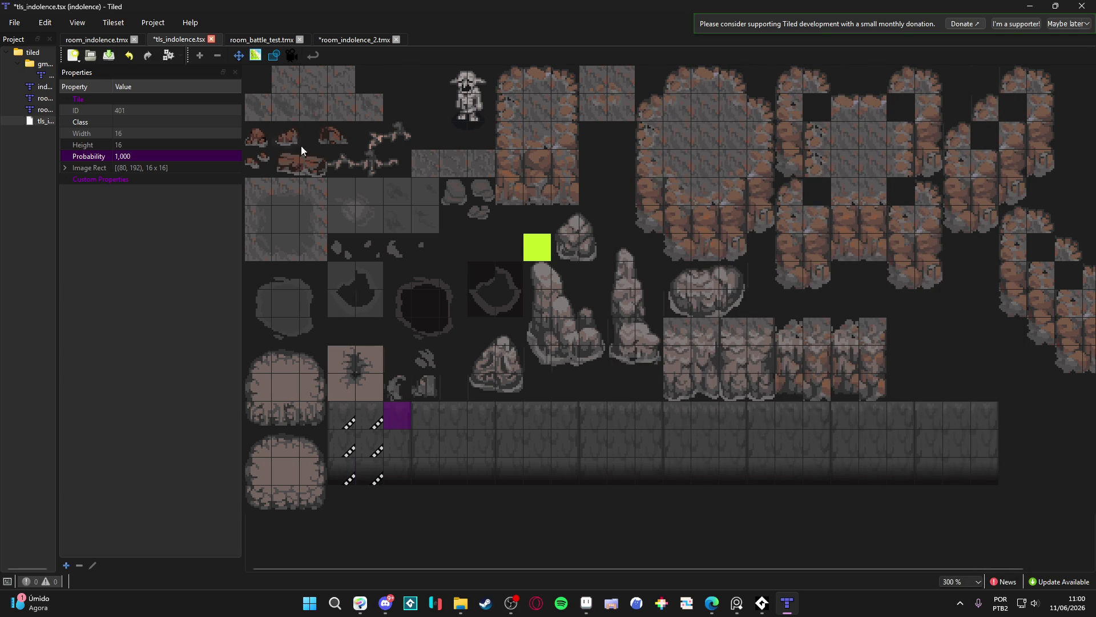
# Add two waterfall frames to tile 401's animation
pyautogui.click(293, 55)
pyautogui.doubleClick(767, 234)
pyautogui.doubleClick(793, 234)
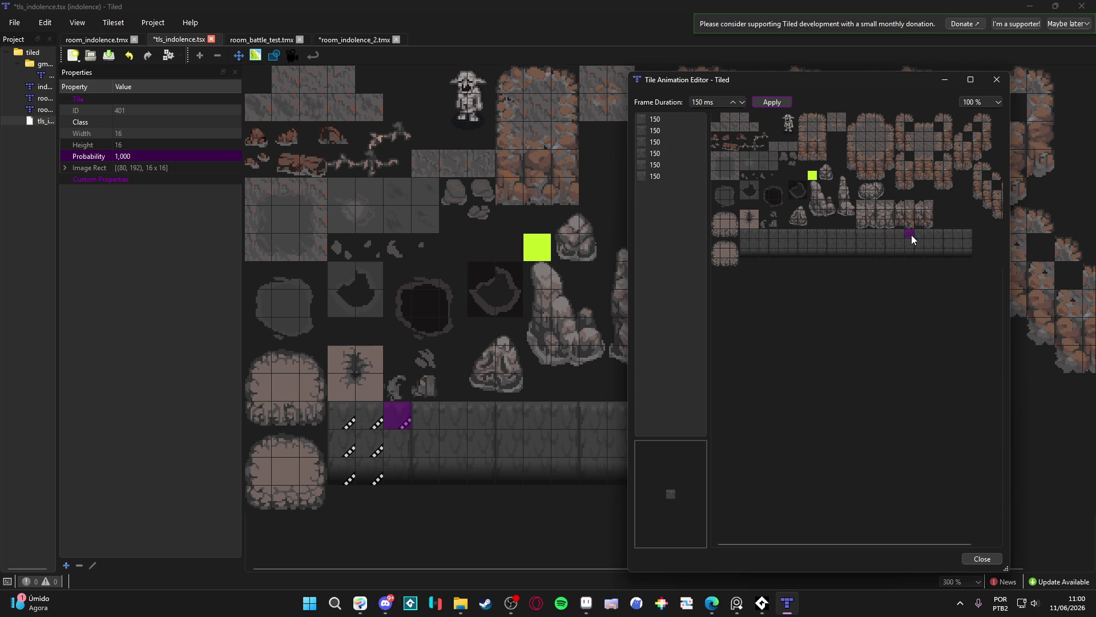
pyautogui.click(997, 79)
# Give tile 434 three waterfall animation frames
pyautogui.click(403, 449)
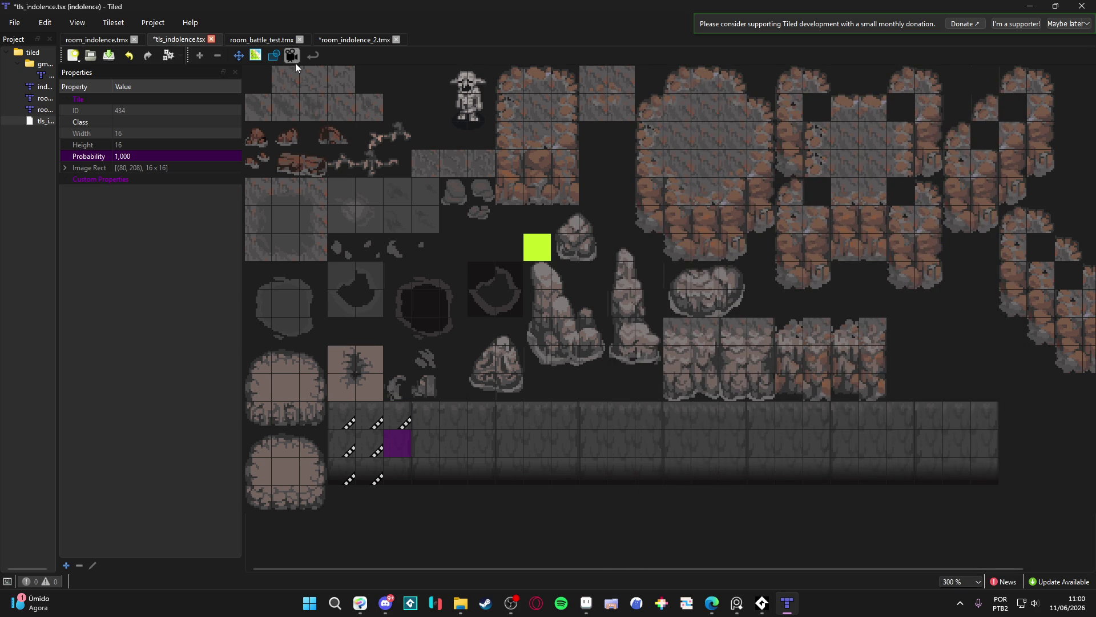
pyautogui.click(293, 56)
pyautogui.doubleClick(766, 244)
pyautogui.doubleClick(796, 245)
pyautogui.doubleClick(824, 244)
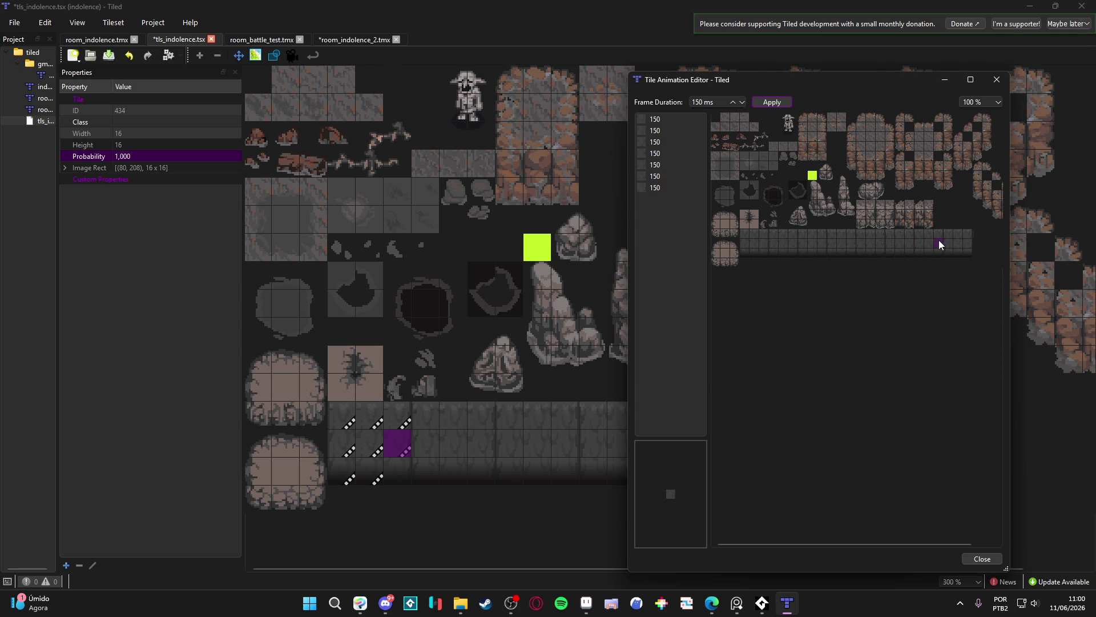
pyautogui.click(996, 86)
# Add three waterfall frames to tile 467, then return to the room_indolence_2.tmx map
pyautogui.press('Down')
pyautogui.click(286, 57)
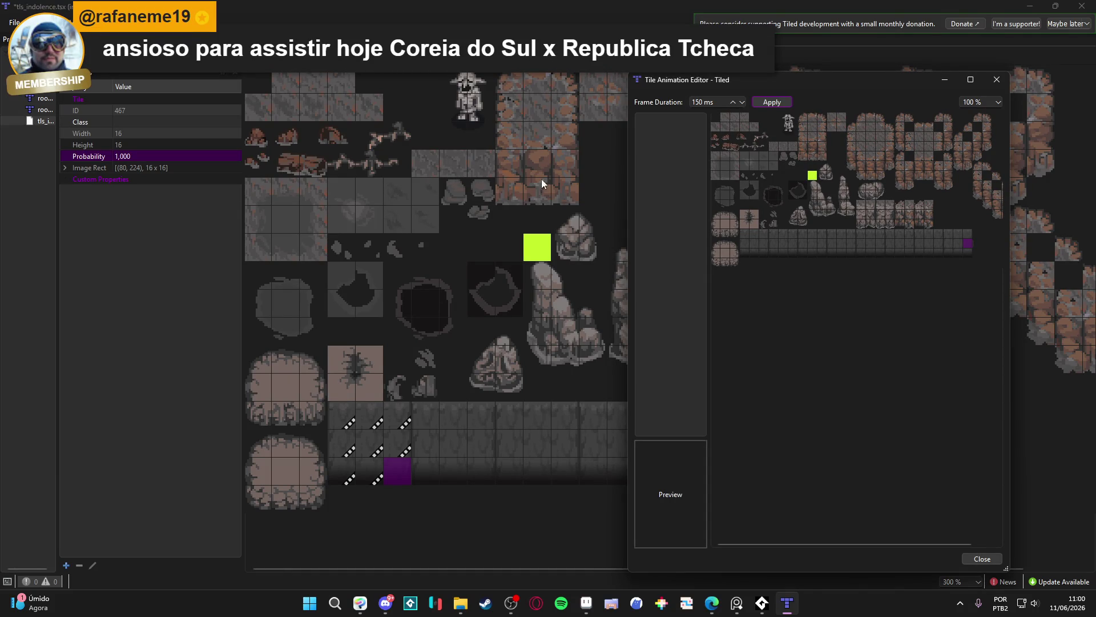
pyautogui.doubleClick(764, 253)
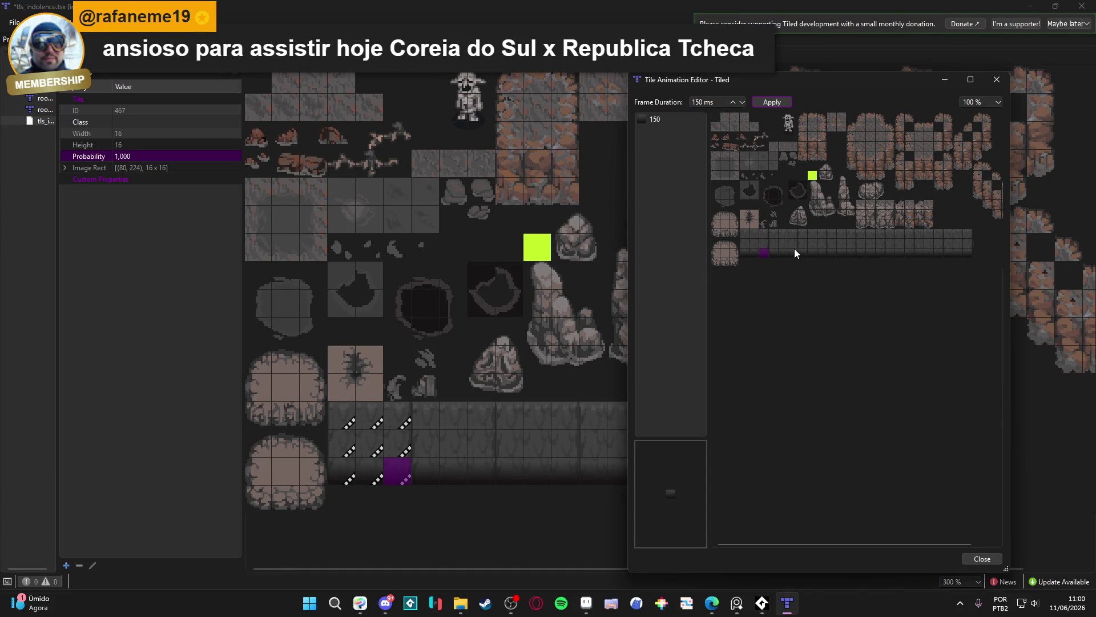
pyautogui.doubleClick(850, 253)
pyautogui.doubleClick(969, 253)
pyautogui.click(997, 80)
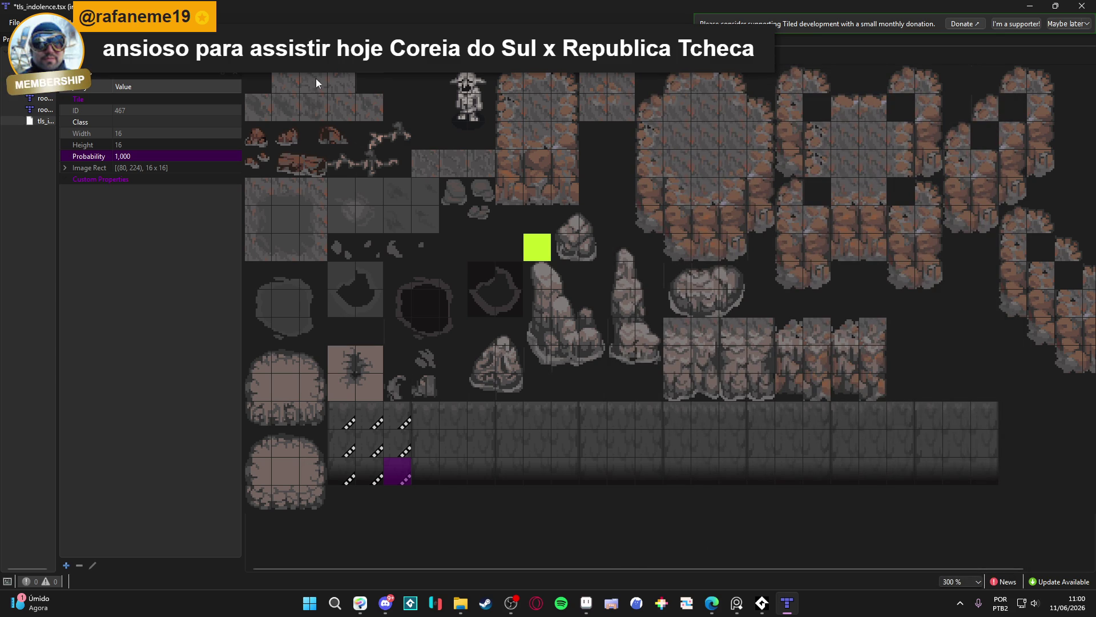
pyautogui.click(268, 63)
# Save the room_indolence_2 map and stamp a waterfall tile from the tileset onto it
pyautogui.hotkey('ctrl', 's')
pyautogui.scroll(-2, 918, 511)
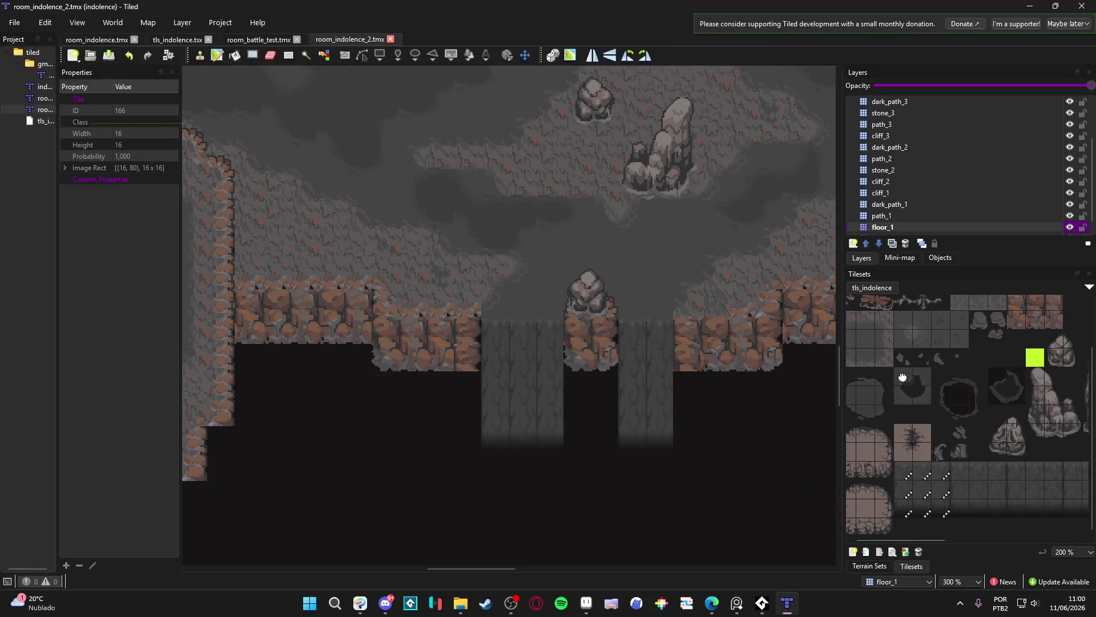
pyautogui.click(900, 471)
pyautogui.click(495, 355)
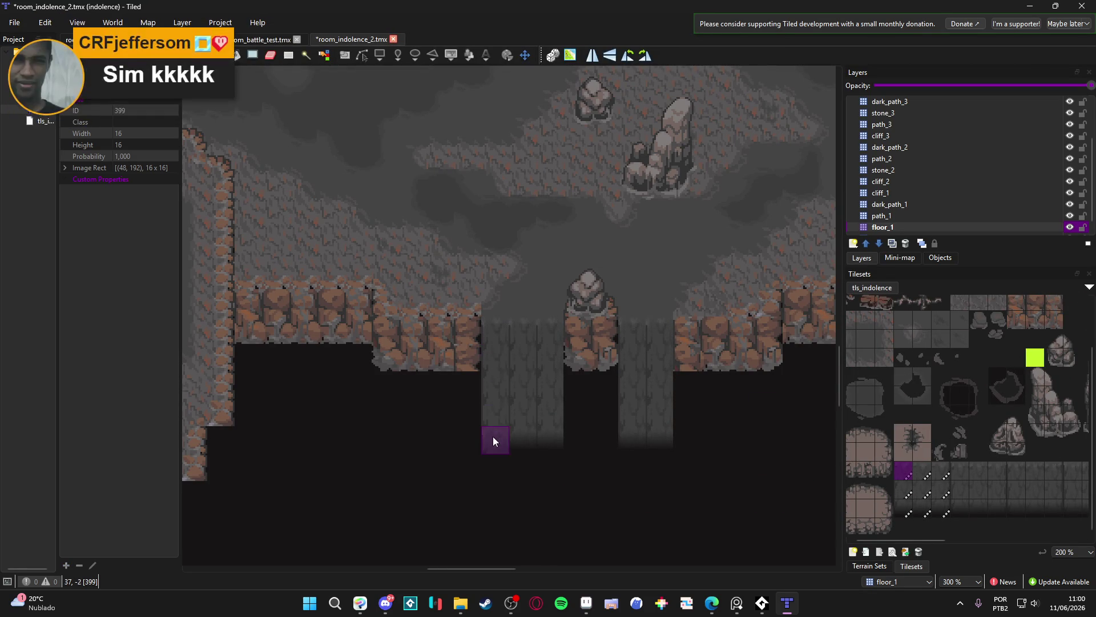
pyautogui.click(925, 470)
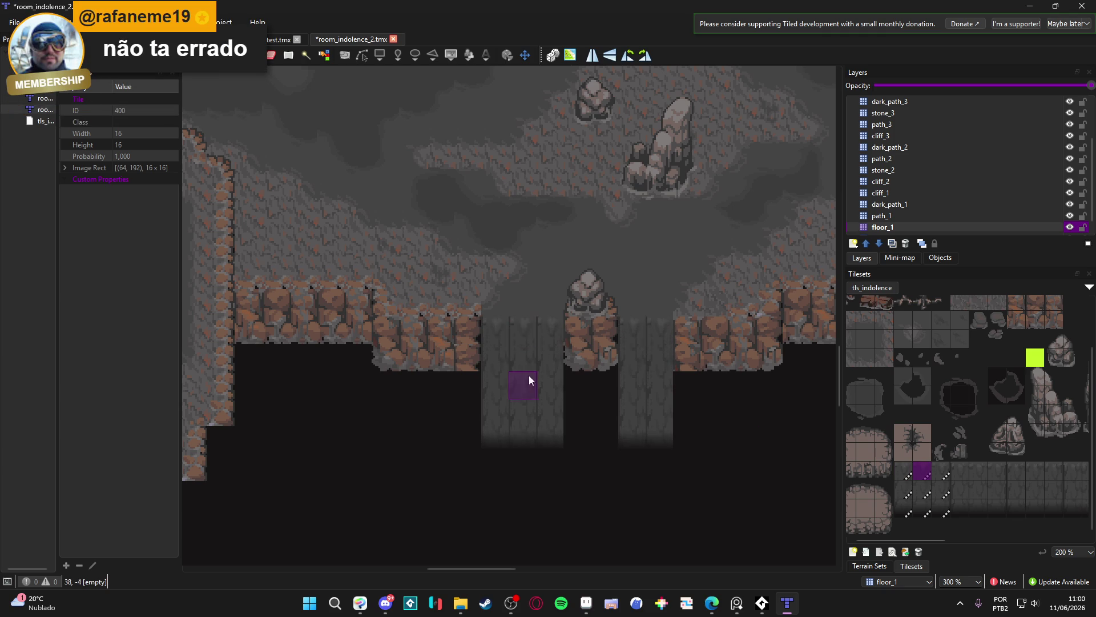
pyautogui.click(924, 490)
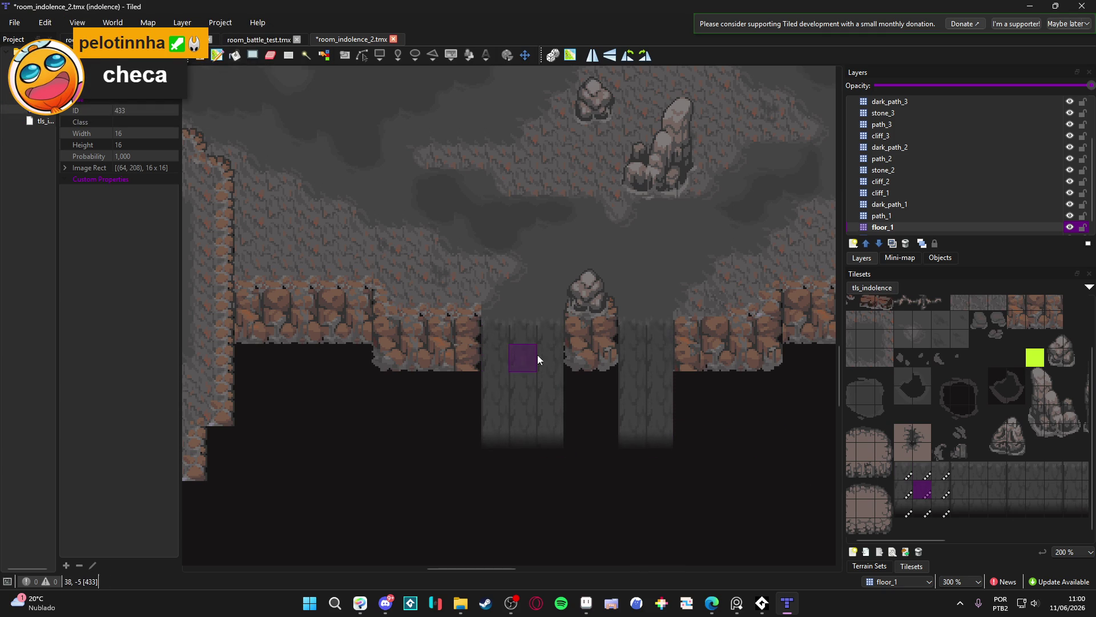
# Toggle floor_1's visibility to check its tiles, then make path_1 the active layer
pyautogui.doubleClick(1070, 228)
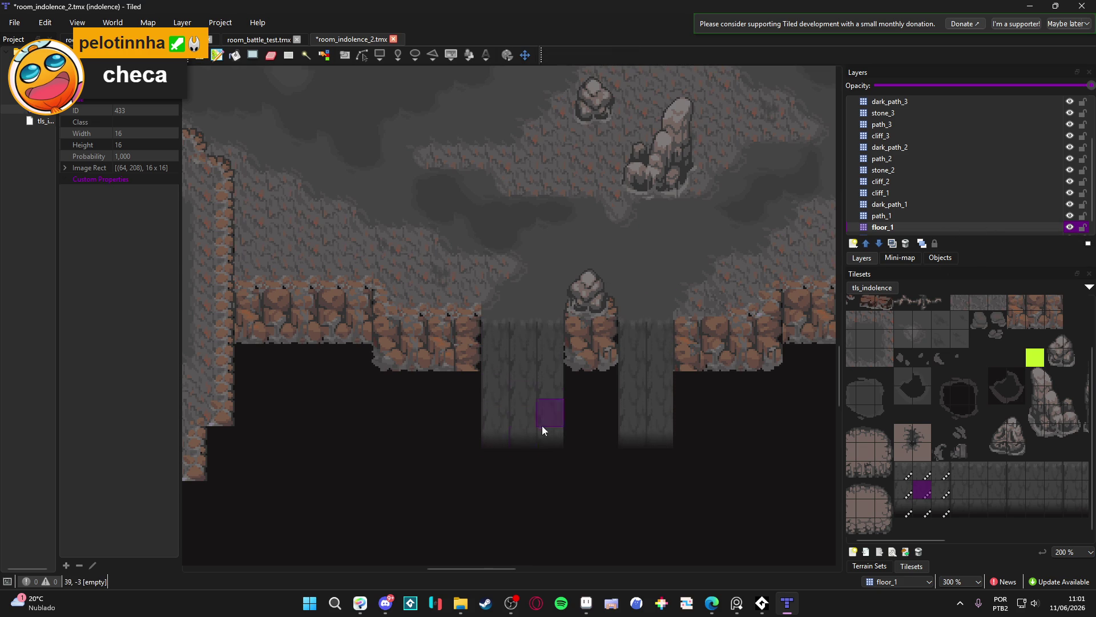
pyautogui.click(1068, 218)
pyautogui.doubleClick(1070, 218)
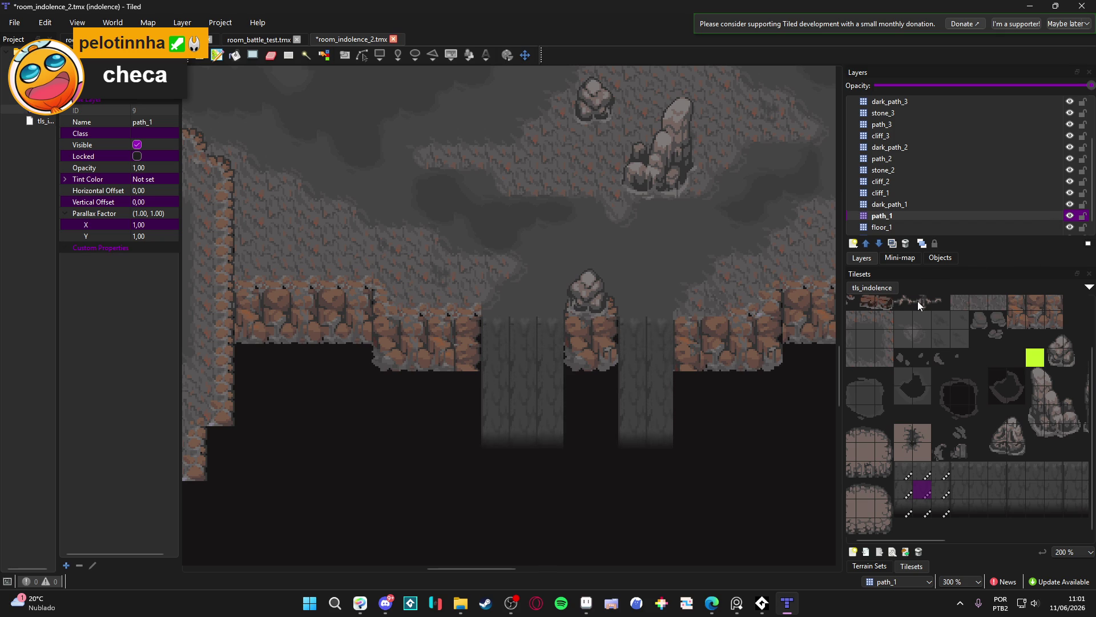
# Paint a waterfall tile at the foot of the left waterfall column
pyautogui.click(901, 477)
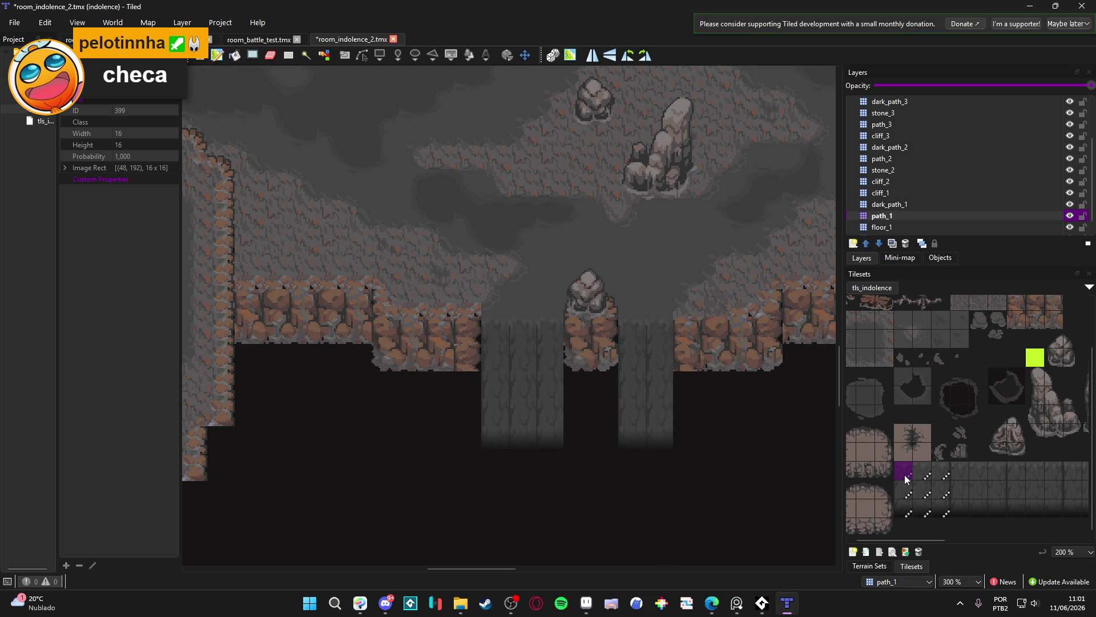
pyautogui.click(904, 491)
pyautogui.click(499, 440)
pyautogui.click(922, 472)
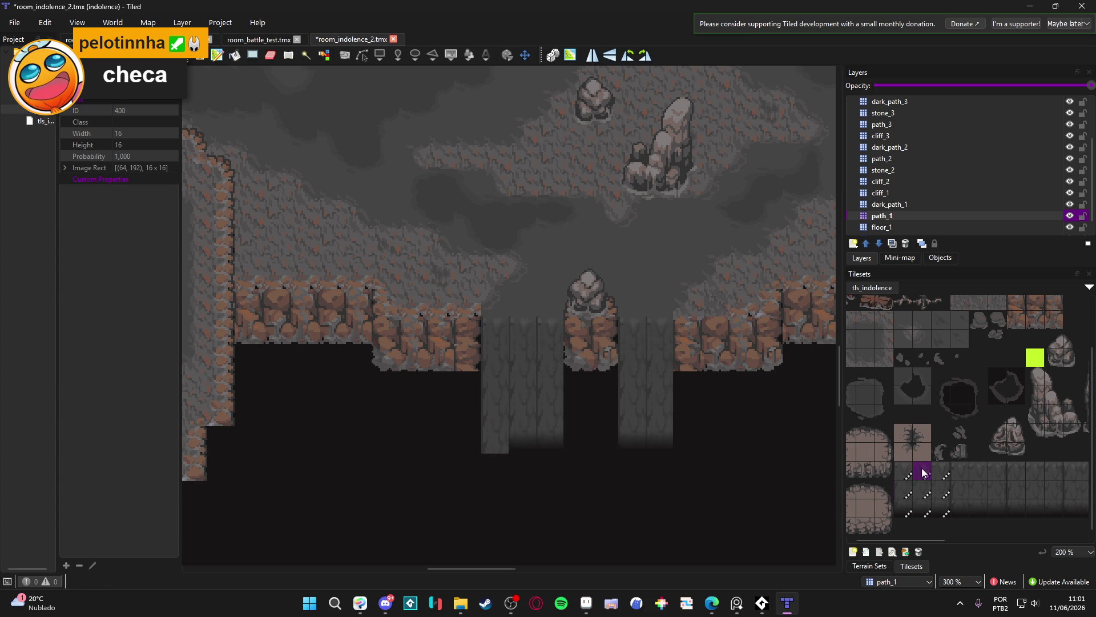
pyautogui.click(941, 471)
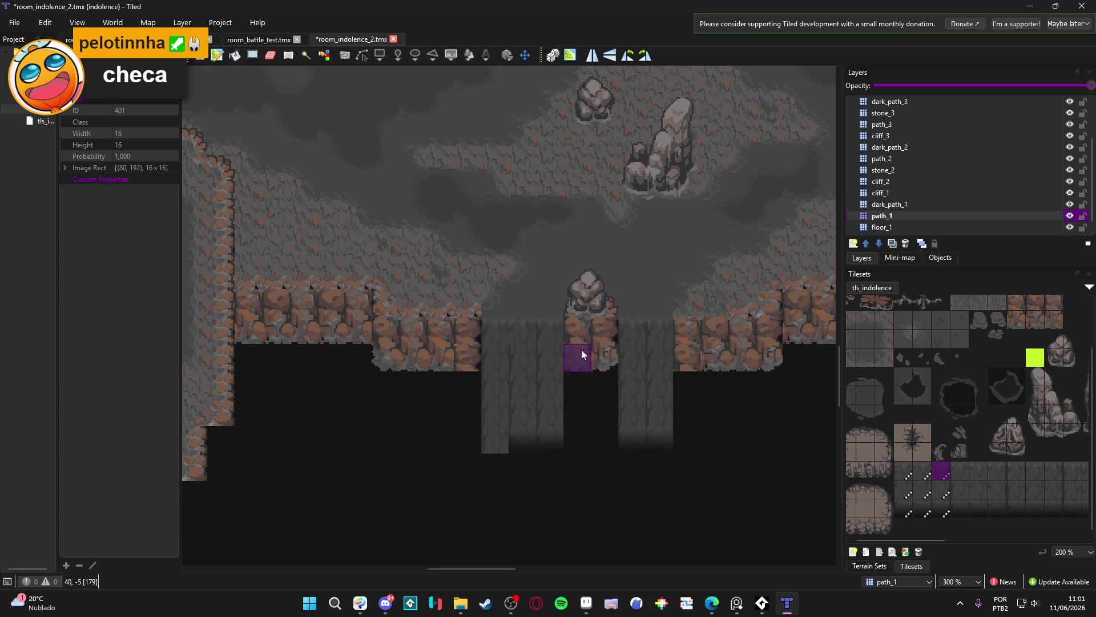
pyautogui.click(922, 490)
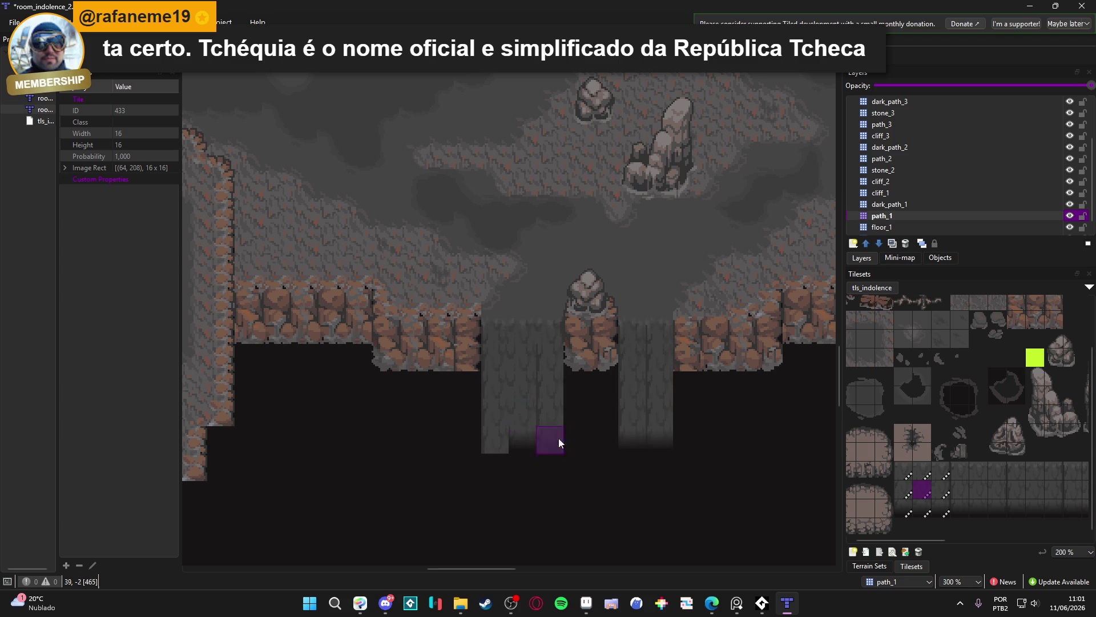
# Compare the three fading waterfall bottom tiles in the tls_indolence tileset
pyautogui.click(902, 509)
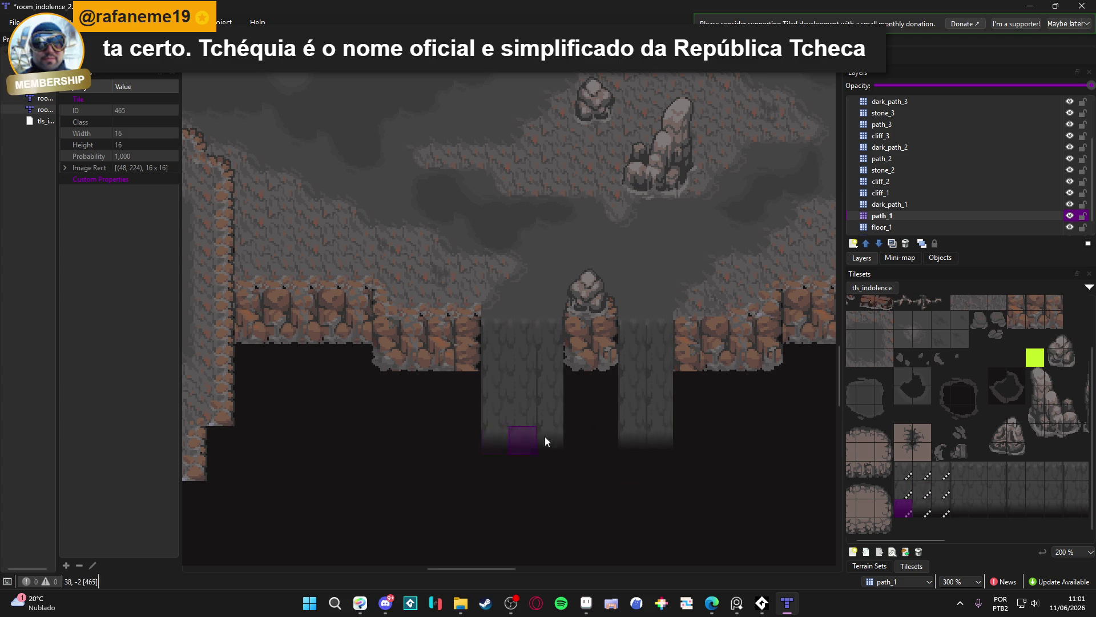
pyautogui.click(921, 509)
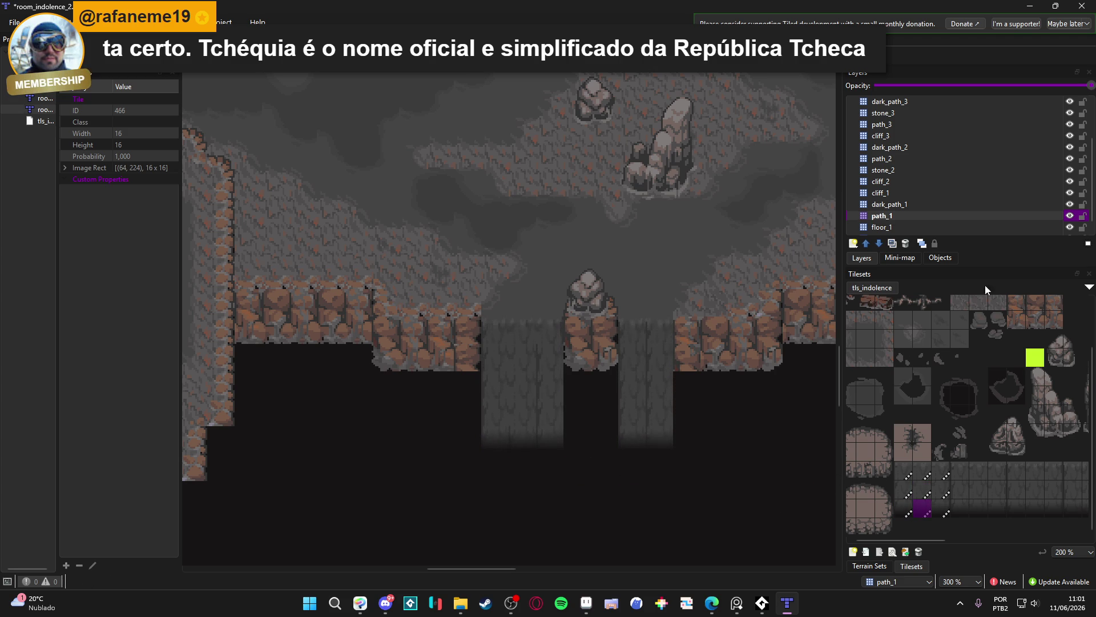
pyautogui.click(1069, 215)
pyautogui.click(1069, 216)
pyautogui.click(941, 507)
pyautogui.click(947, 490)
pyautogui.click(903, 508)
pyautogui.click(916, 503)
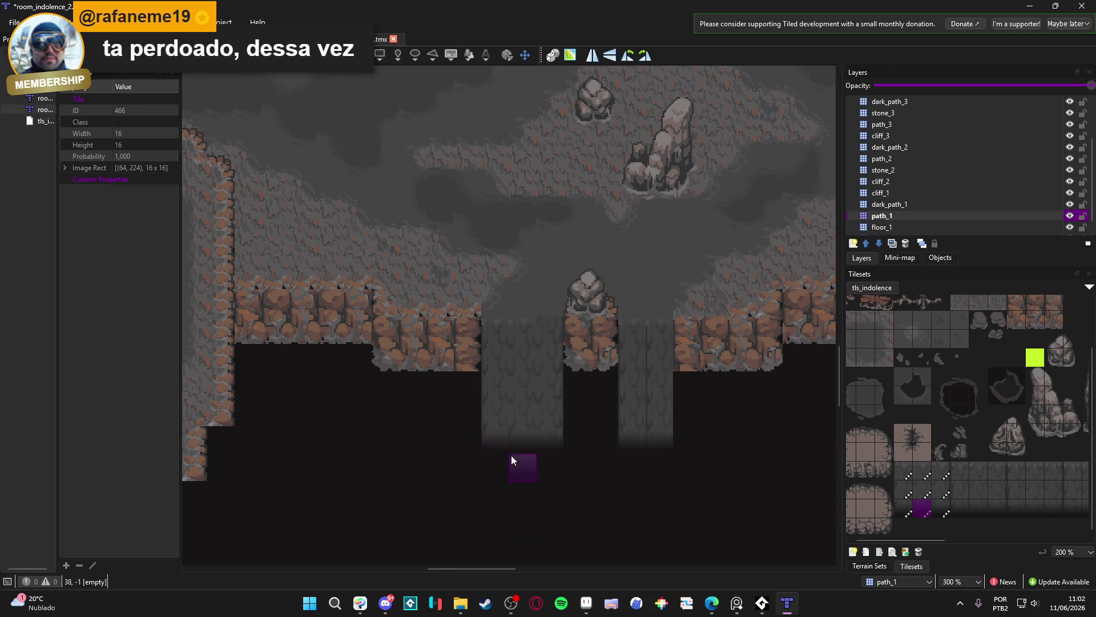
# Extend the right waterfall column down one tile with a body tile
pyautogui.click(943, 470)
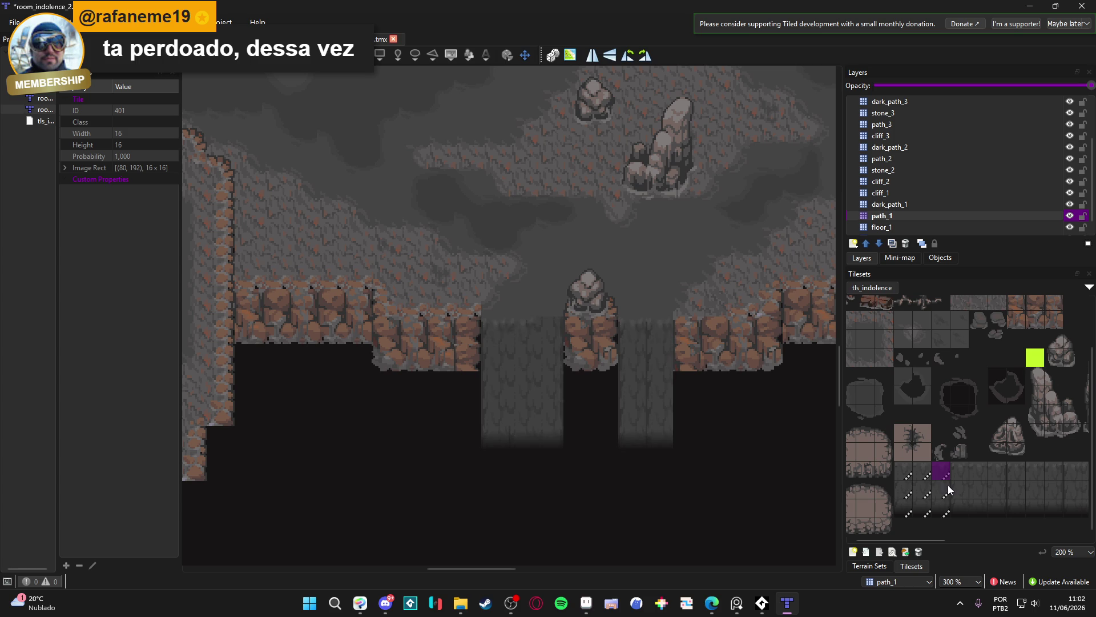
pyautogui.click(661, 439)
pyautogui.click(943, 470)
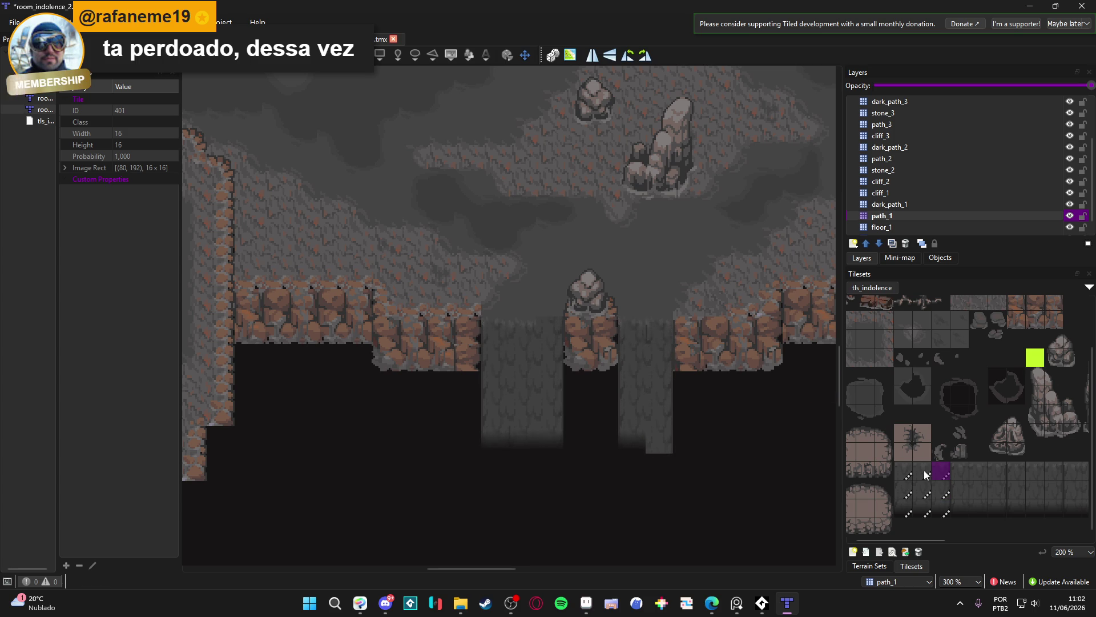
pyautogui.click(905, 470)
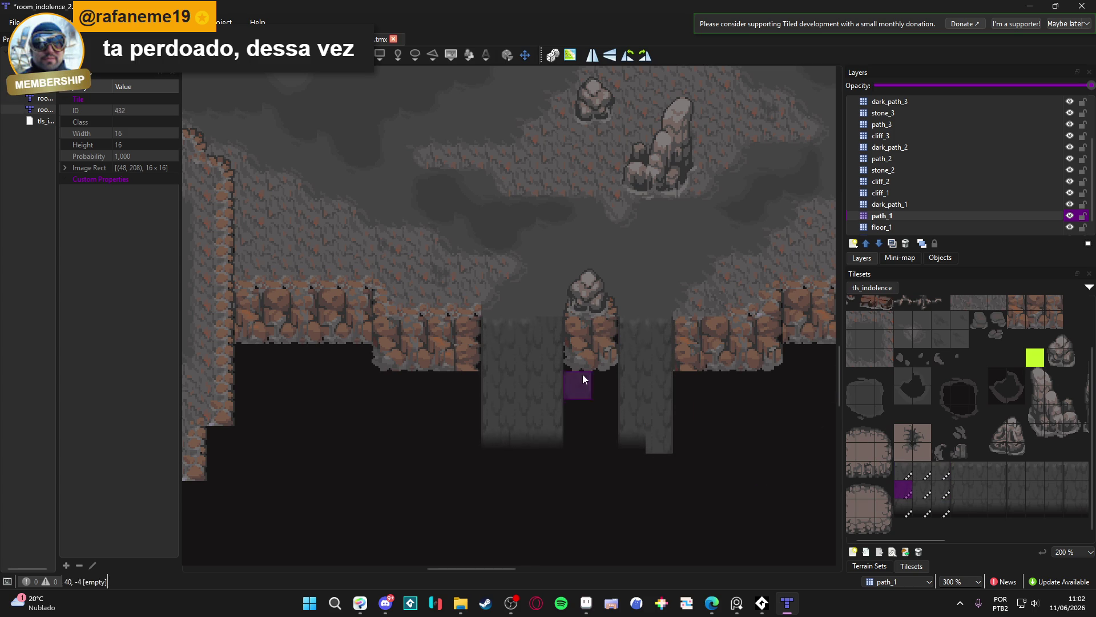
pyautogui.click(903, 497)
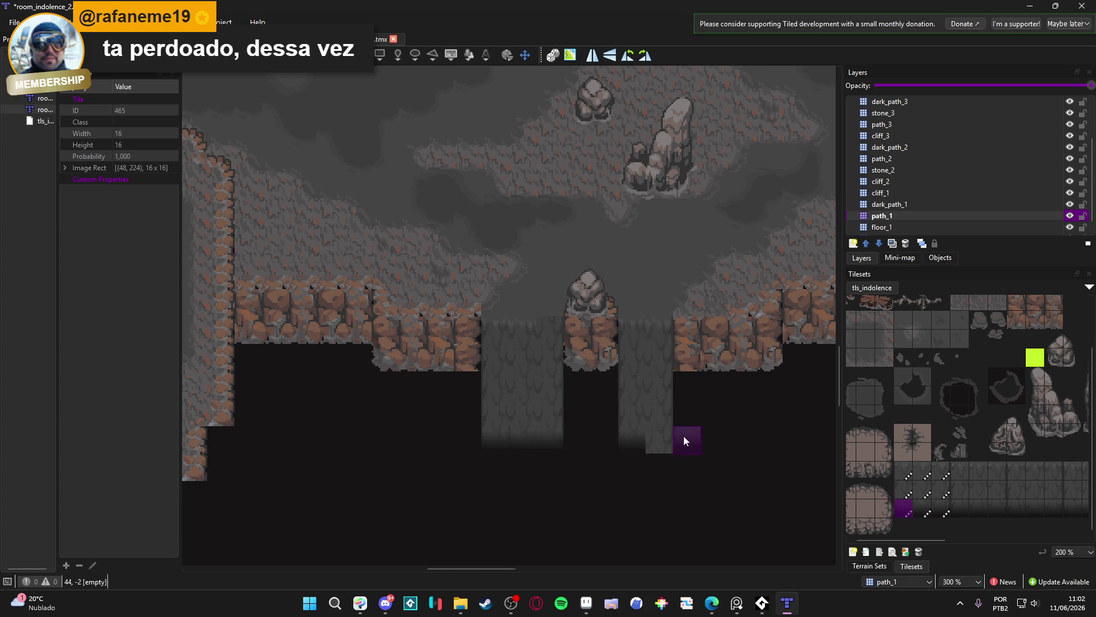
pyautogui.click(903, 512)
pyautogui.click(942, 509)
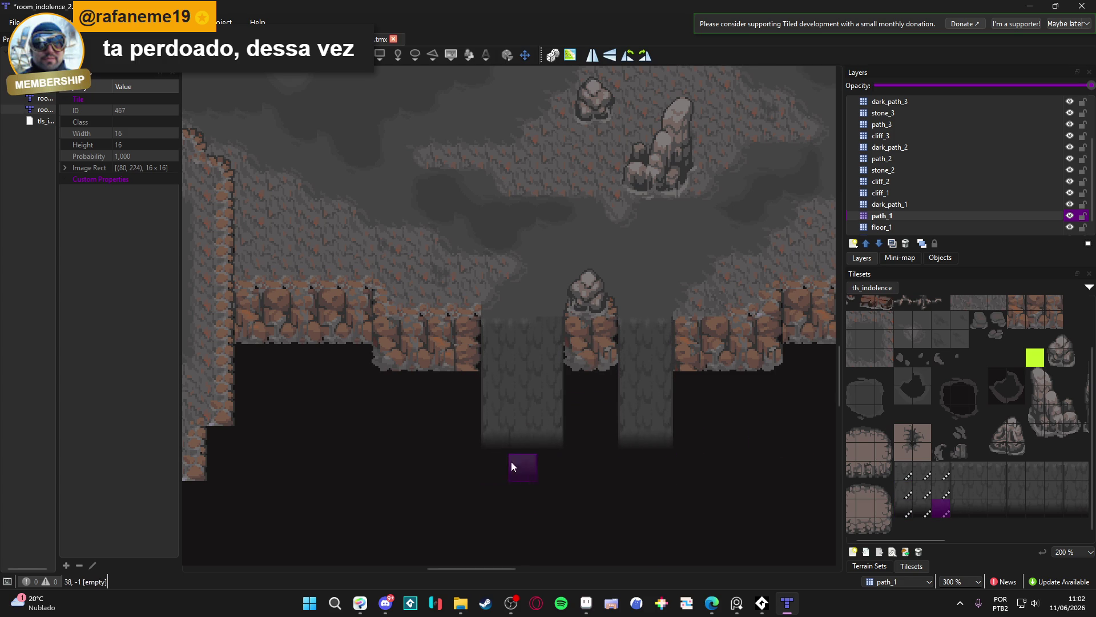
# Stamp a fading bottom tile and undo the stray test placements
pyautogui.click(923, 509)
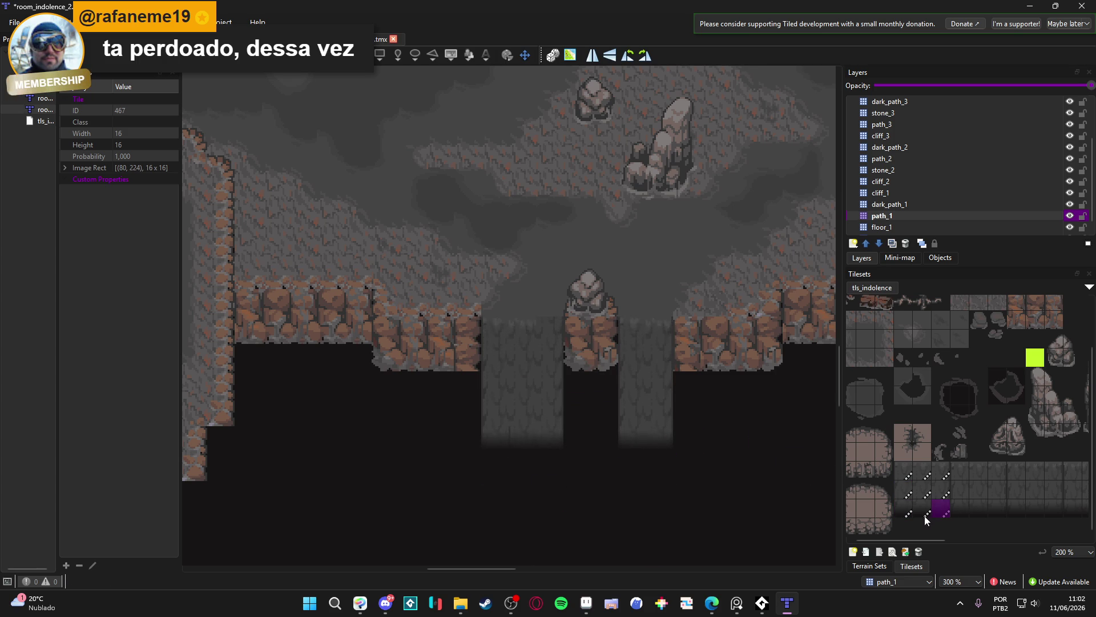
pyautogui.click(610, 274)
pyautogui.hotkey('ctrl', 'z')
pyautogui.click(741, 410)
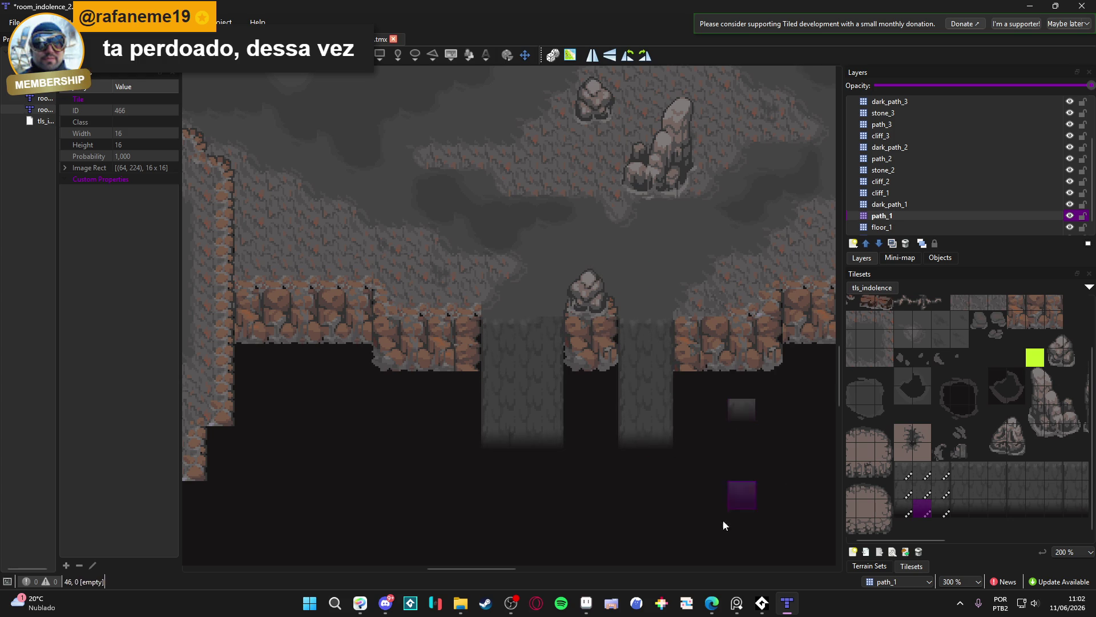
pyautogui.hotkey('ctrl', 'z')
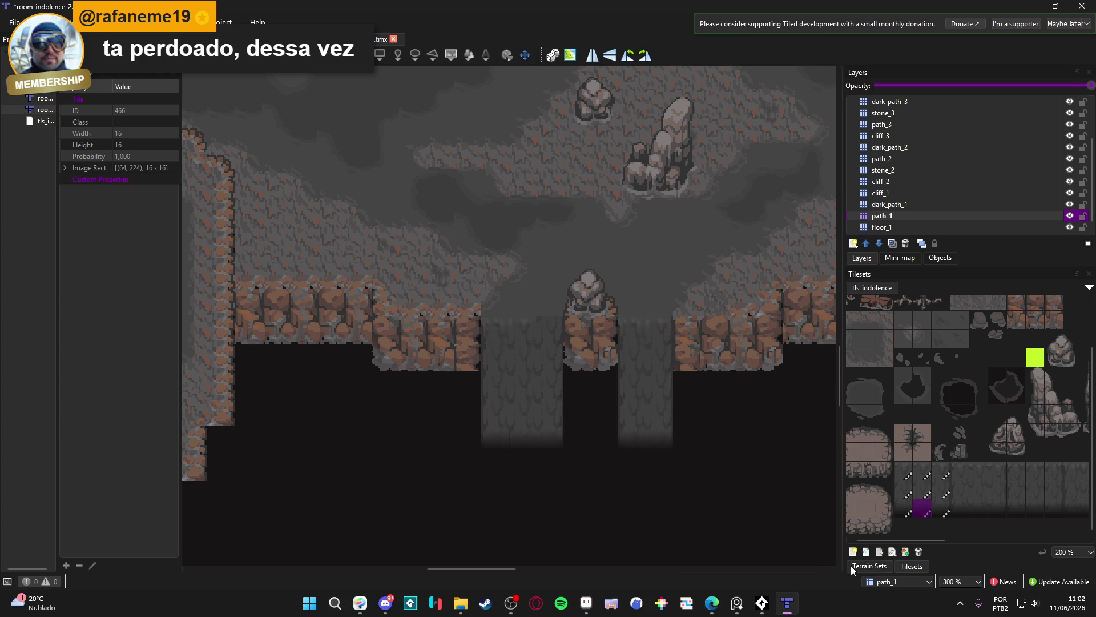
pyautogui.hscroll(1, 651, 471)
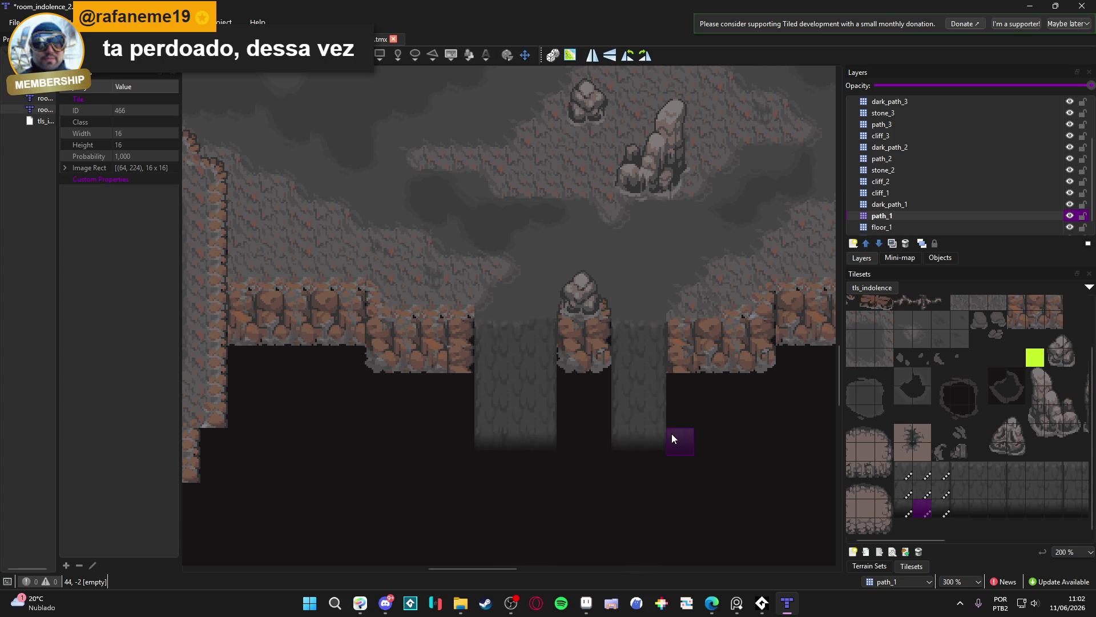
pyautogui.click(940, 470)
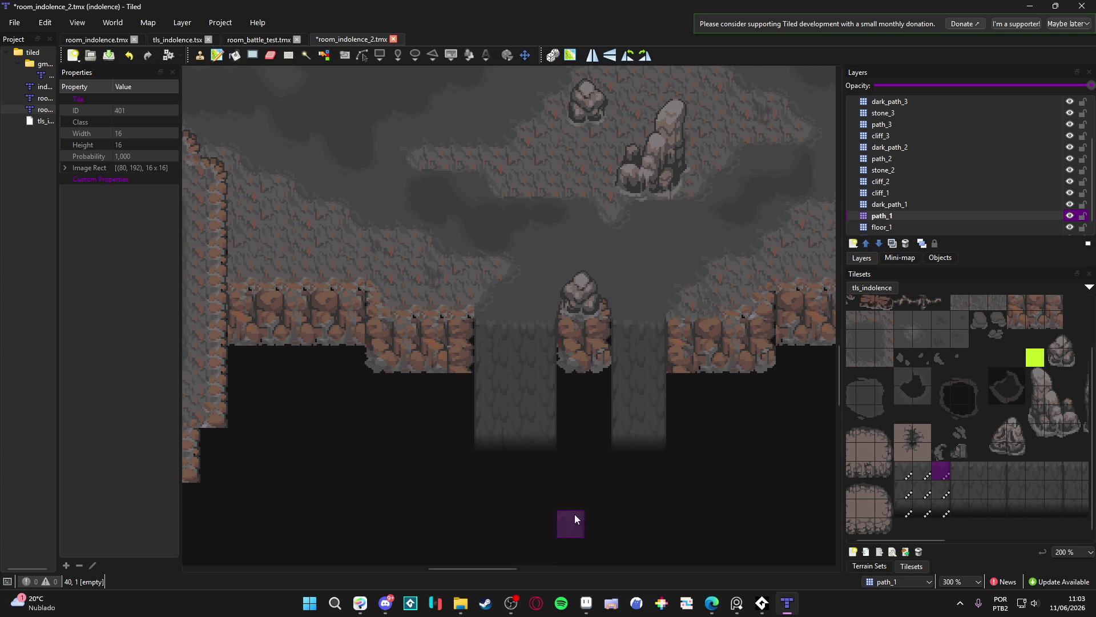
pyautogui.click(584, 605)
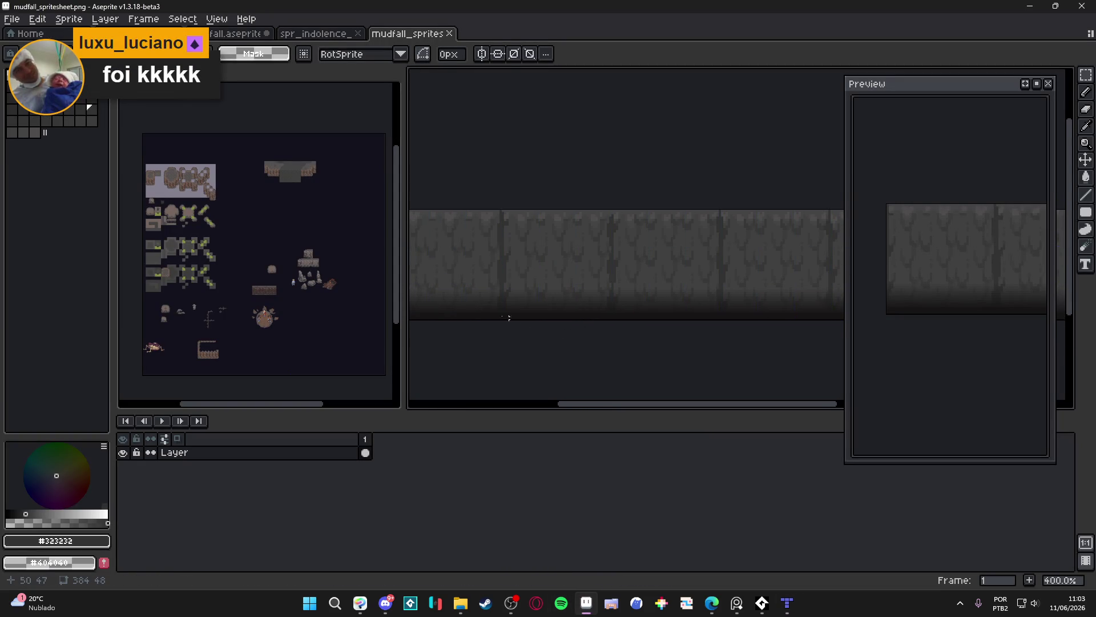
pyautogui.moveTo(575, 324); pyautogui.dragTo(667, 329)
pyautogui.hscroll(5, 662, 329)
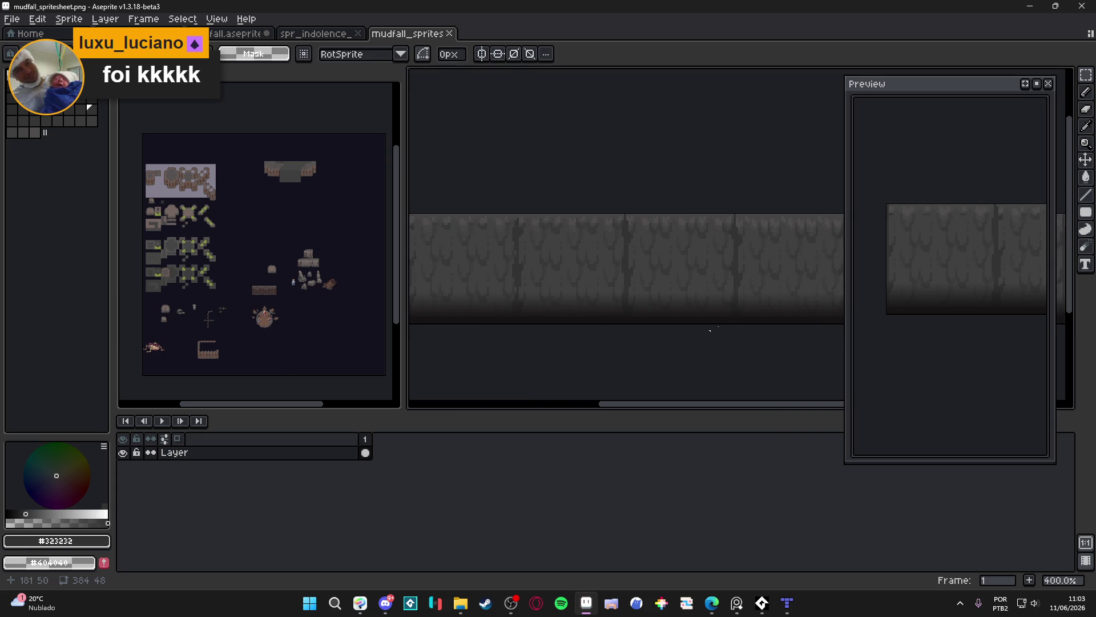
pyautogui.scroll(1, 625, 294)
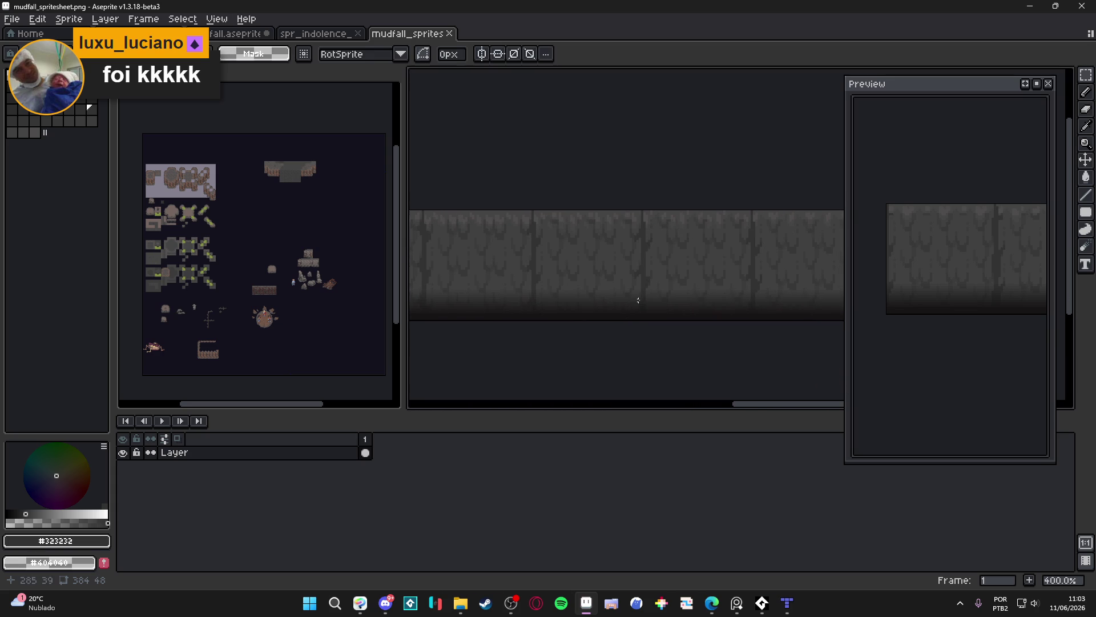
pyautogui.hscroll(2, 759, 329)
pyautogui.hscroll(2, 758, 329)
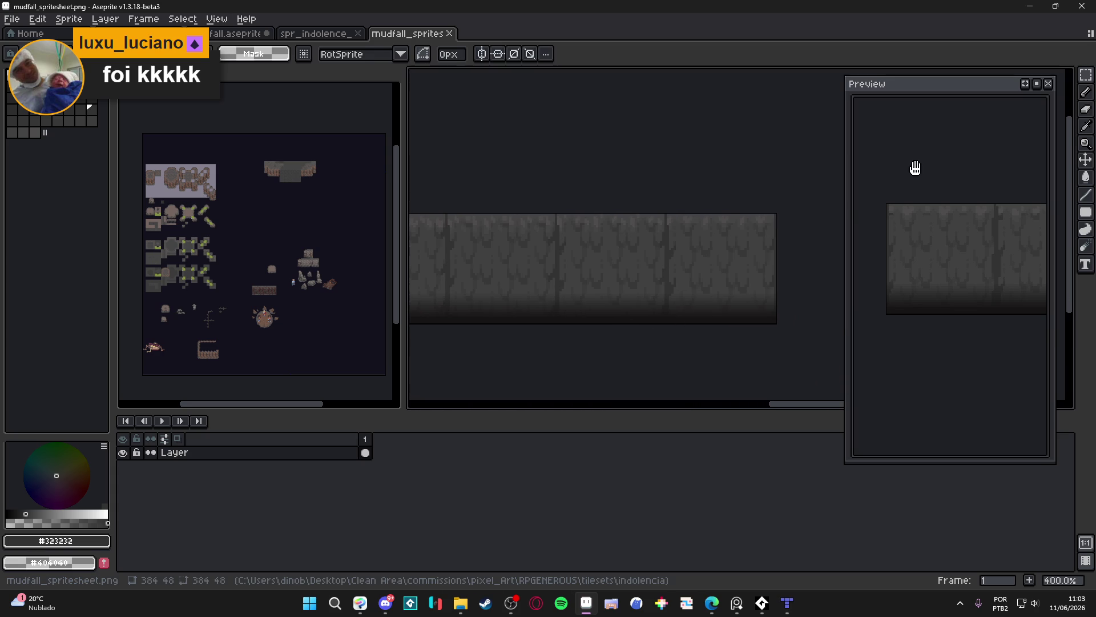
pyautogui.click(1026, 6)
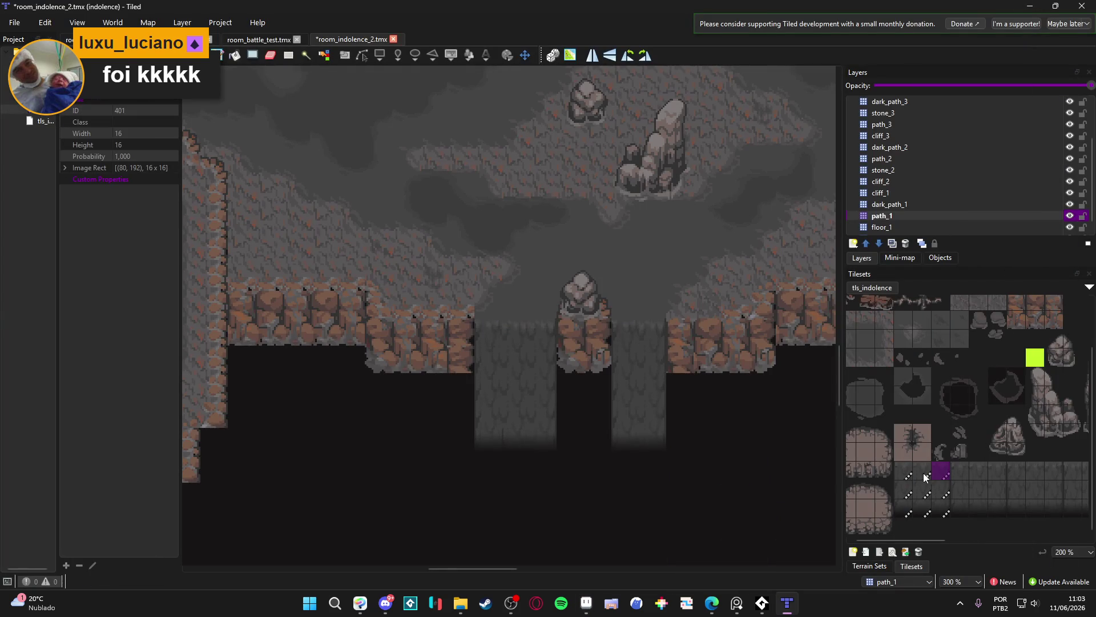
# Open tile 466 in the tileset editor and delete its old animation frames
pyautogui.click(926, 512)
pyautogui.click(891, 553)
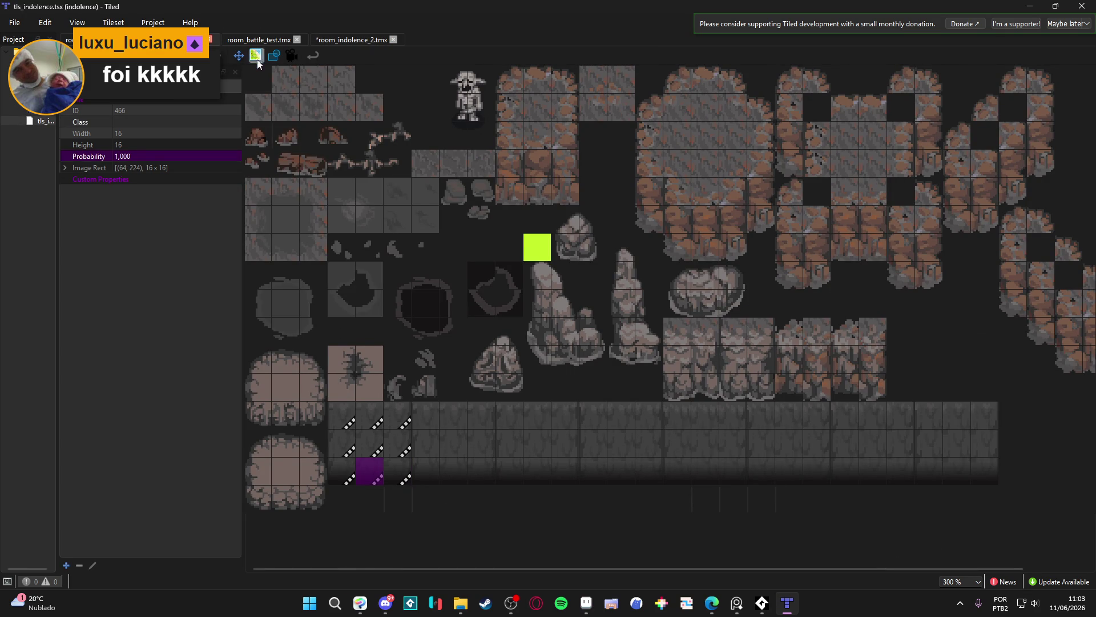
pyautogui.click(292, 55)
pyautogui.moveTo(666, 119); pyautogui.dragTo(657, 194)
pyautogui.press('Delete')
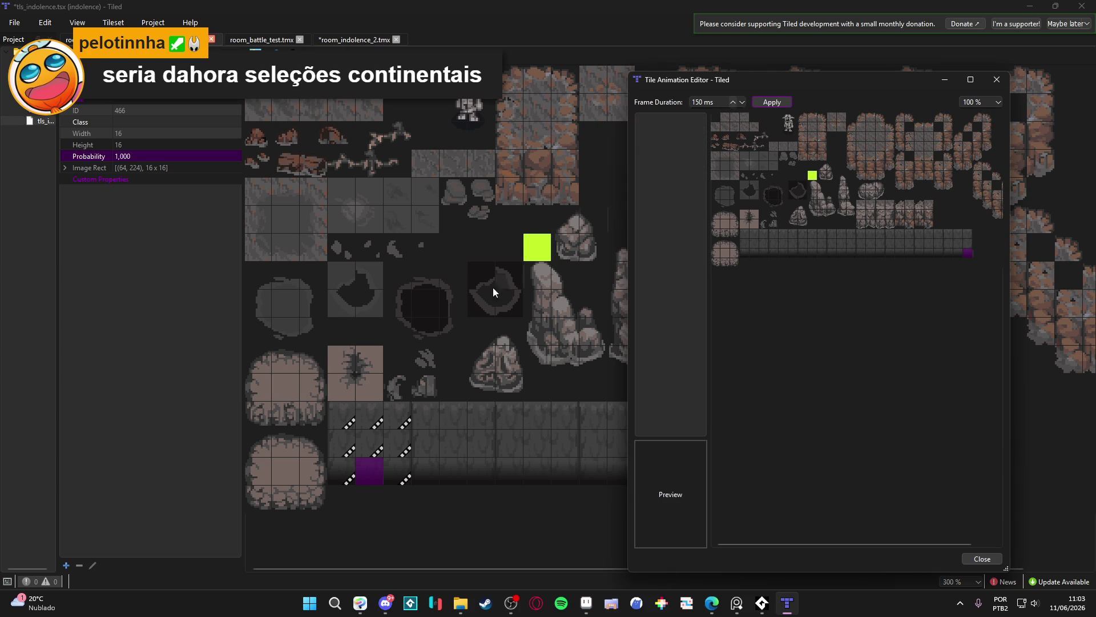
# Add six new 150 ms waterfall frames, then return to the room_indolence_2 map
pyautogui.doubleClick(754, 251)
pyautogui.doubleClick(785, 250)
pyautogui.doubleClick(813, 252)
pyautogui.doubleClick(842, 254)
pyautogui.doubleClick(871, 252)
pyautogui.doubleClick(898, 253)
pyautogui.click(68, 40)
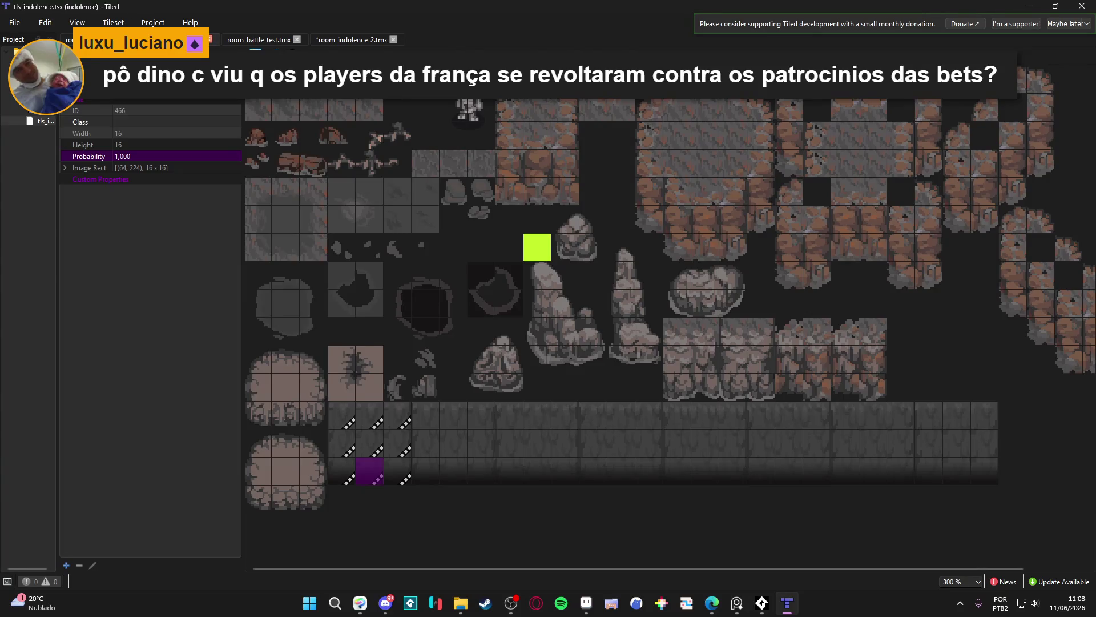
pyautogui.click(258, 39)
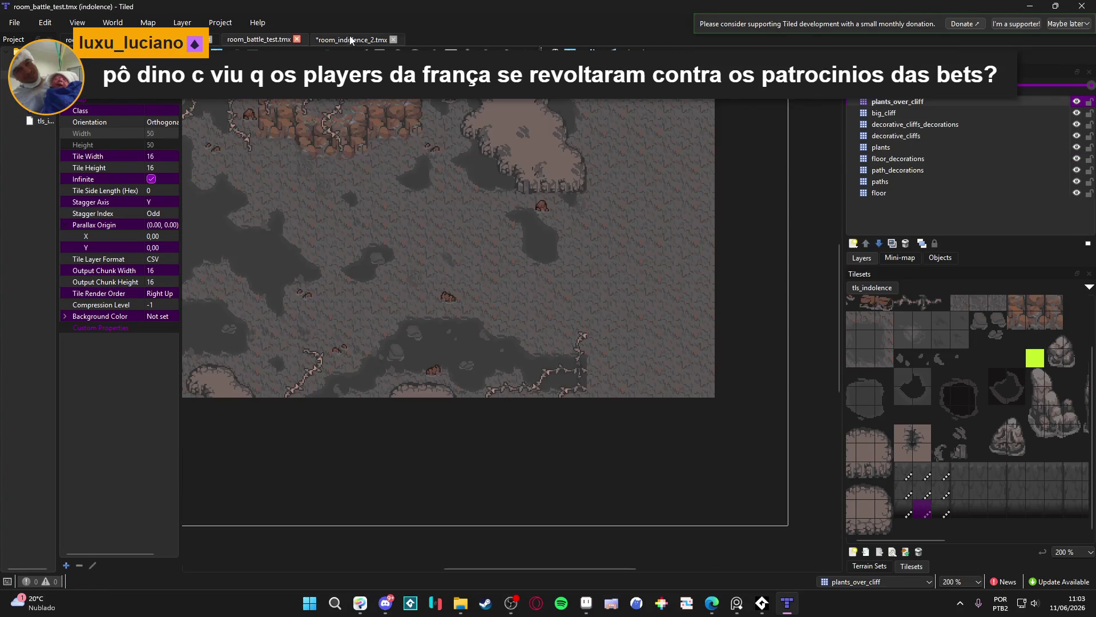
# Switch back to the room_indolence_2.tmx map tab
pyautogui.click(350, 39)
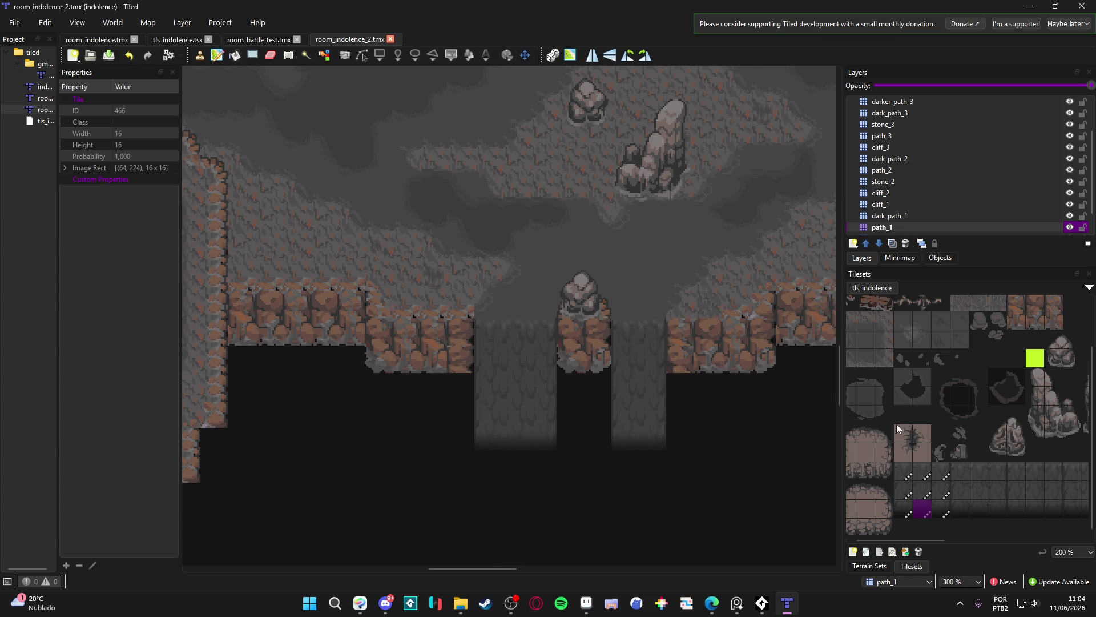
# Erase the stray cliff tiles below the ledge and under the stone
pyautogui.scroll(2, 544, 399)
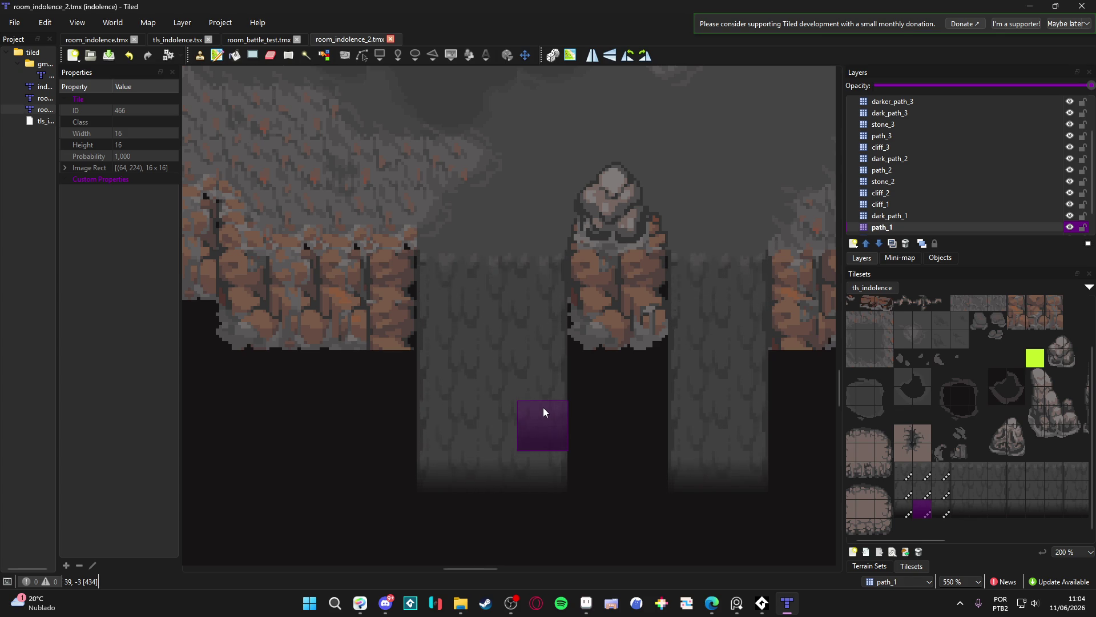
pyautogui.scroll(-3, 539, 423)
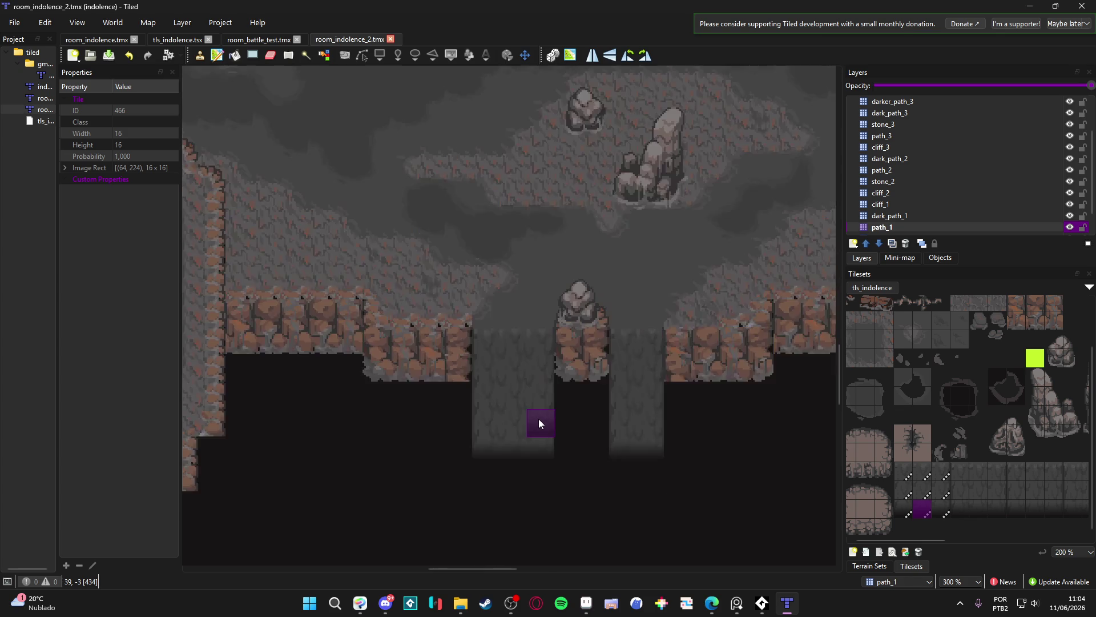
pyautogui.scroll(1, 539, 423)
pyautogui.moveTo(461, 355)
pyautogui.mouseDown()
pyautogui.moveTo(369, 361)
pyautogui.moveTo(254, 338)
pyautogui.moveTo(333, 365)
pyautogui.mouseUp()
pyautogui.hscroll(2, 643, 391)
pyautogui.moveTo(643, 386)
pyautogui.mouseDown()
pyautogui.moveTo(647, 374)
pyautogui.moveTo(721, 371)
pyautogui.mouseUp()
pyautogui.hscroll(1, 720, 371)
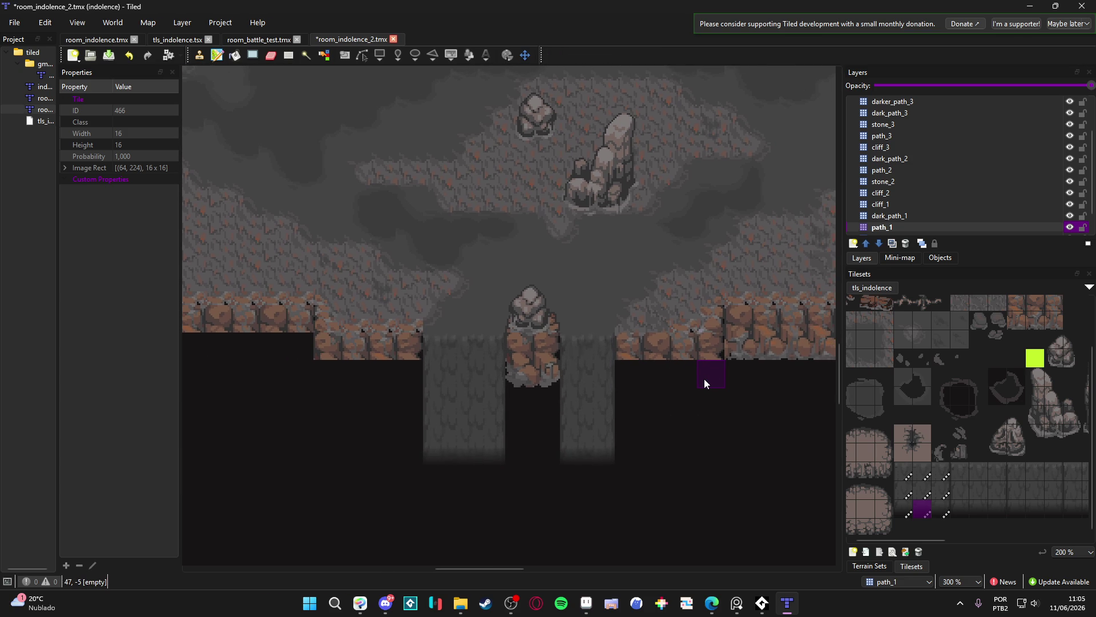
pyautogui.click(526, 378)
pyautogui.hscroll(-5, 331, 426)
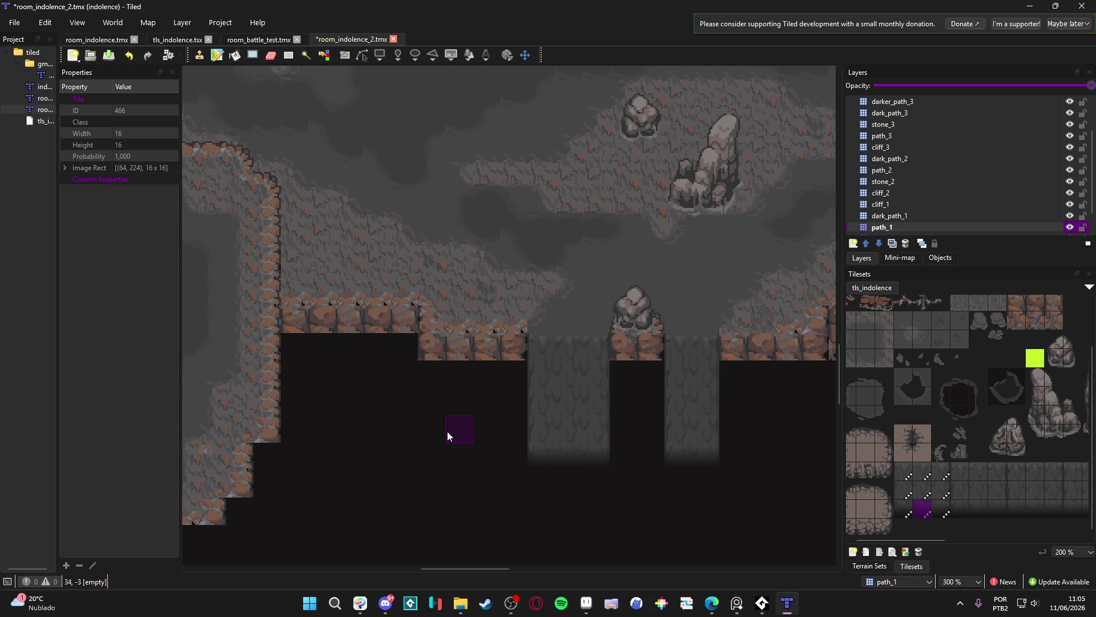
# Stamp a two-tile cliff-face piece along the ledge left of the waterfall
pyautogui.scroll(-2, 453, 434)
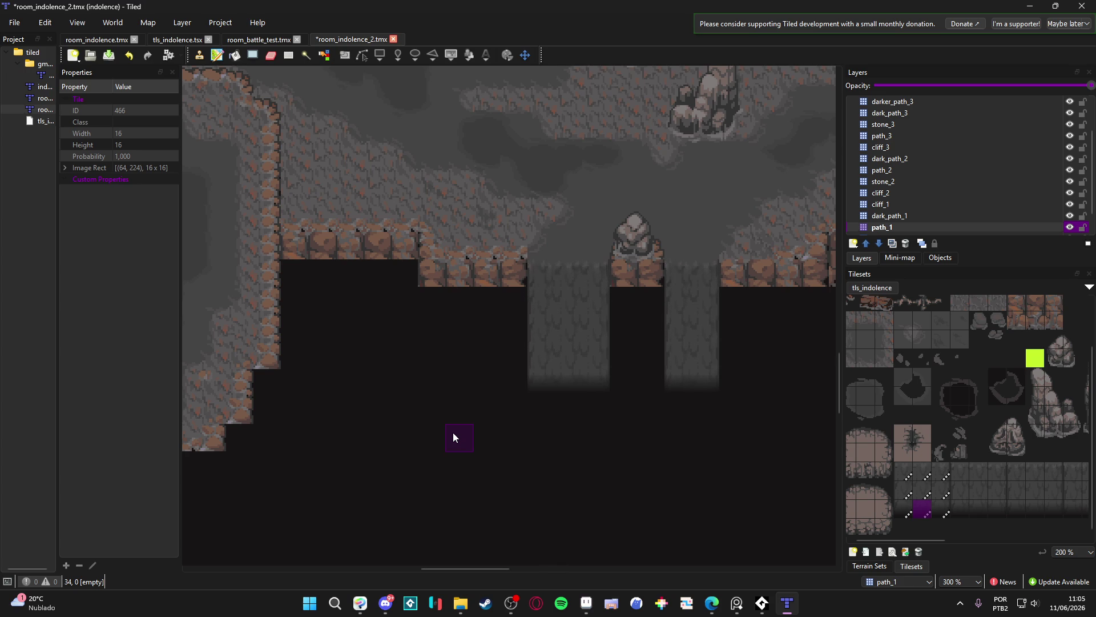
pyautogui.scroll(-1, 453, 435)
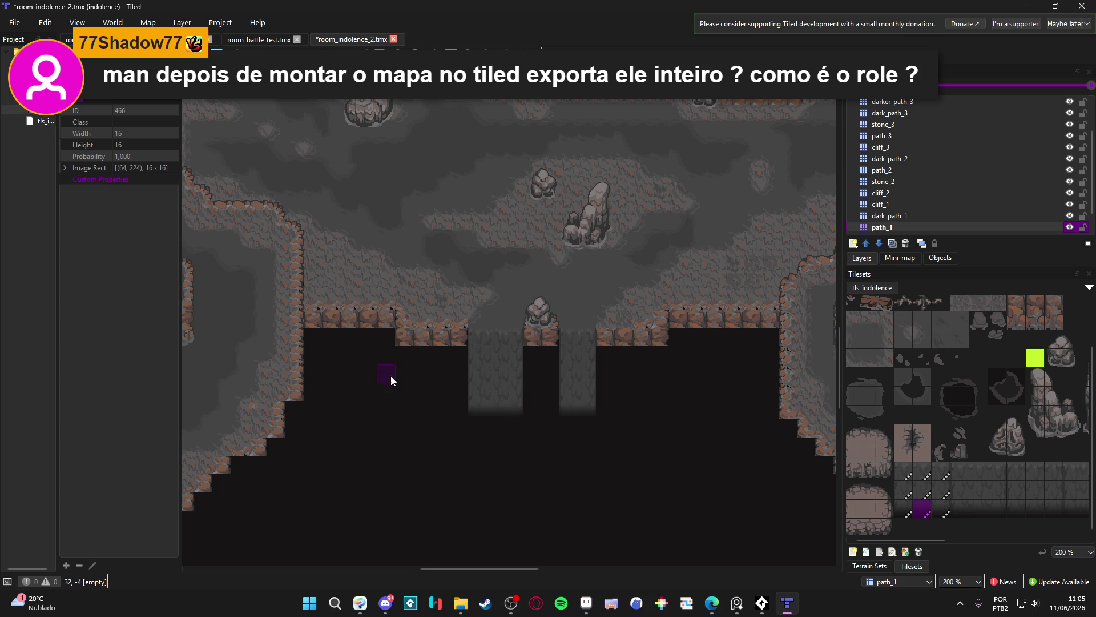
pyautogui.scroll(10, 391, 375)
pyautogui.scroll(-8, 544, 435)
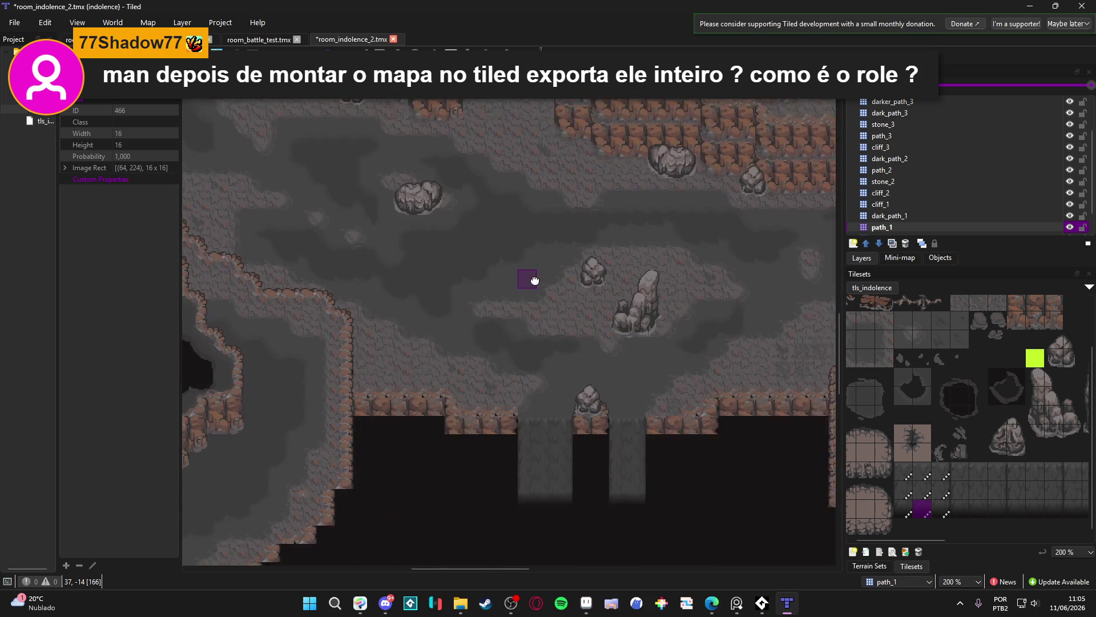
pyautogui.scroll(4, 537, 388)
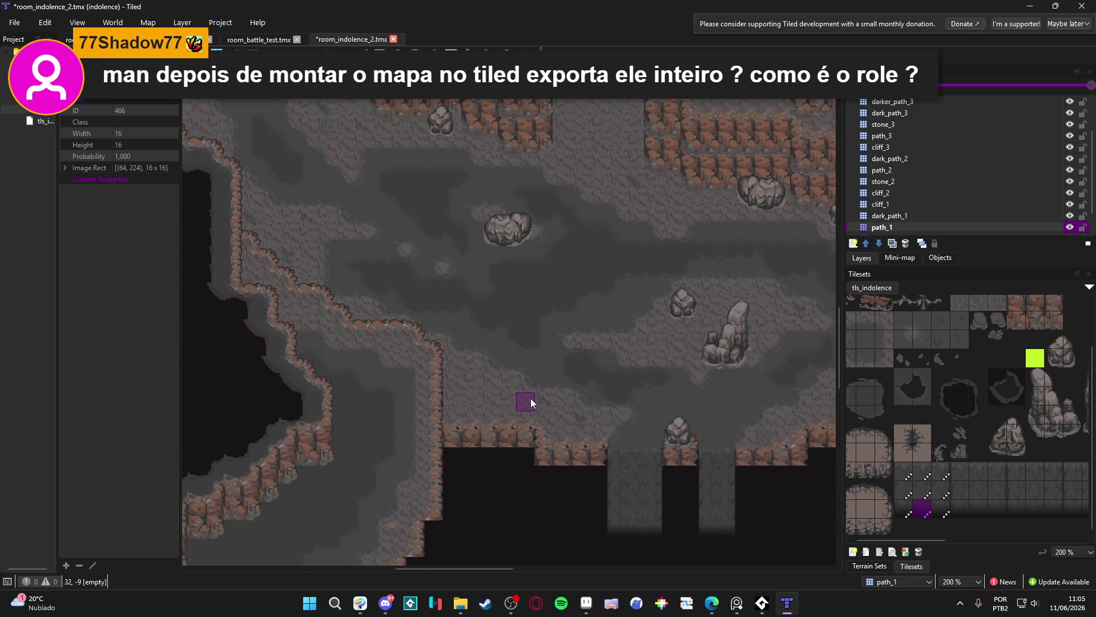
pyautogui.scroll(4, 404, 379)
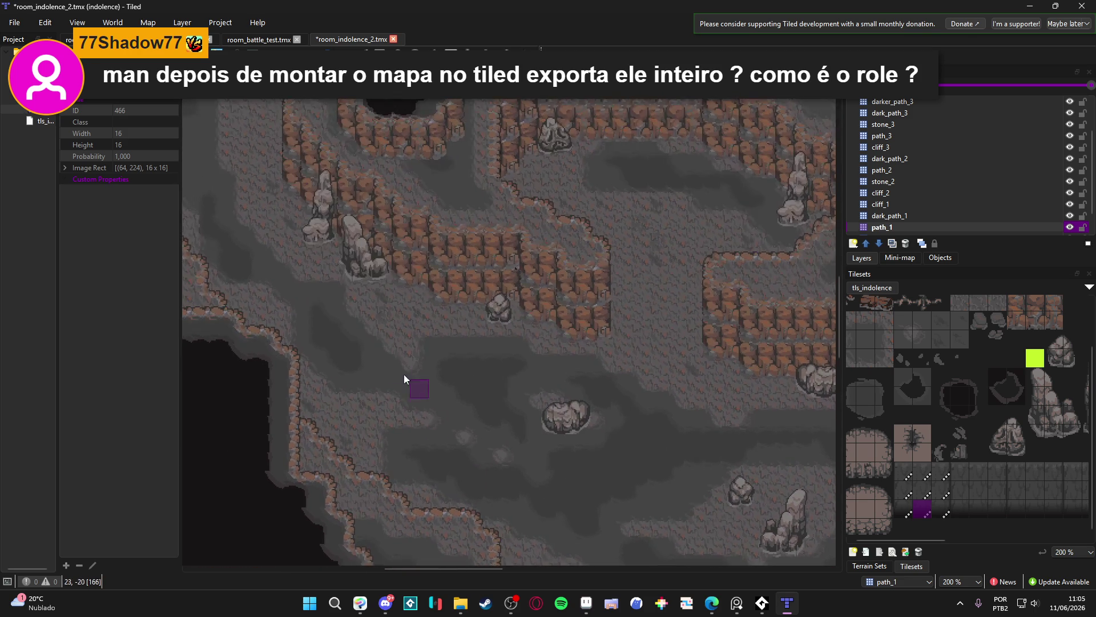
pyautogui.scroll(-5, 367, 233)
pyautogui.scroll(-1, 367, 233)
pyautogui.hscroll(5, 973, 427)
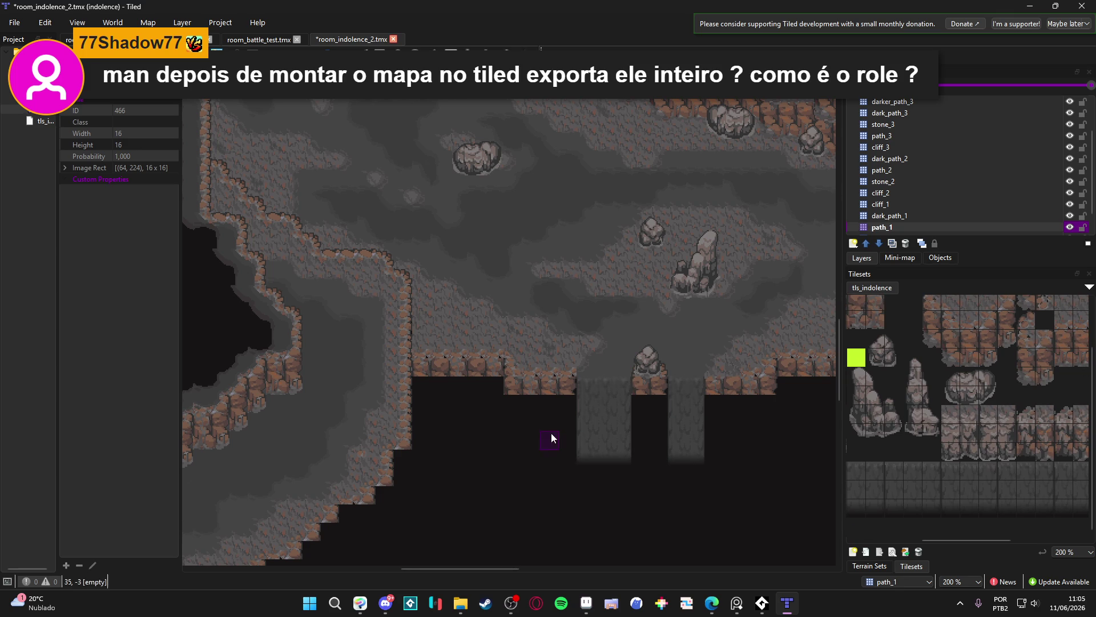
pyautogui.scroll(2, 550, 433)
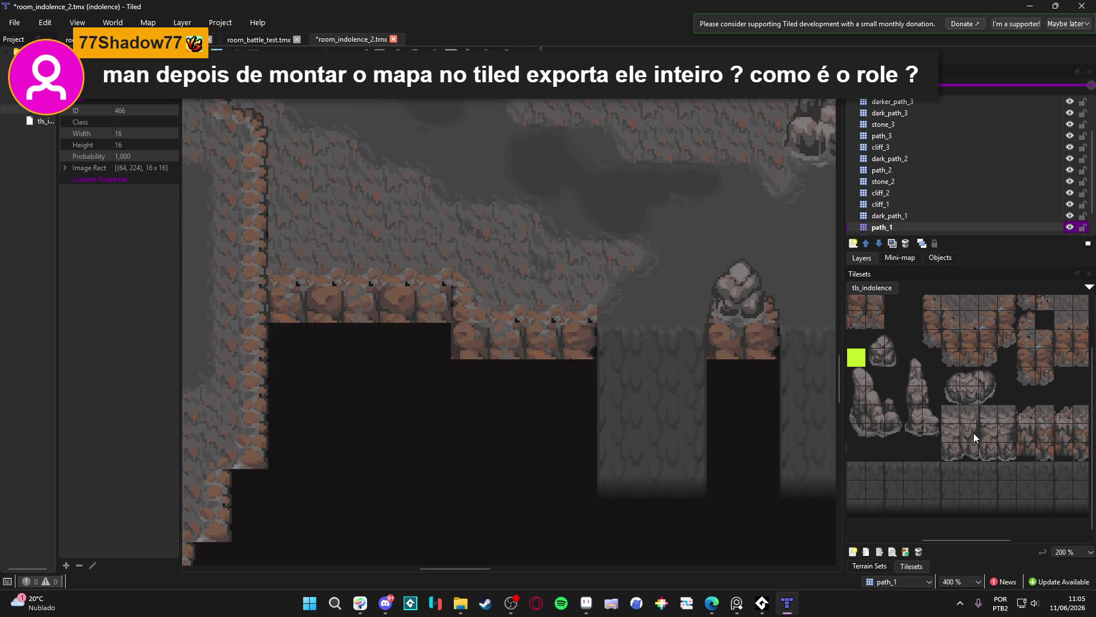
pyautogui.moveTo(971, 430); pyautogui.dragTo(973, 450)
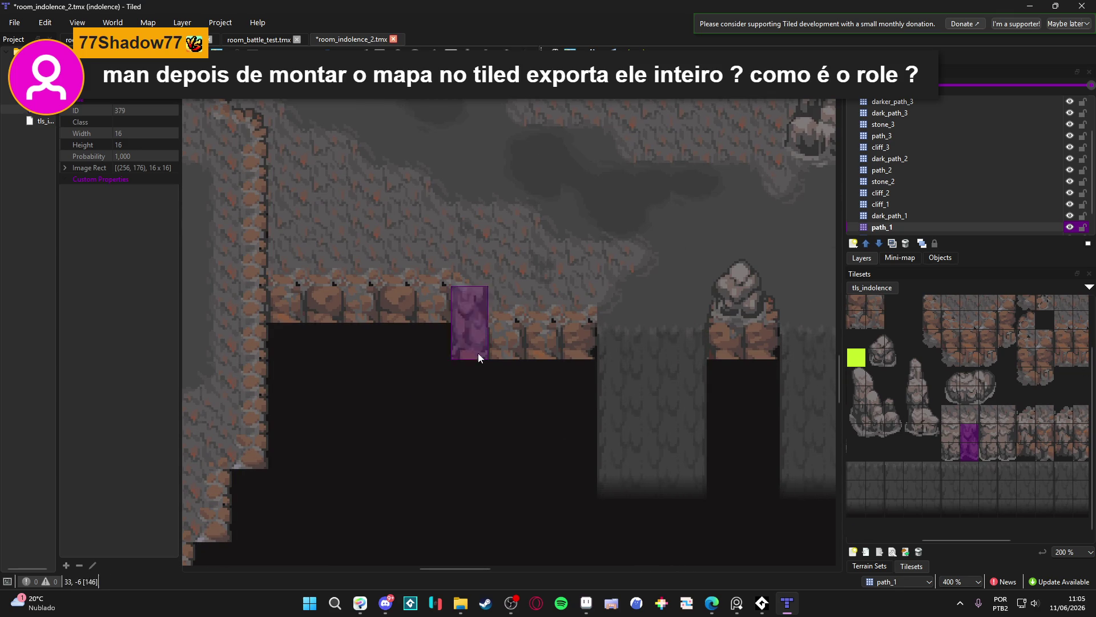
pyautogui.click(728, 342)
pyautogui.moveTo(594, 384); pyautogui.dragTo(480, 389)
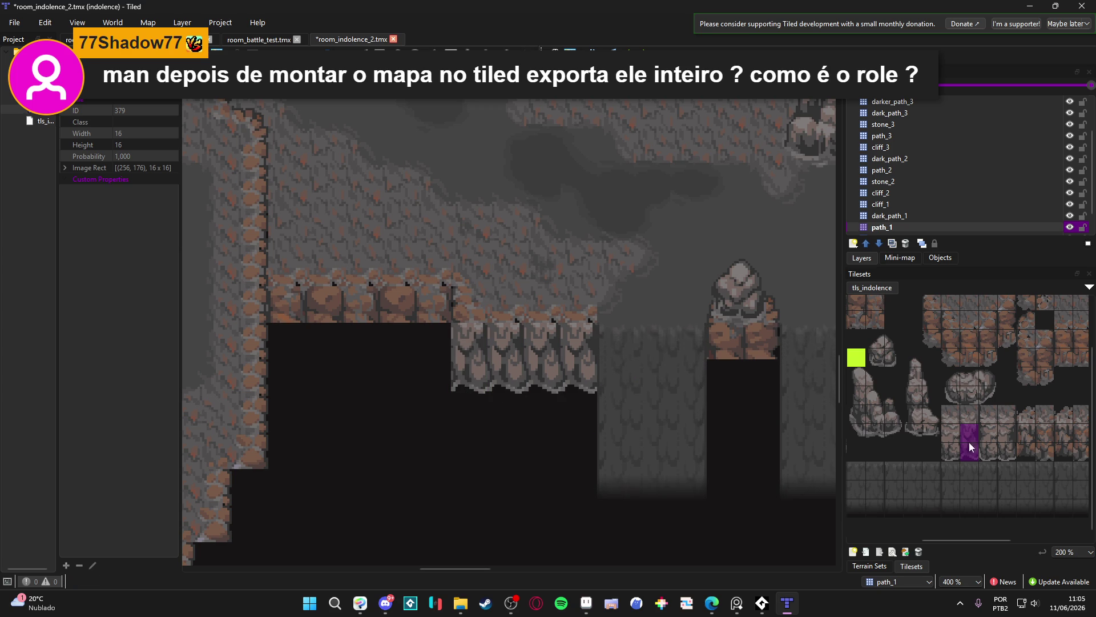
# Paint taller three-tile cliff-face strips across the ledge and the upper left ledge
pyautogui.moveTo(975, 419); pyautogui.dragTo(973, 446)
pyautogui.moveTo(471, 363)
pyautogui.mouseDown()
pyautogui.moveTo(567, 352)
pyautogui.moveTo(492, 350)
pyautogui.mouseUp()
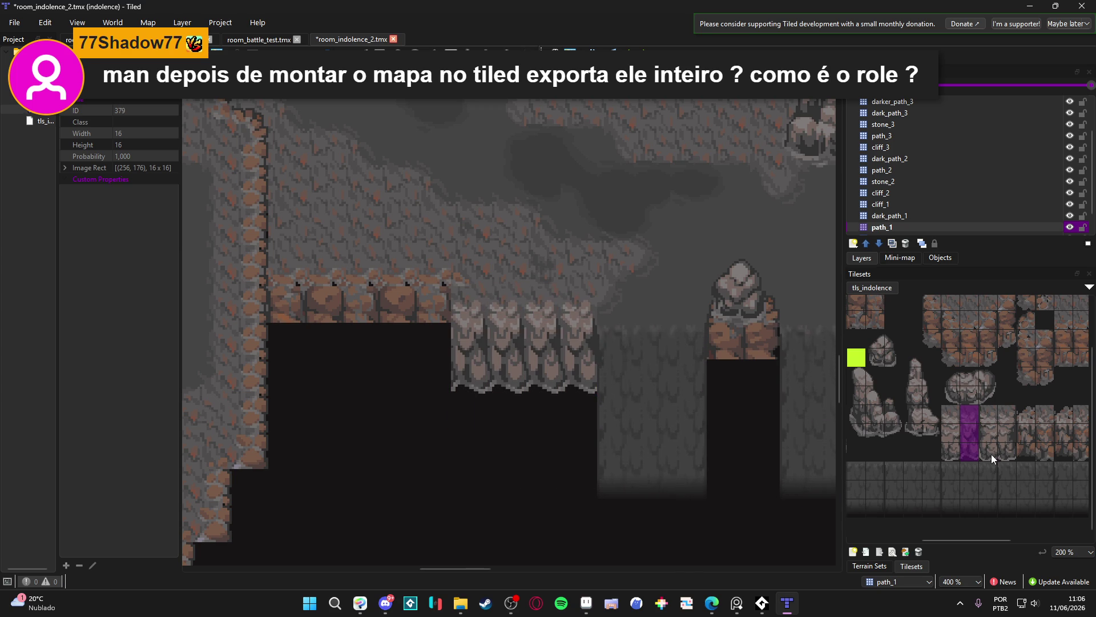
pyautogui.moveTo(991, 454); pyautogui.dragTo(986, 418)
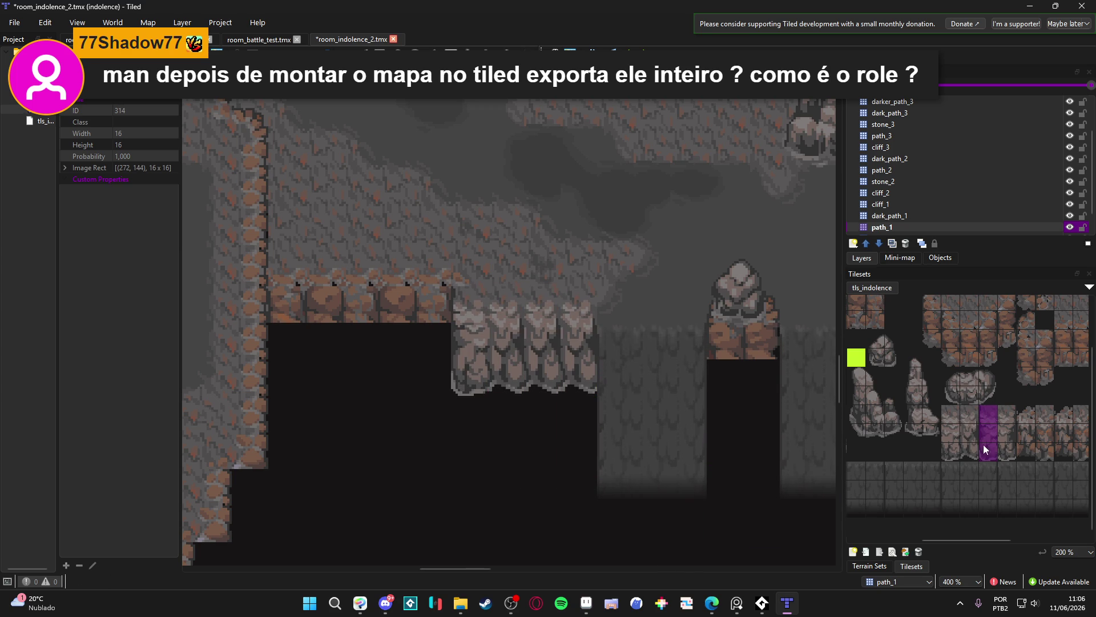
pyautogui.moveTo(964, 454); pyautogui.dragTo(968, 414)
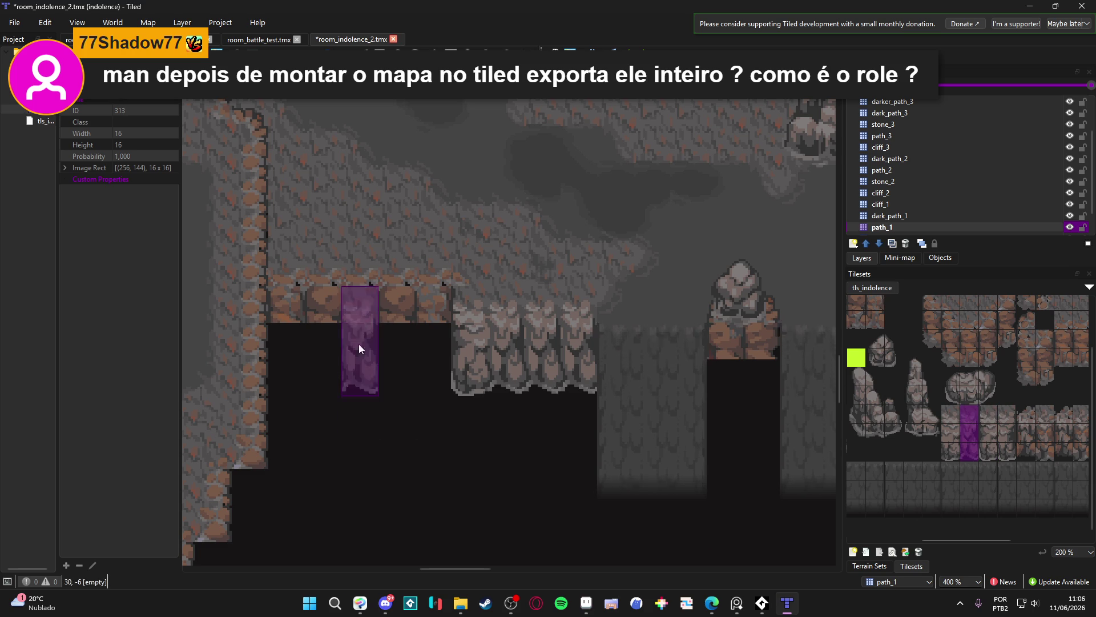
pyautogui.moveTo(428, 310); pyautogui.dragTo(293, 305)
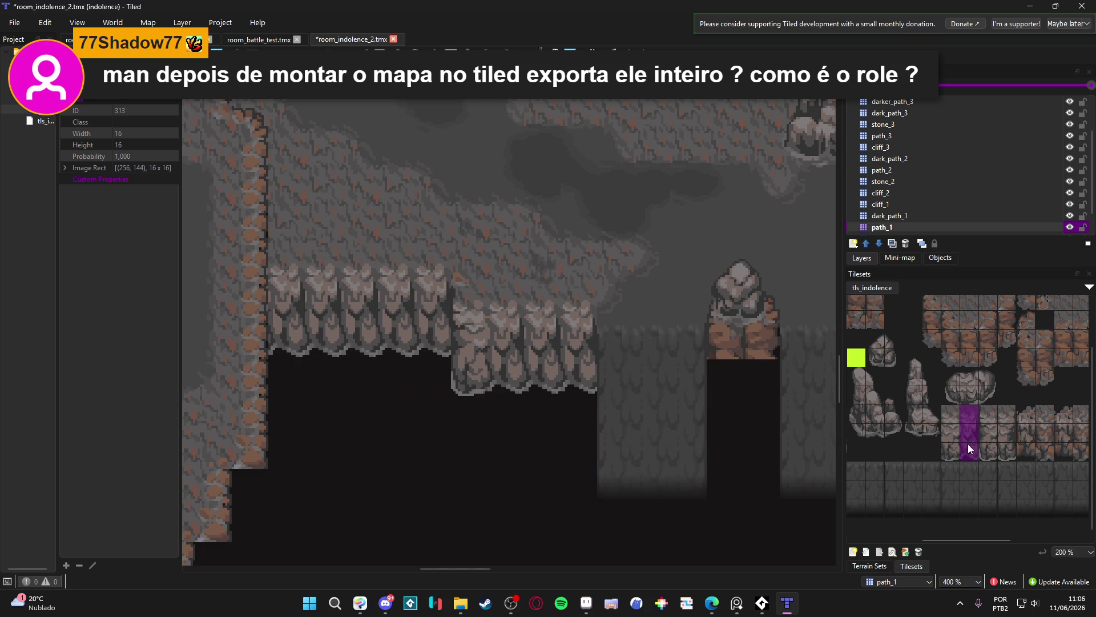
pyautogui.moveTo(953, 451); pyautogui.dragTo(950, 409)
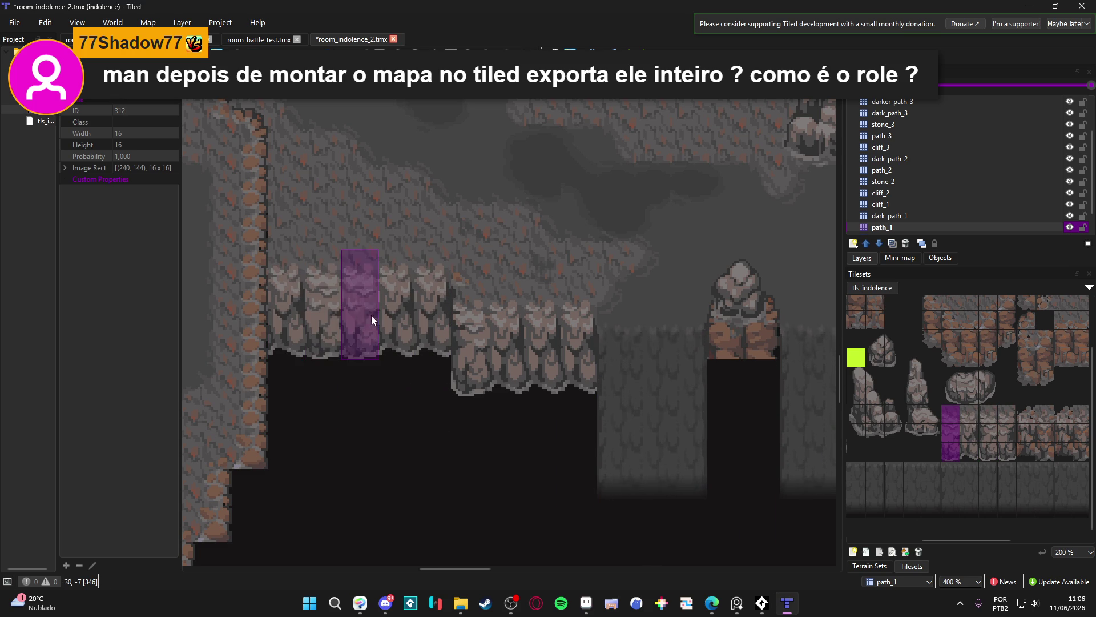
pyautogui.click(522, 358)
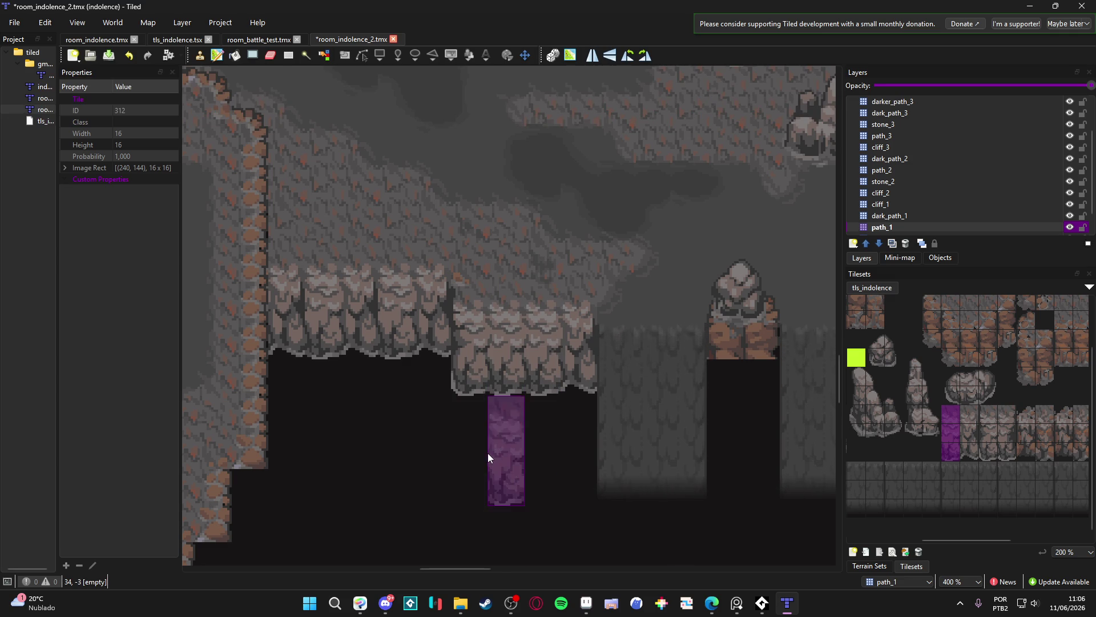
# Stamp a three-tile stone column onto both columns of the rock pillar between the waterfalls
pyautogui.scroll(-1, 488, 453)
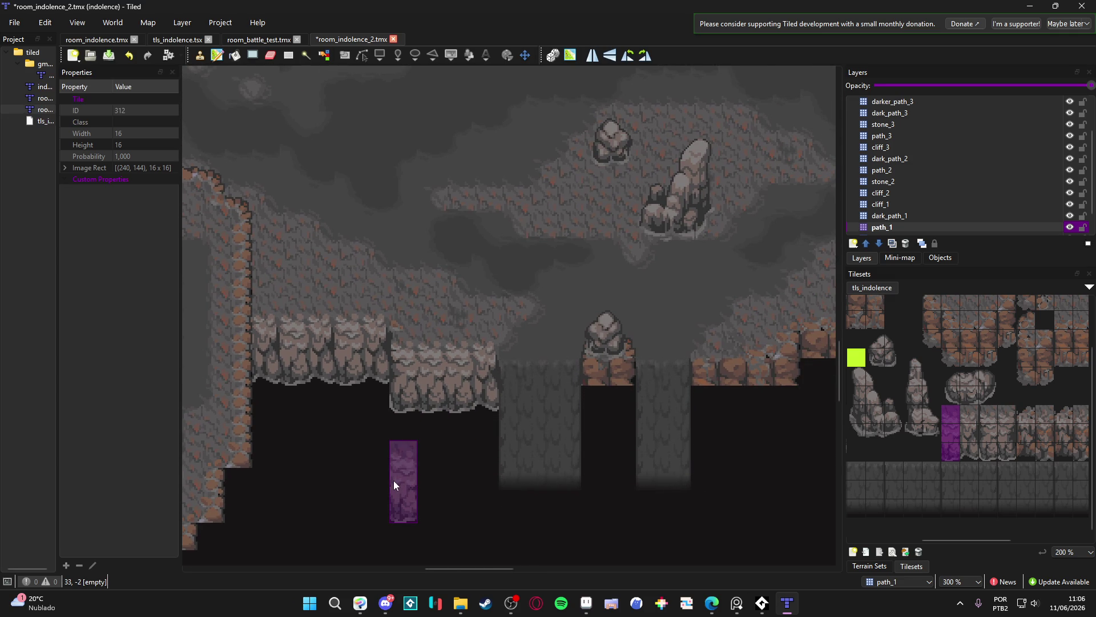
pyautogui.hscroll(2, 342, 456)
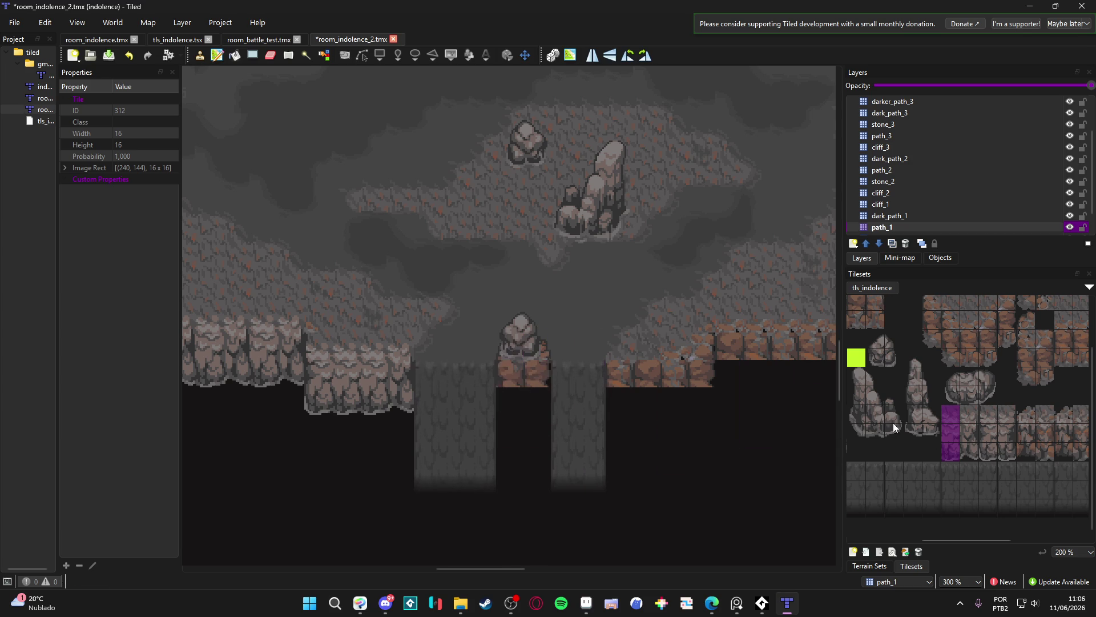
pyautogui.moveTo(994, 452); pyautogui.dragTo(992, 416)
pyautogui.hscroll(2, 1022, 427)
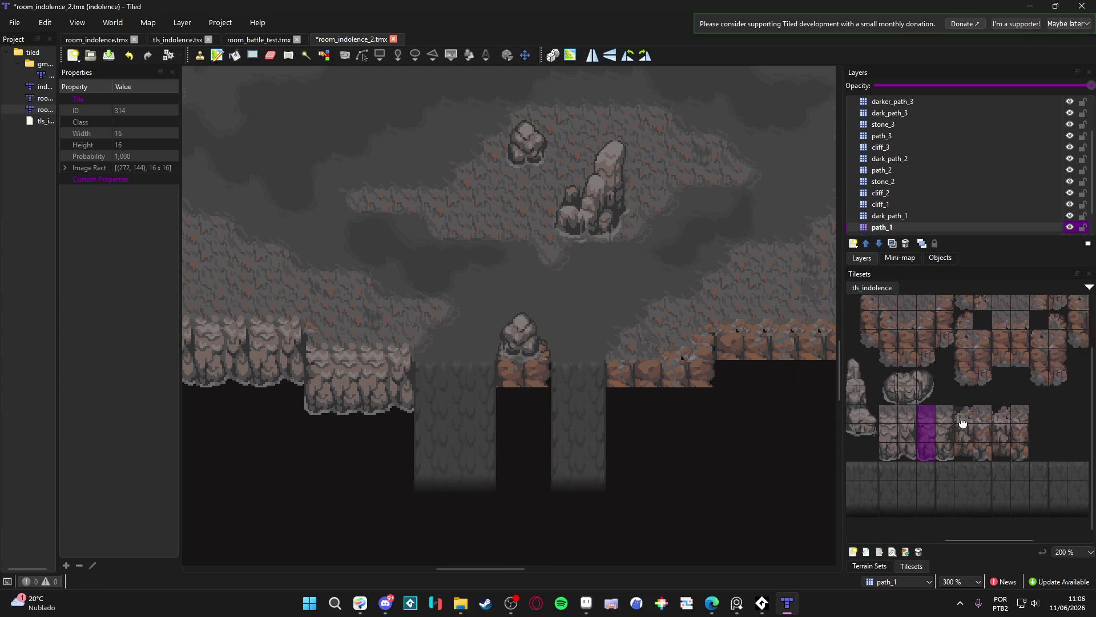
pyautogui.click(508, 385)
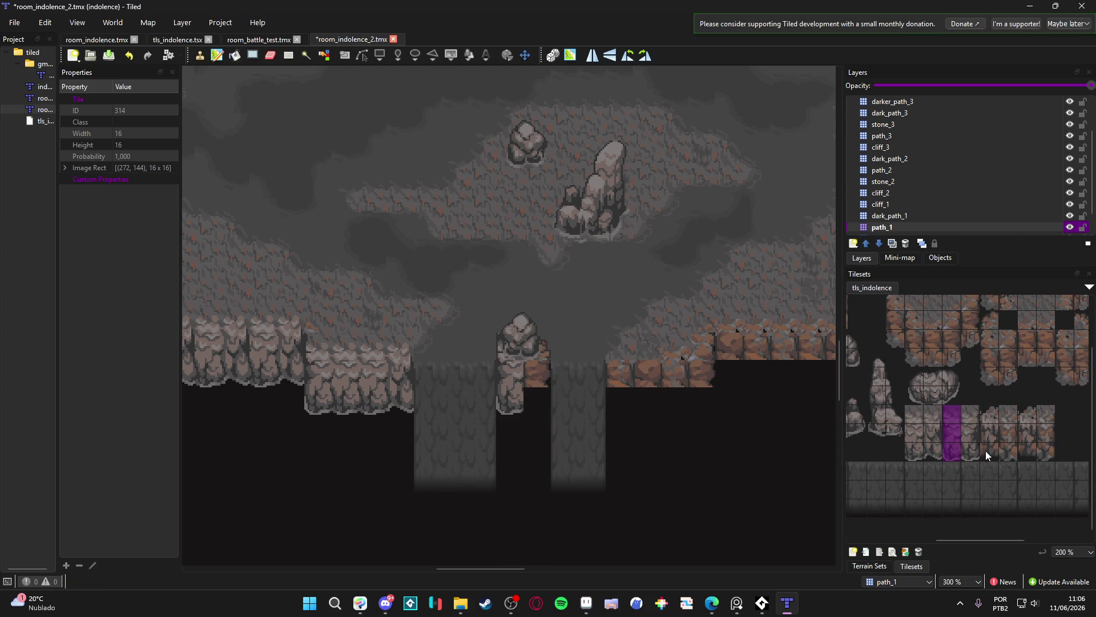
pyautogui.click(538, 374)
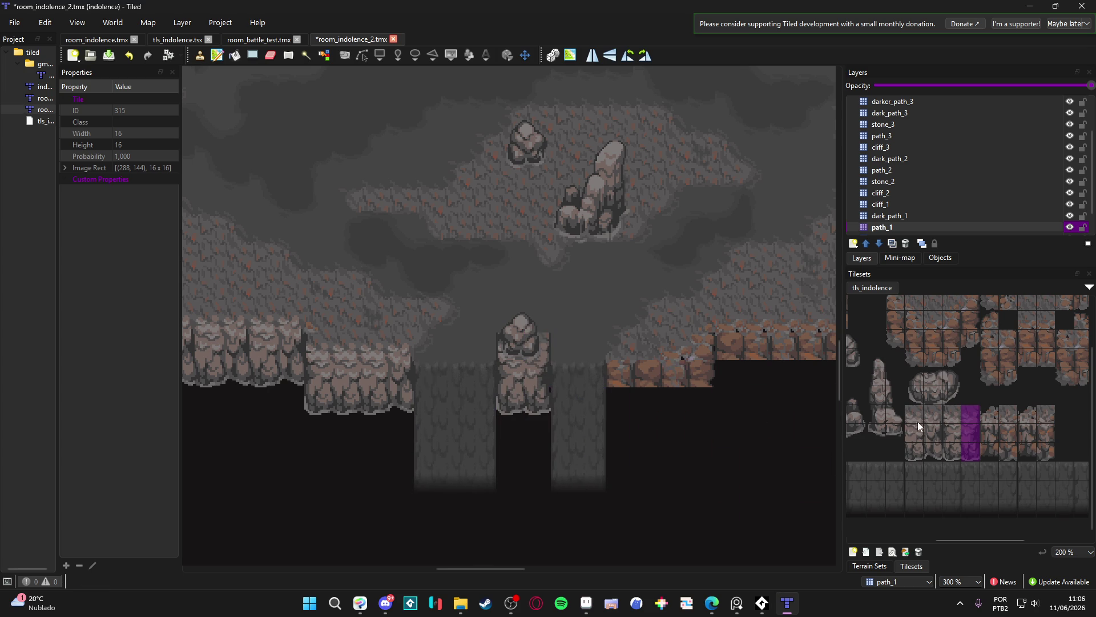
pyautogui.scroll(2, 946, 339)
pyautogui.click(984, 324)
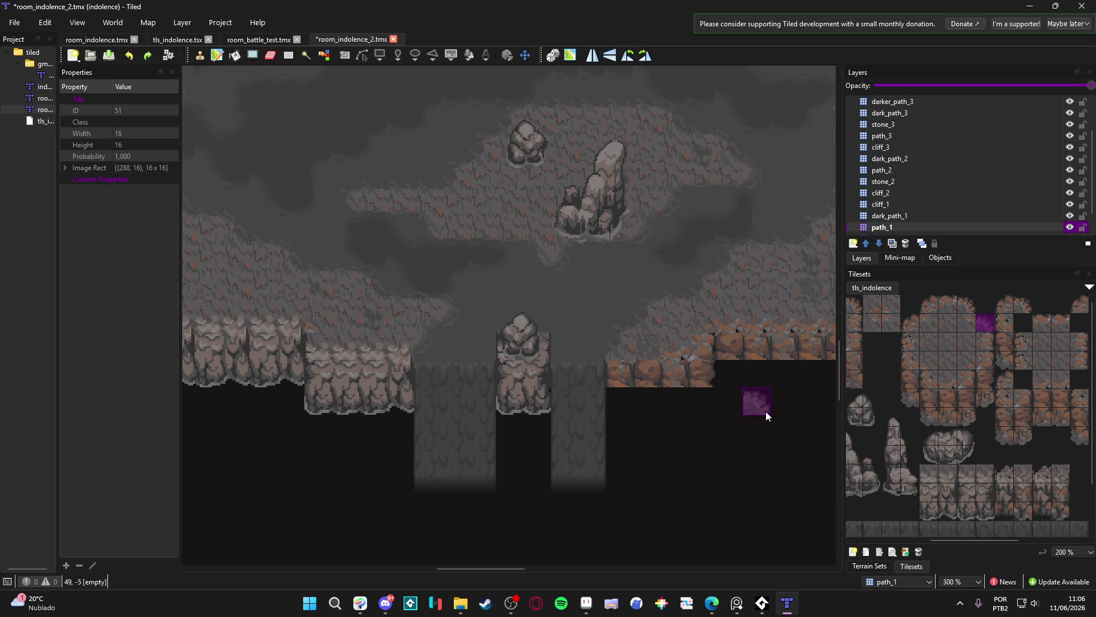
# Stamp a three-tile stone column just right of the second waterfall, redoing one misplaced stamp
pyautogui.scroll(-1, 614, 398)
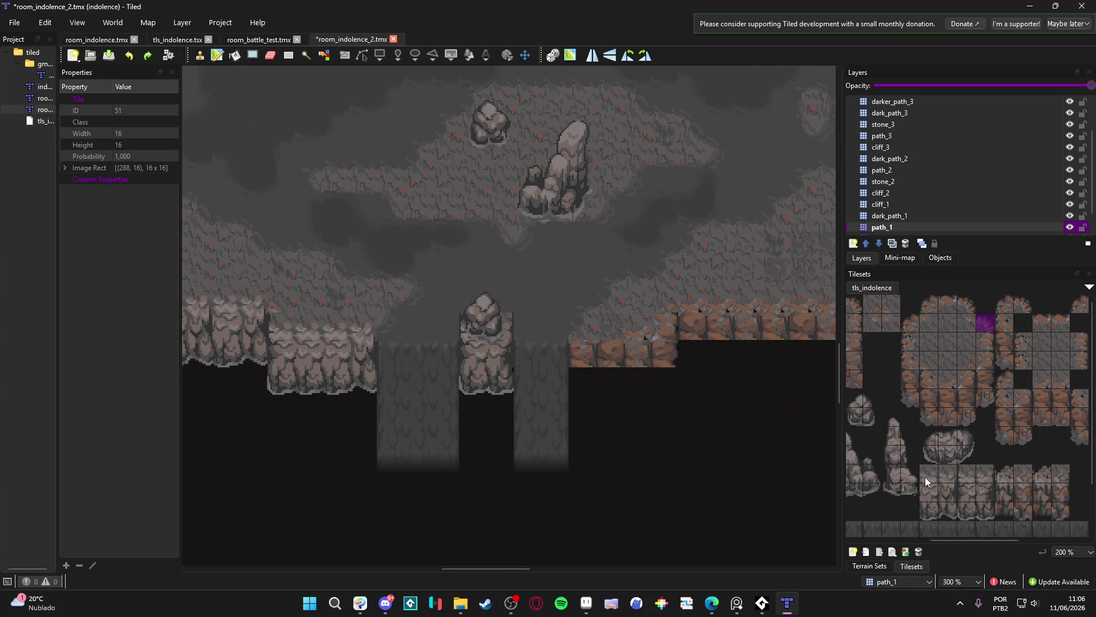
pyautogui.moveTo(965, 477); pyautogui.dragTo(971, 505)
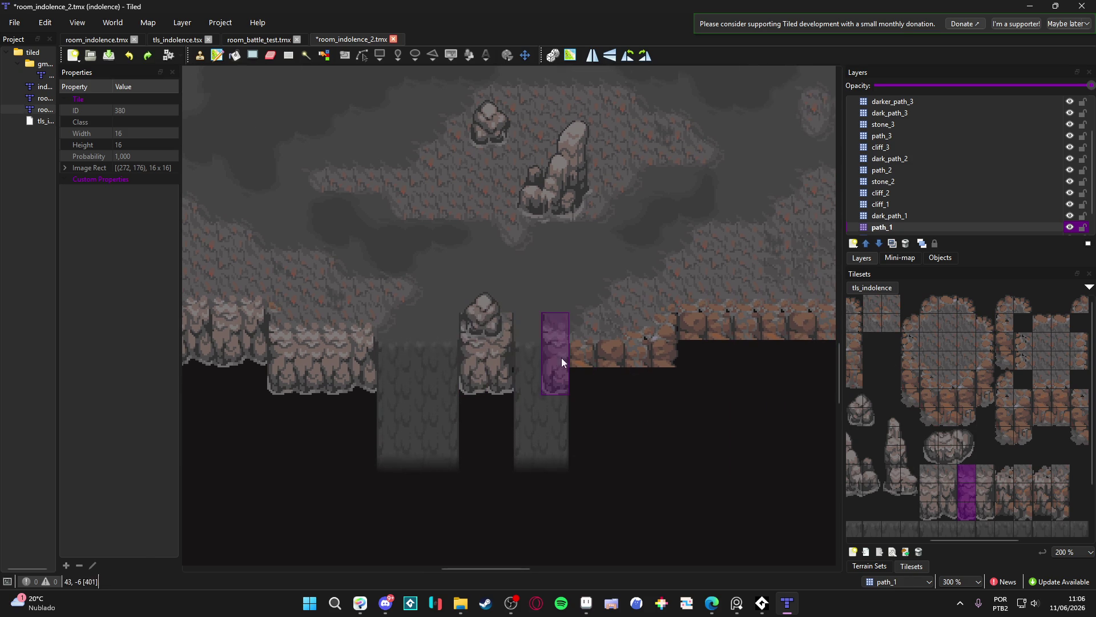
pyautogui.click(588, 375)
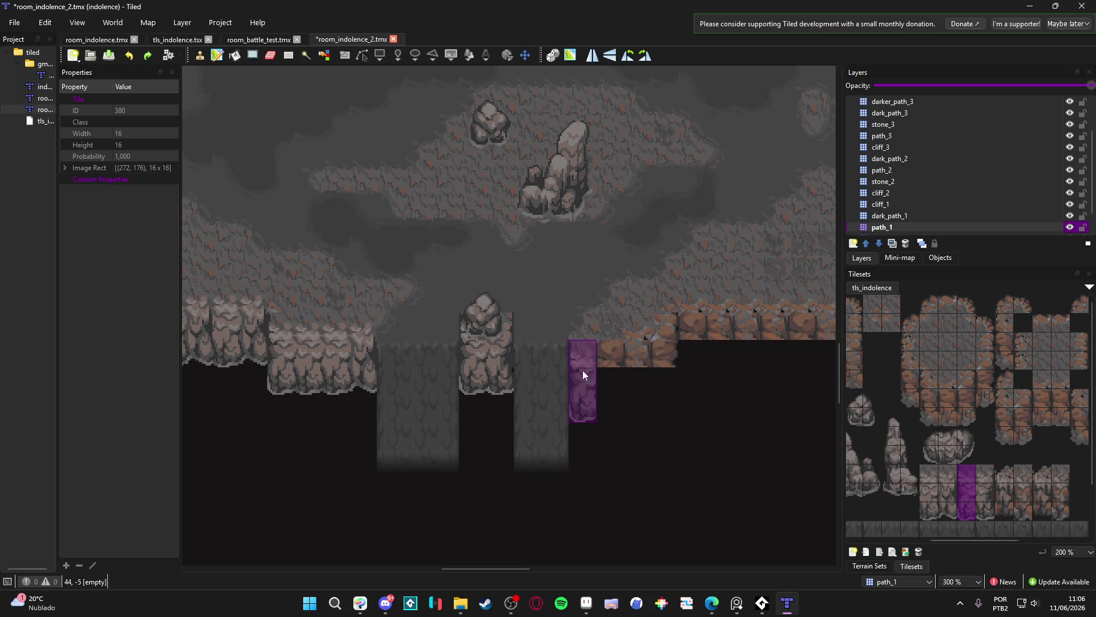
pyautogui.hotkey('ctrl', 'z')
pyautogui.click(592, 375)
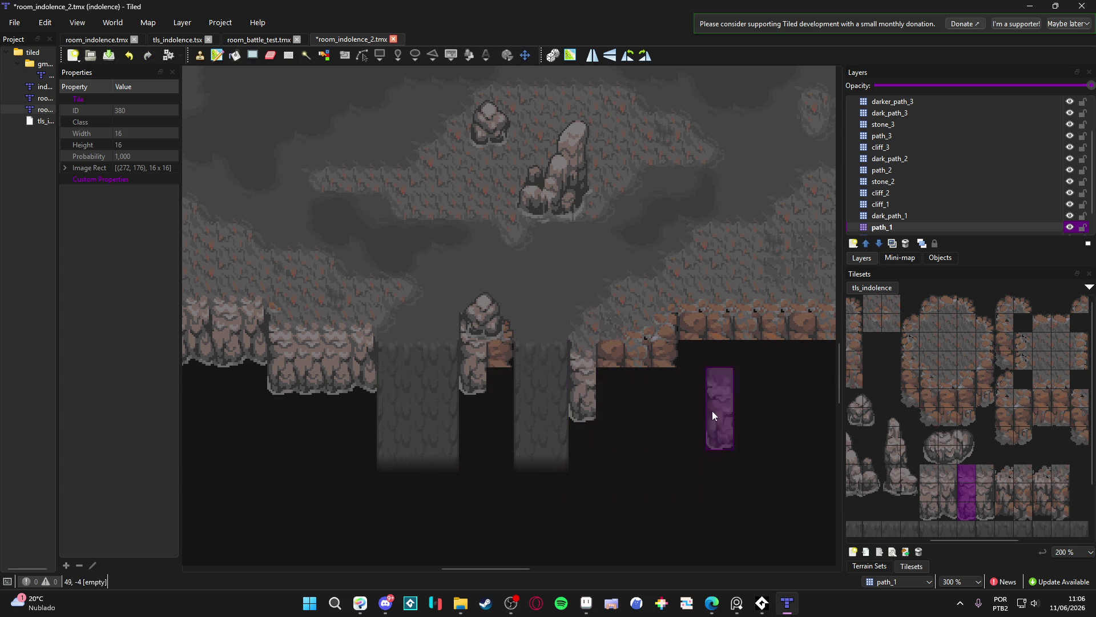
# Fill the rest of that ledge with wide two-column and narrow single-column cliff-face strips
pyautogui.moveTo(983, 511); pyautogui.dragTo(979, 473)
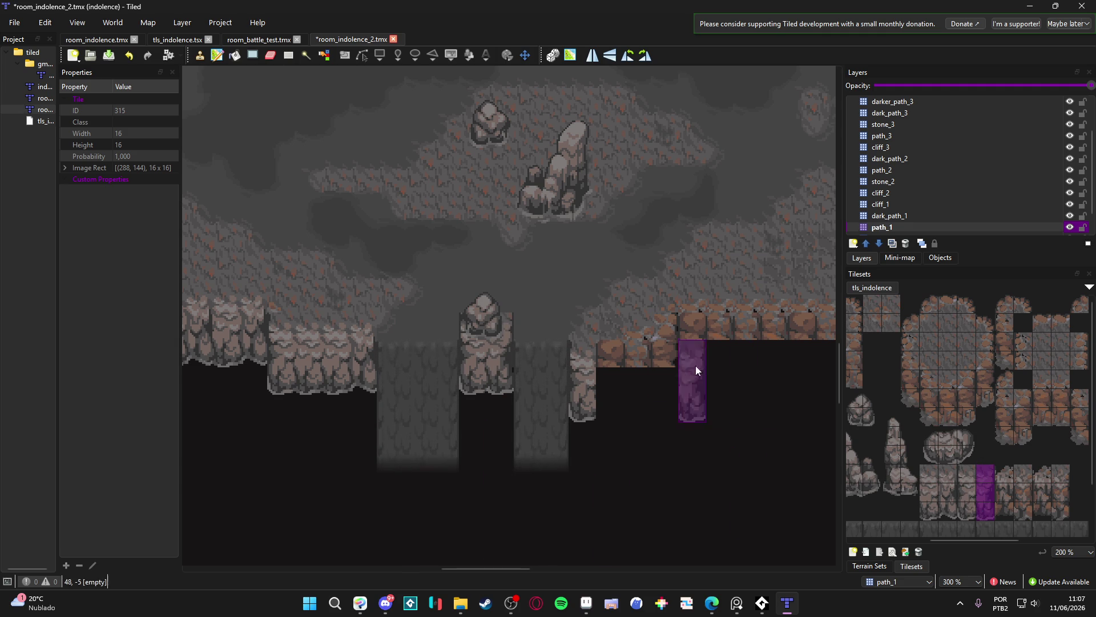
pyautogui.moveTo(944, 509); pyautogui.dragTo(924, 469)
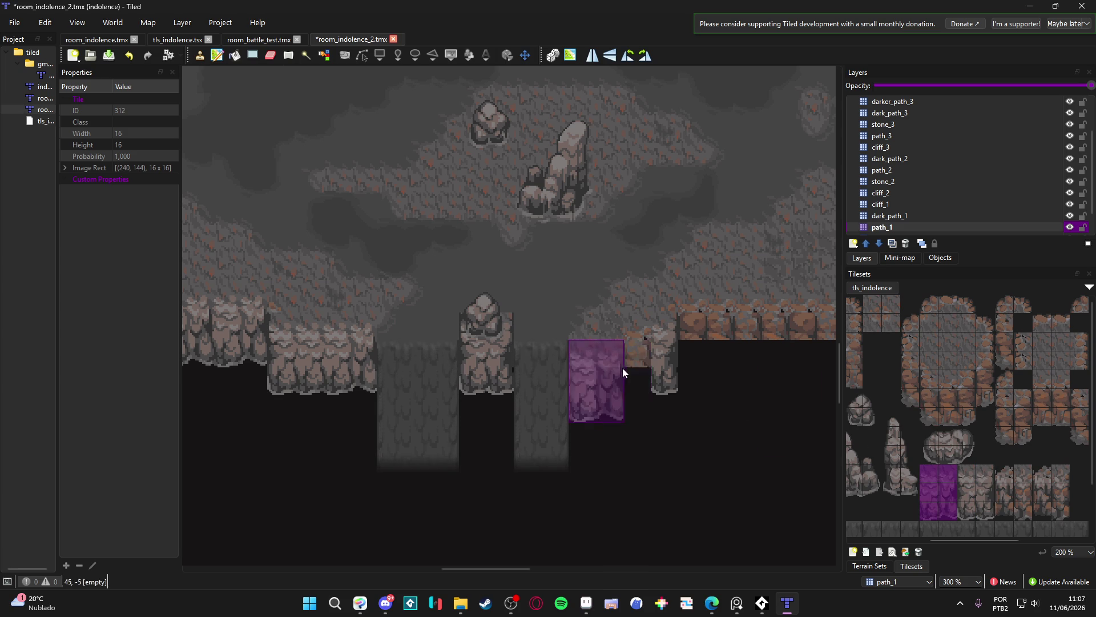
pyautogui.click(639, 373)
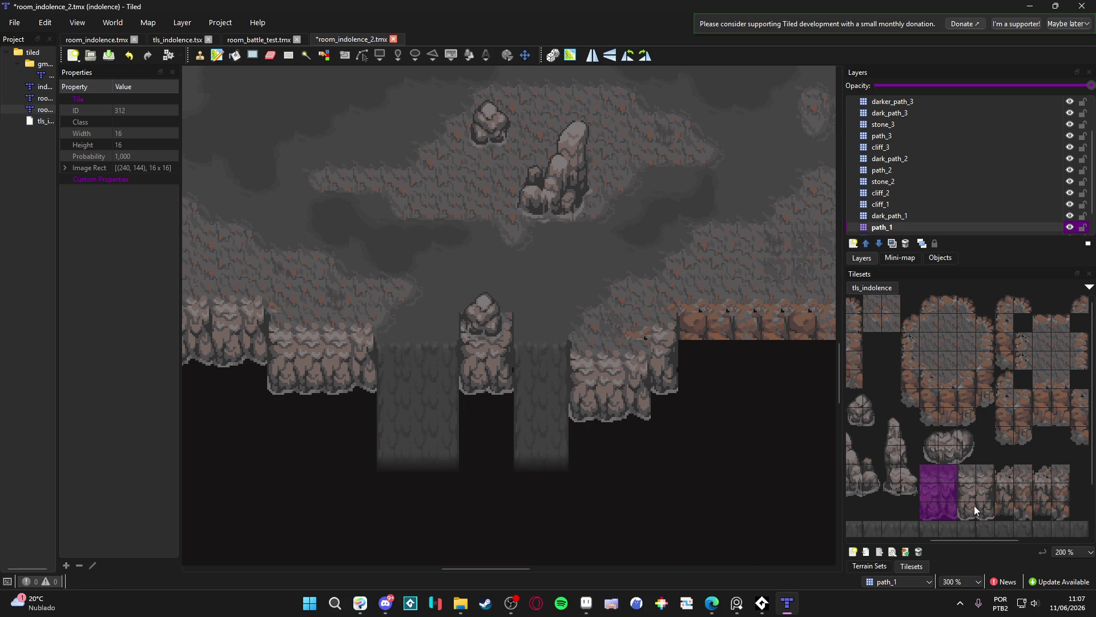
pyautogui.moveTo(986, 505); pyautogui.dragTo(984, 468)
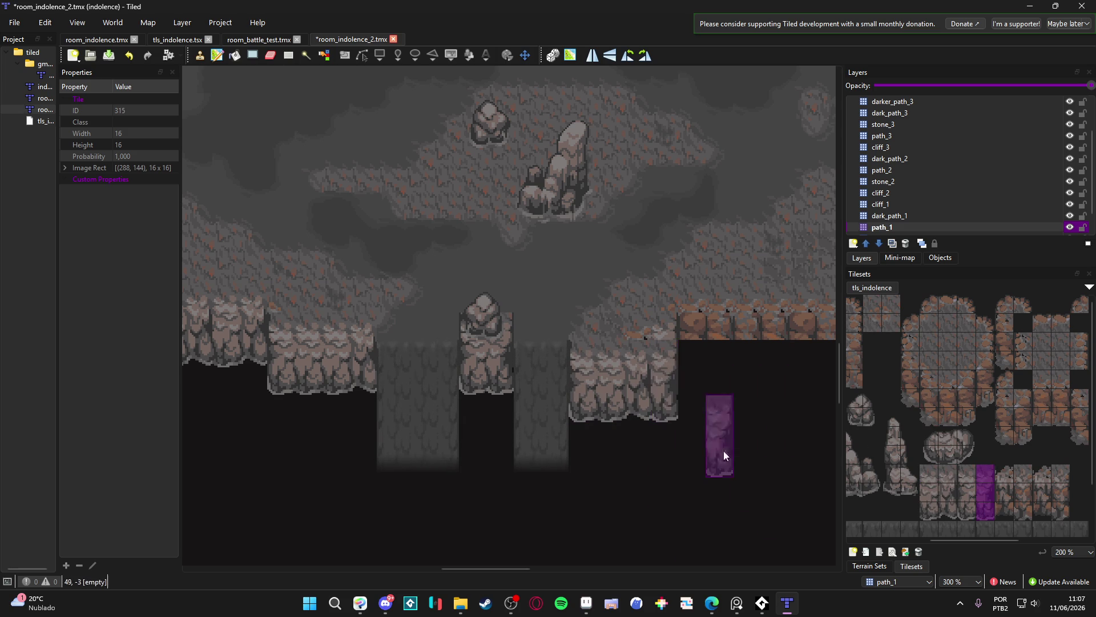
pyautogui.click(661, 361)
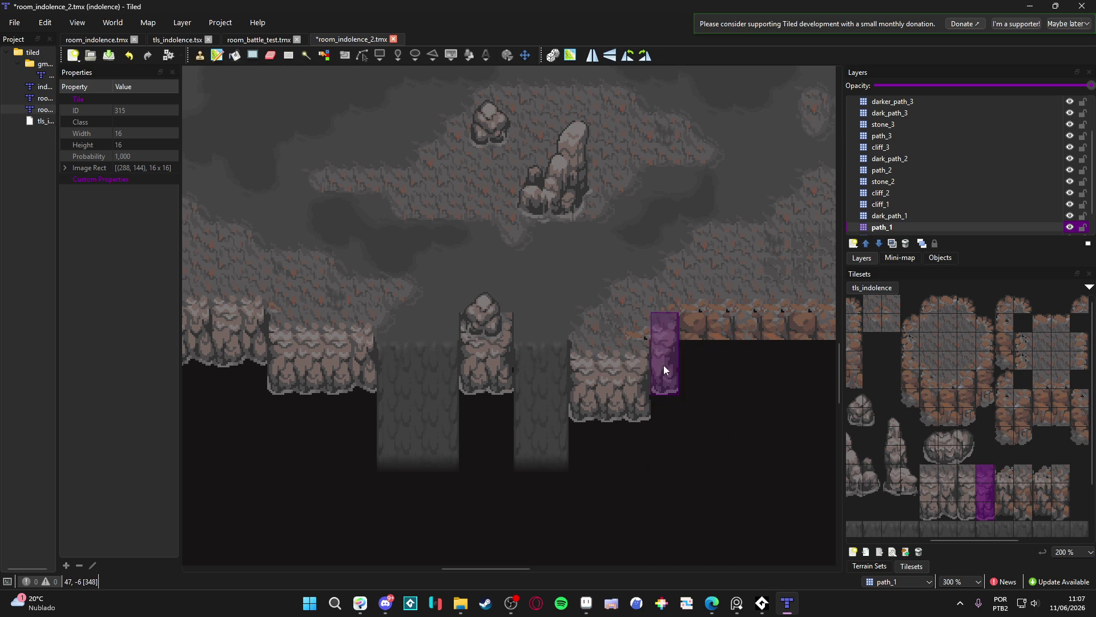
pyautogui.click(633, 375)
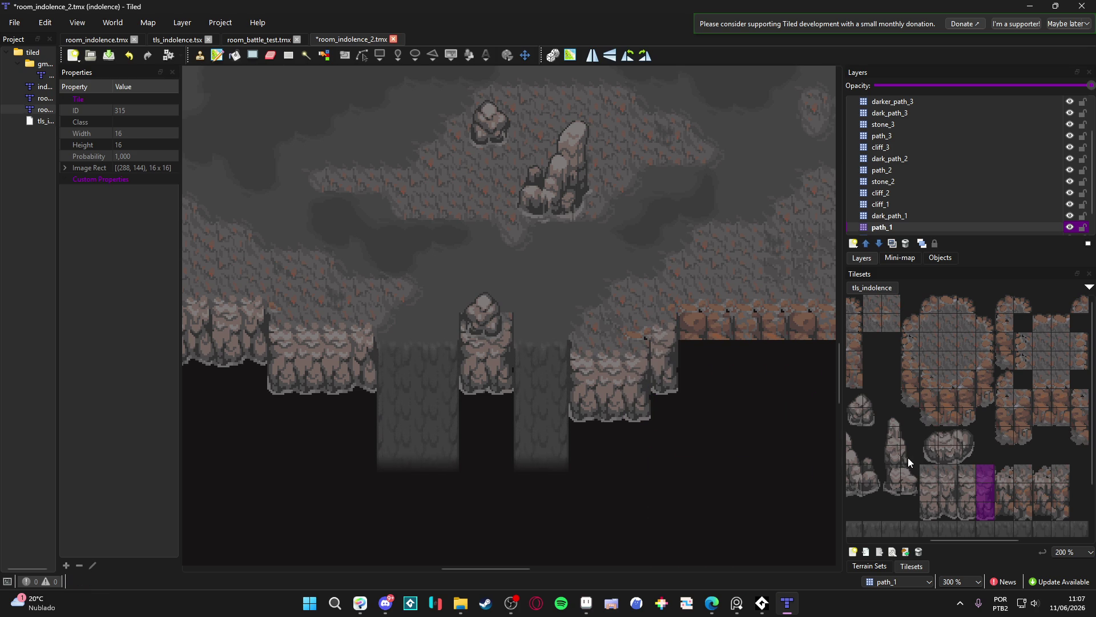
pyautogui.scroll(-1, 997, 459)
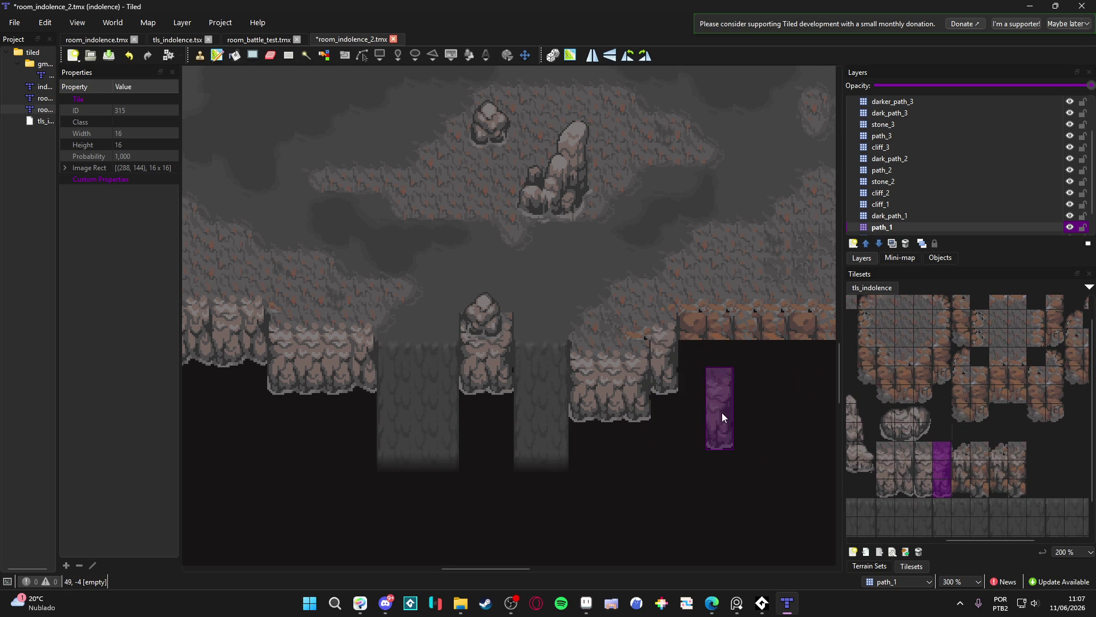
# Paint a trial row of cliff tiles along the right ledge, then undo it
pyautogui.scroll(-1, 722, 412)
pyautogui.scroll(1, 725, 416)
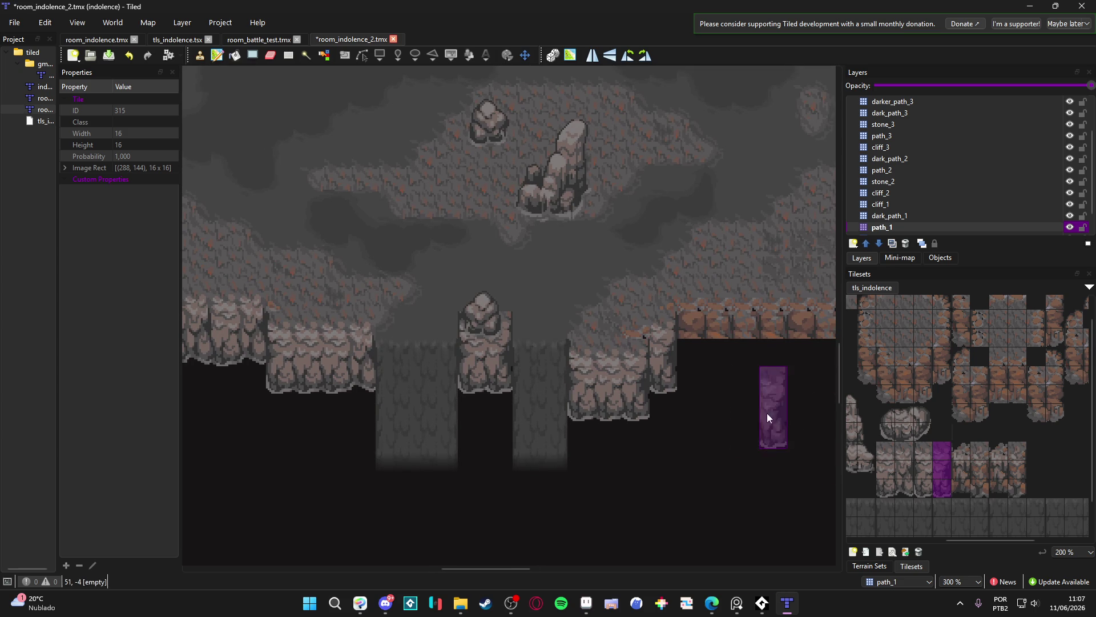
pyautogui.hscroll(1, 766, 413)
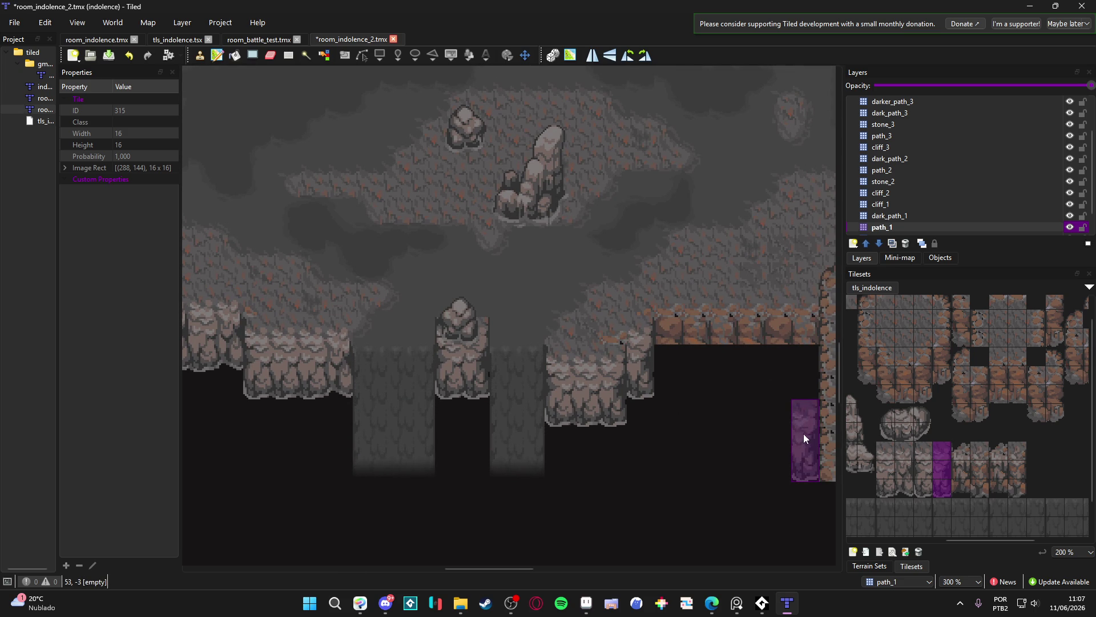
pyautogui.hscroll(1, 741, 399)
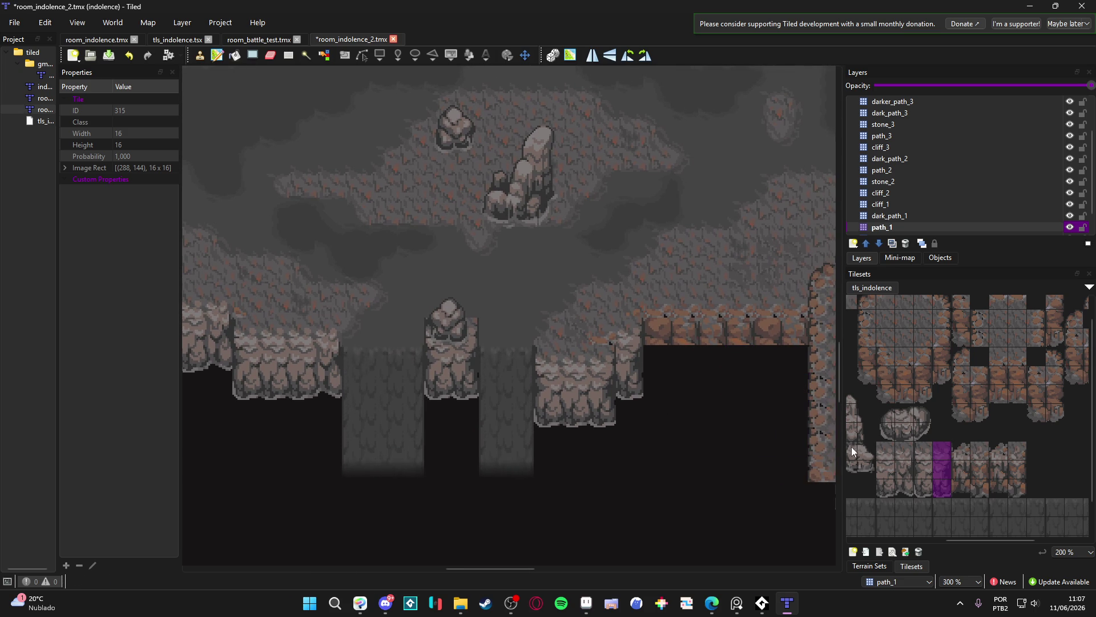
pyautogui.moveTo(906, 484); pyautogui.dragTo(900, 453)
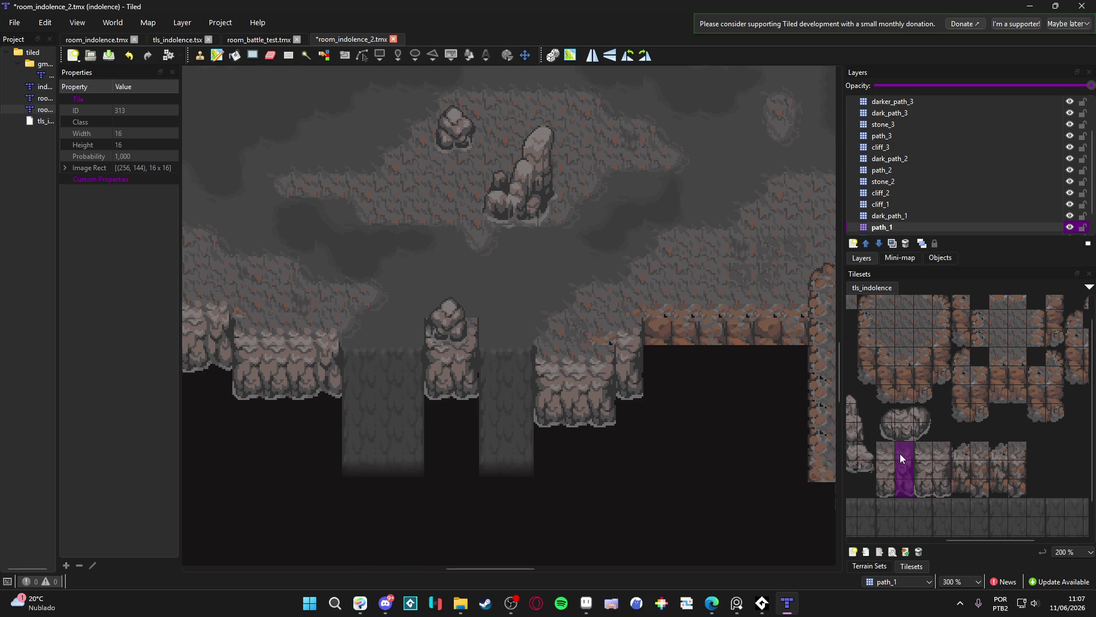
pyautogui.moveTo(659, 338); pyautogui.dragTo(763, 338)
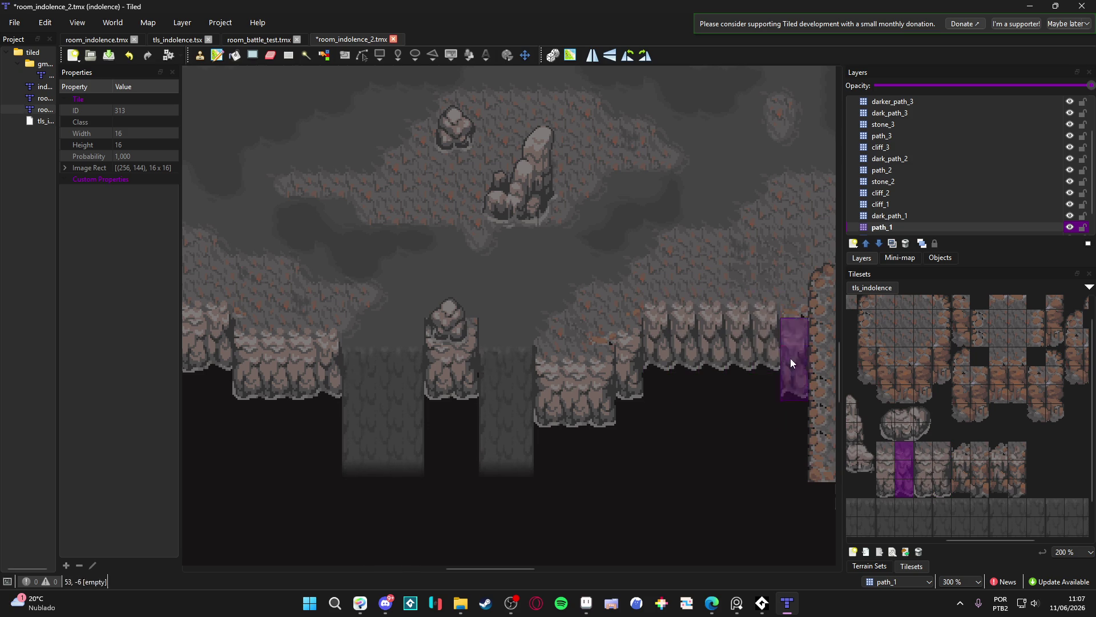
pyautogui.hotkey('ctrl', 'z')
# Stamp 2×3 cliff-face blocks along the right ledge out to its end, filling the gaps
pyautogui.moveTo(887, 443); pyautogui.dragTo(907, 494)
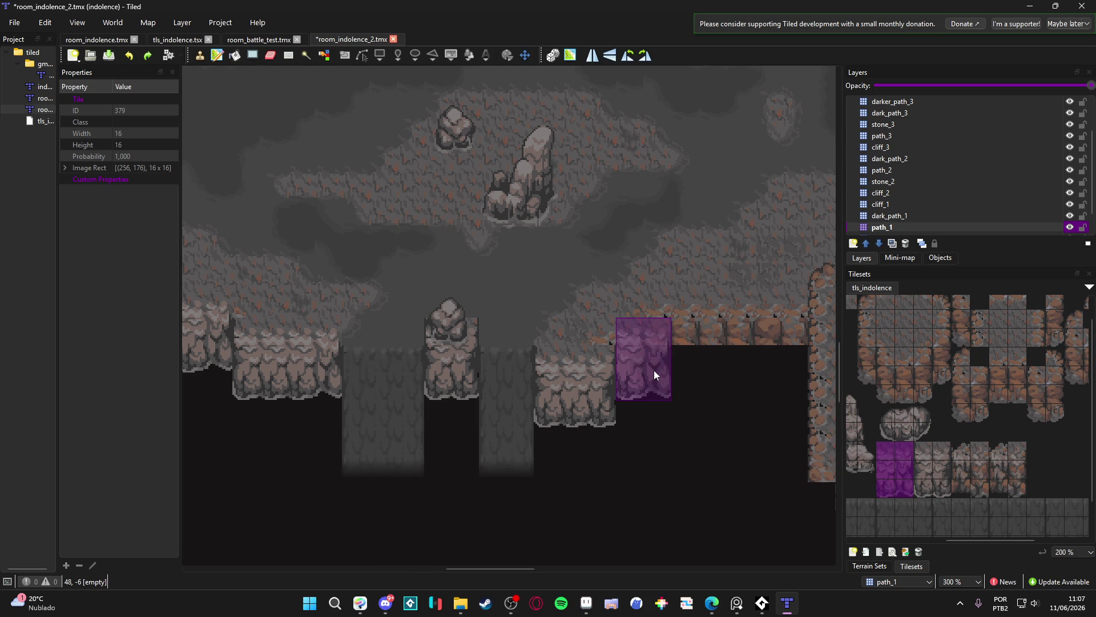
pyautogui.click(646, 358)
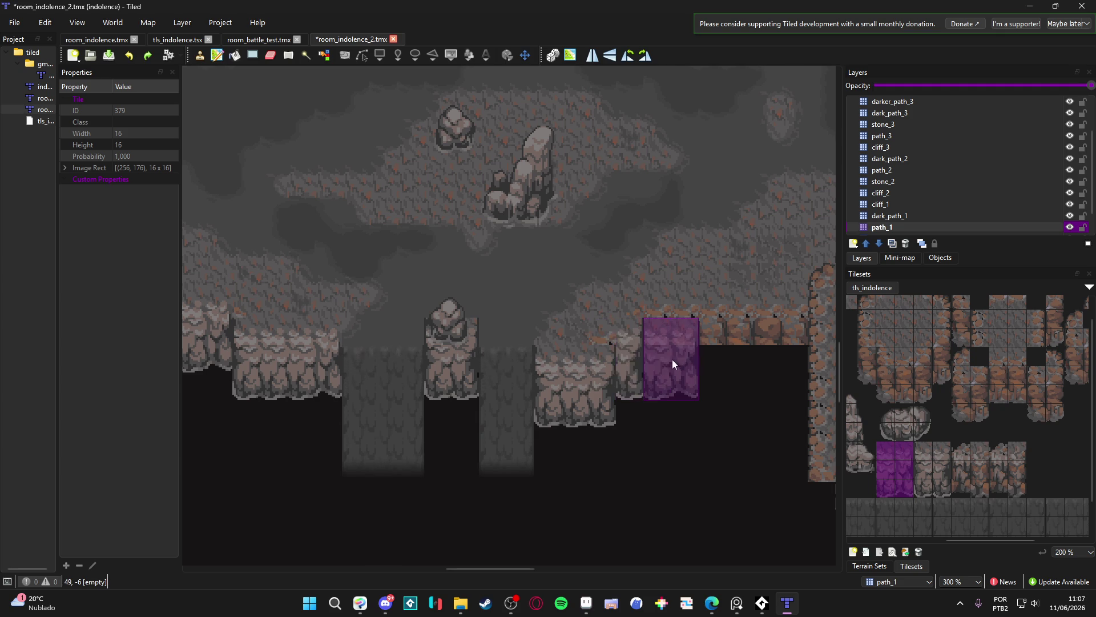
pyautogui.click(677, 335)
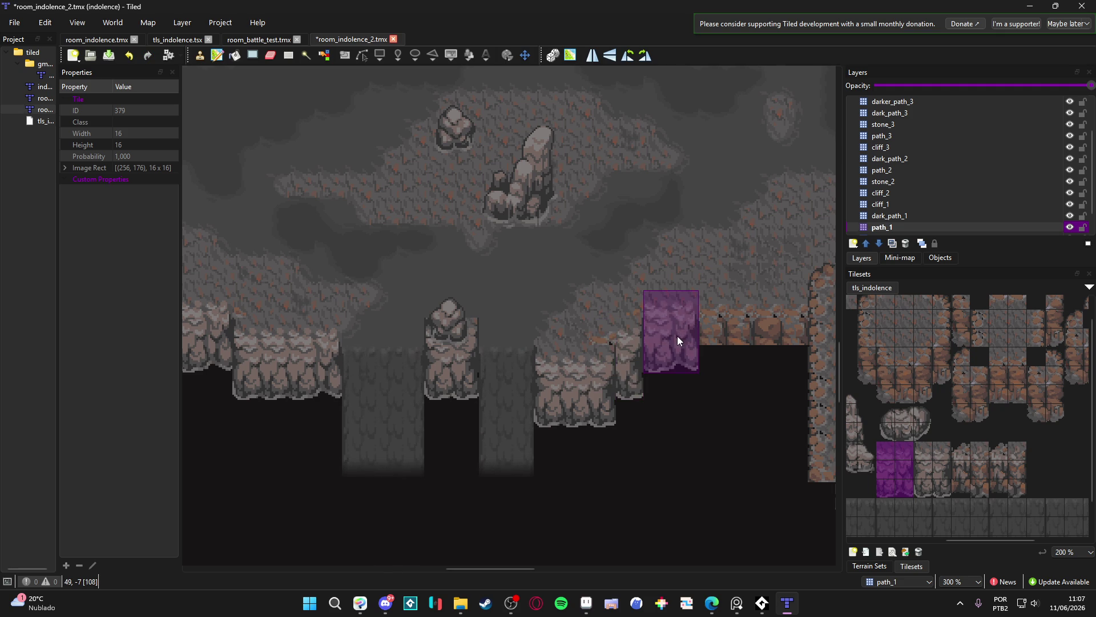
pyautogui.click(786, 334)
pyautogui.click(752, 336)
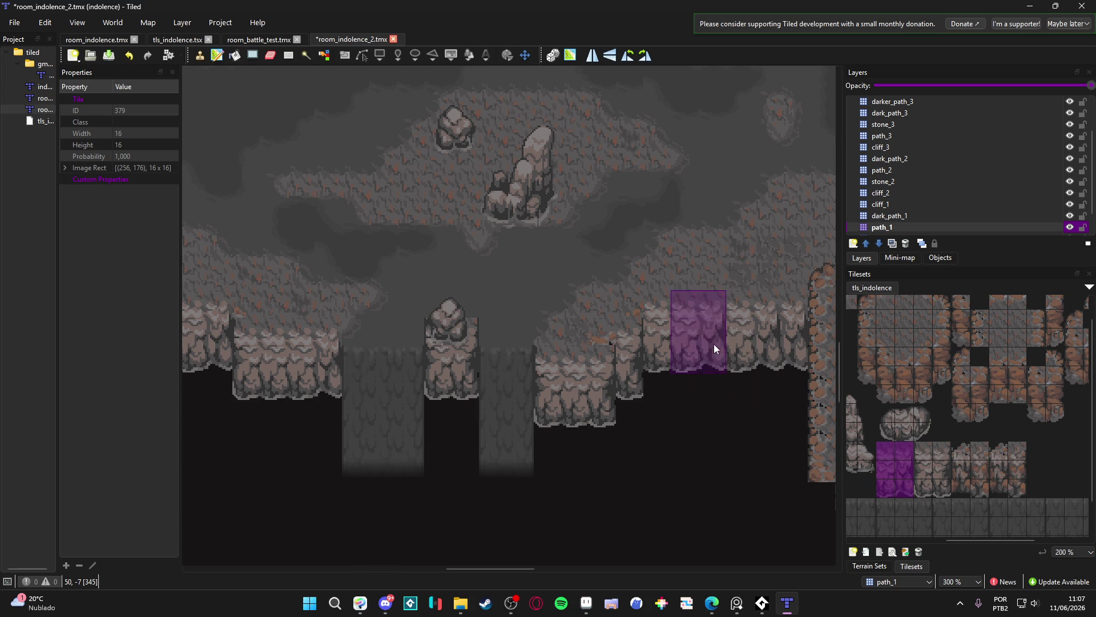
# Start exporting the map as a GameMaker room via File > Export As, then cancel
pyautogui.click(11, 24)
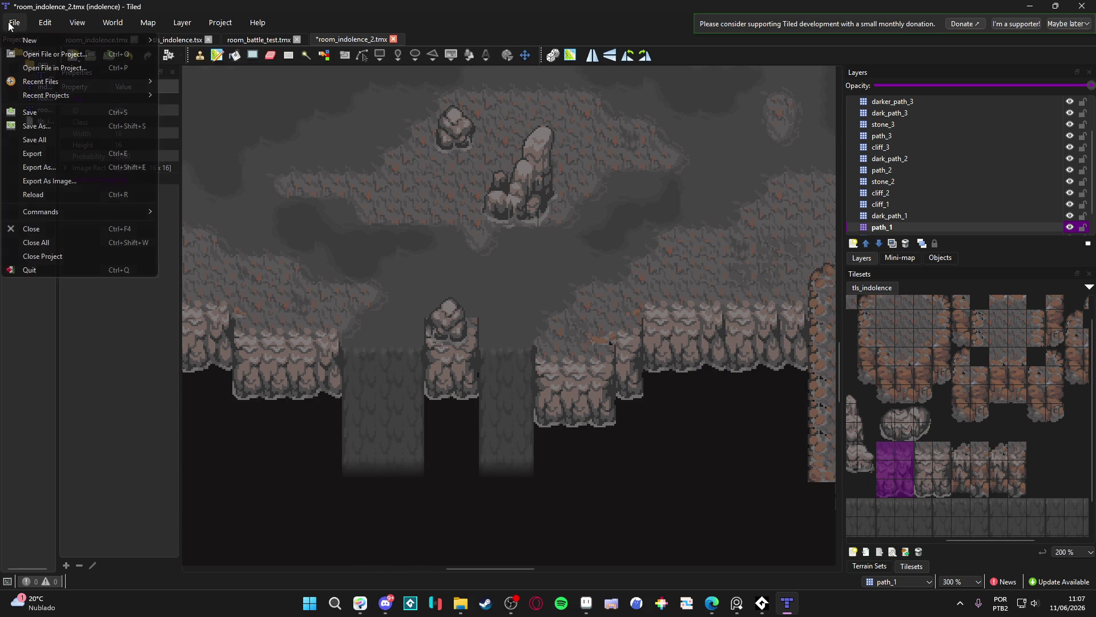
pyautogui.click(96, 166)
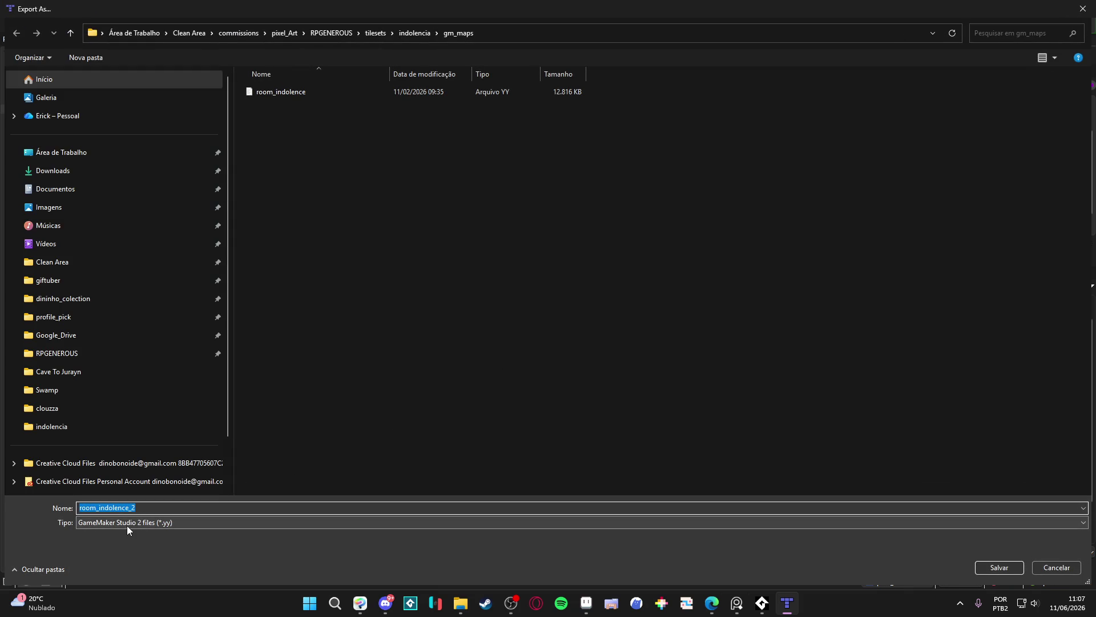
pyautogui.click(1042, 567)
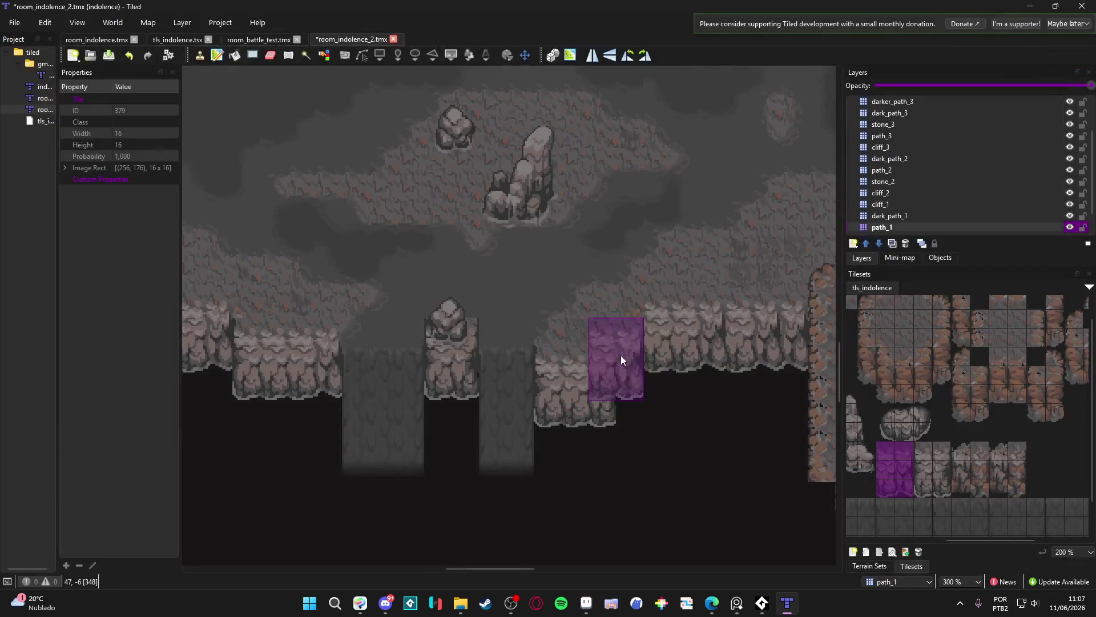
# Place edge tile 51 on the dark_path_1 layer atop the pillar beside its small rock
pyautogui.scroll(-1, 694, 439)
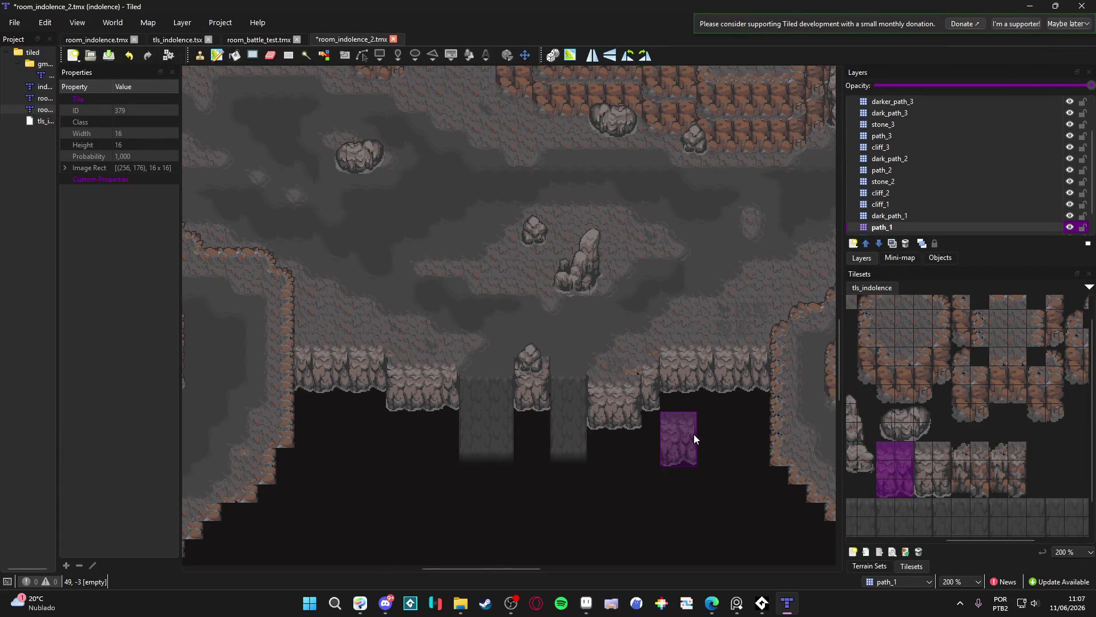
pyautogui.scroll(1, 695, 437)
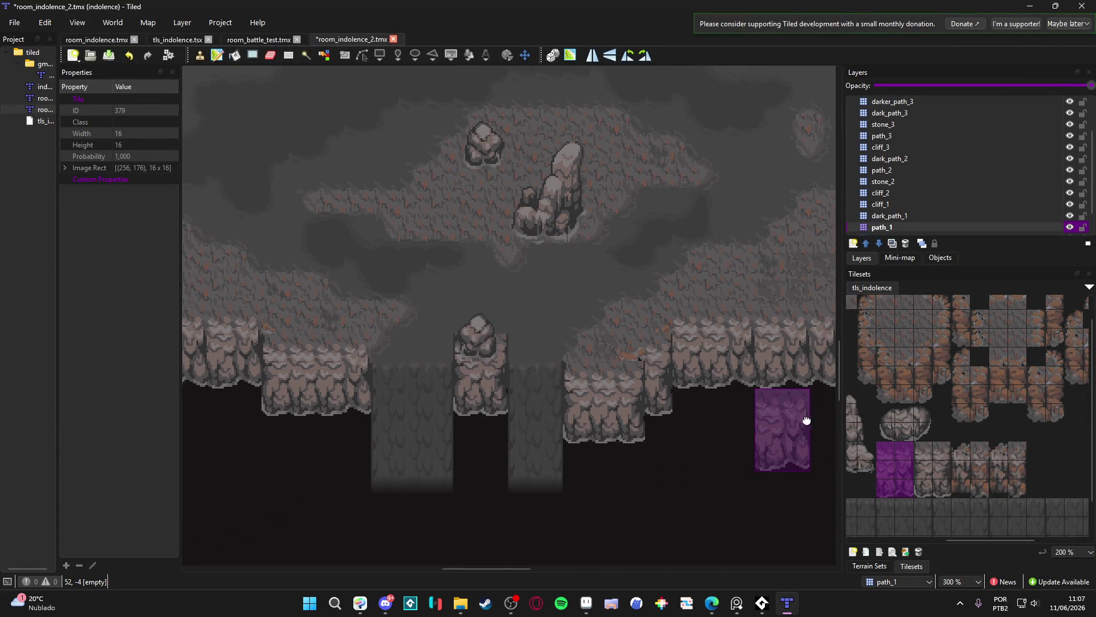
pyautogui.scroll(-1, 800, 423)
pyautogui.scroll(1, 804, 419)
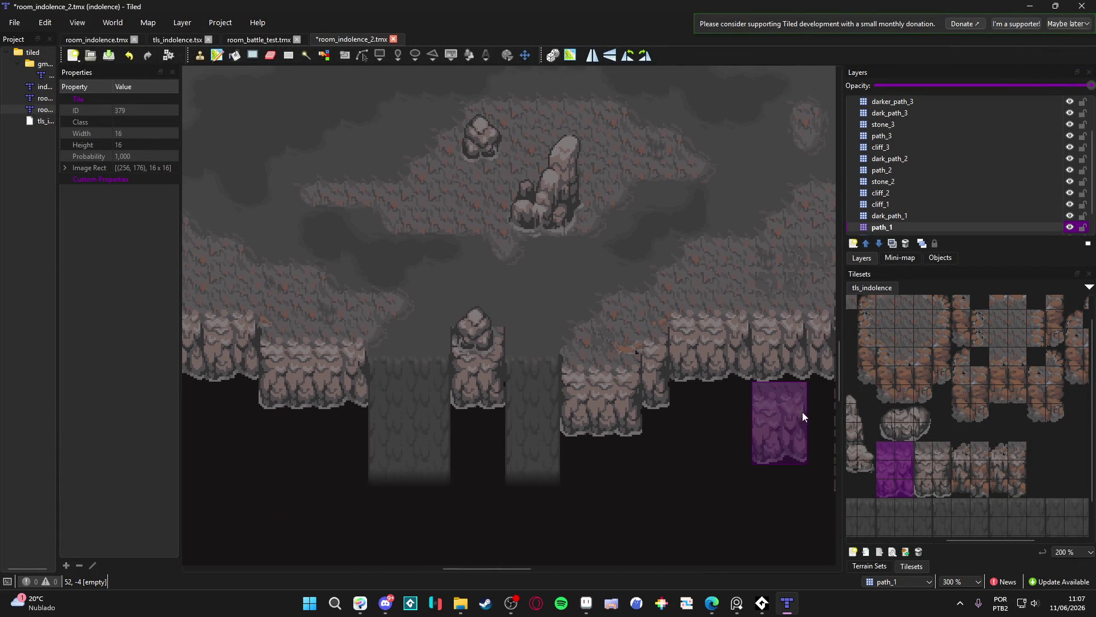
pyautogui.scroll(-1, 819, 412)
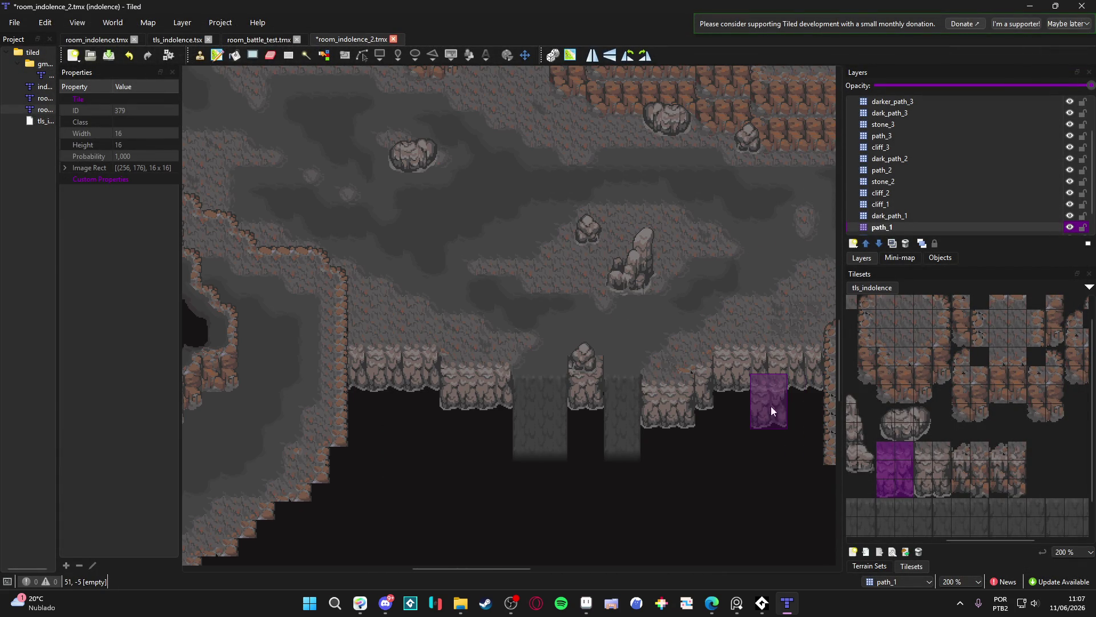
pyautogui.scroll(1, 784, 417)
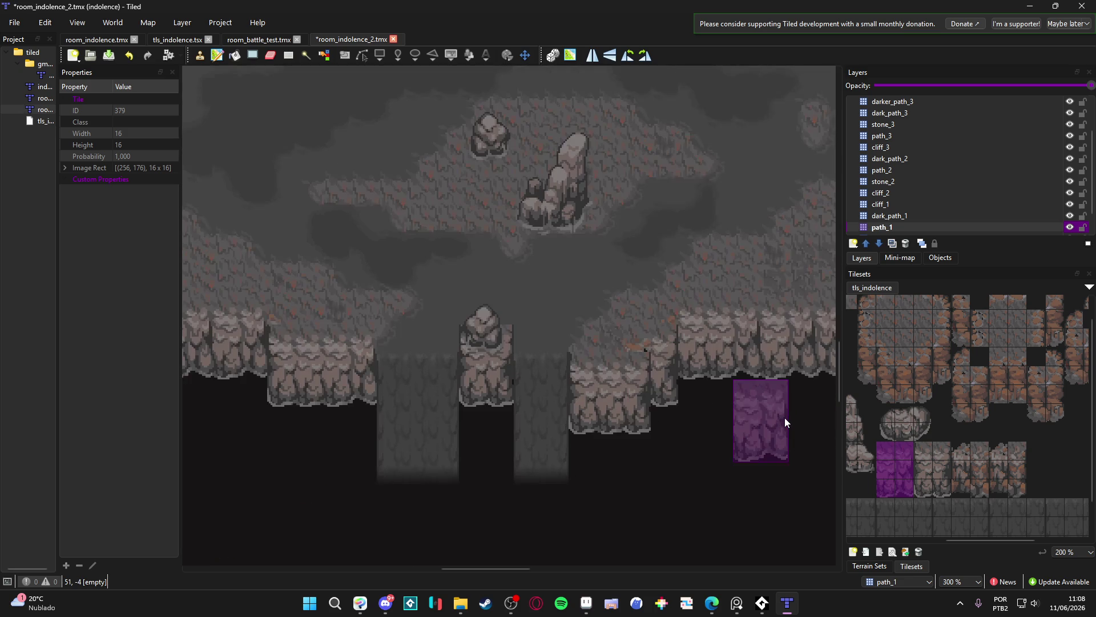
pyautogui.scroll(-1, 771, 368)
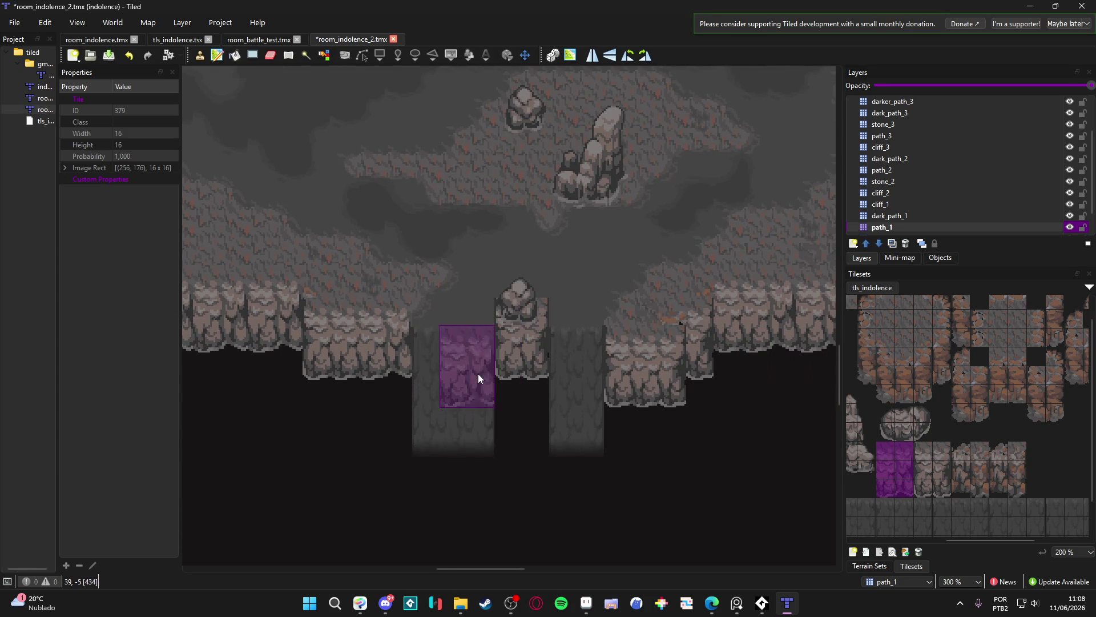
pyautogui.scroll(-1, 498, 417)
pyautogui.scroll(1, 479, 420)
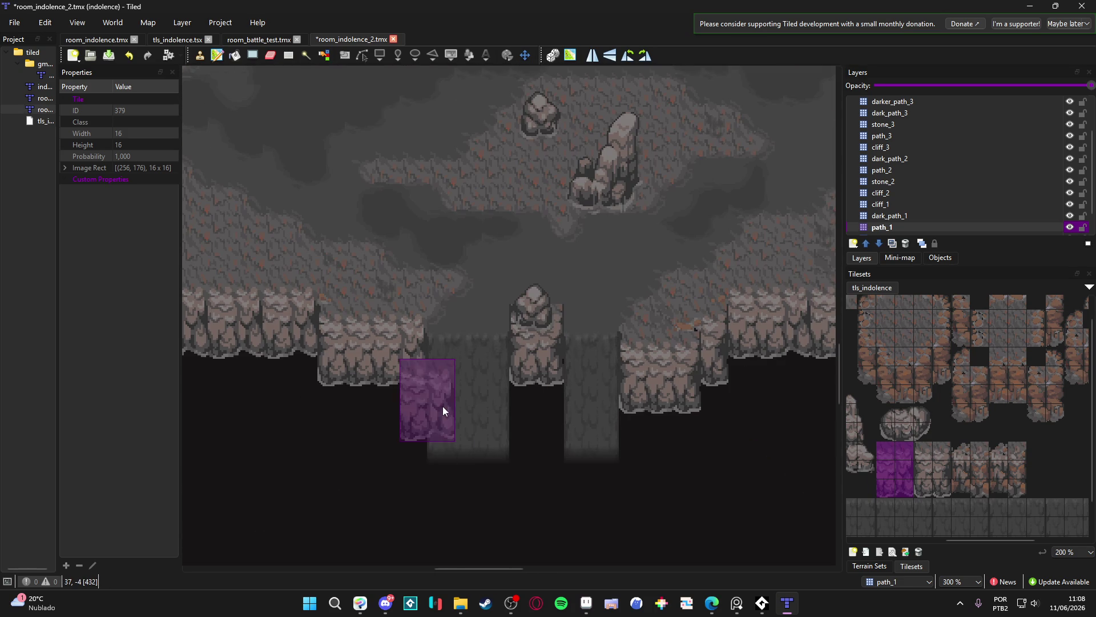
pyautogui.scroll(-1, 444, 408)
pyautogui.scroll(1, 382, 433)
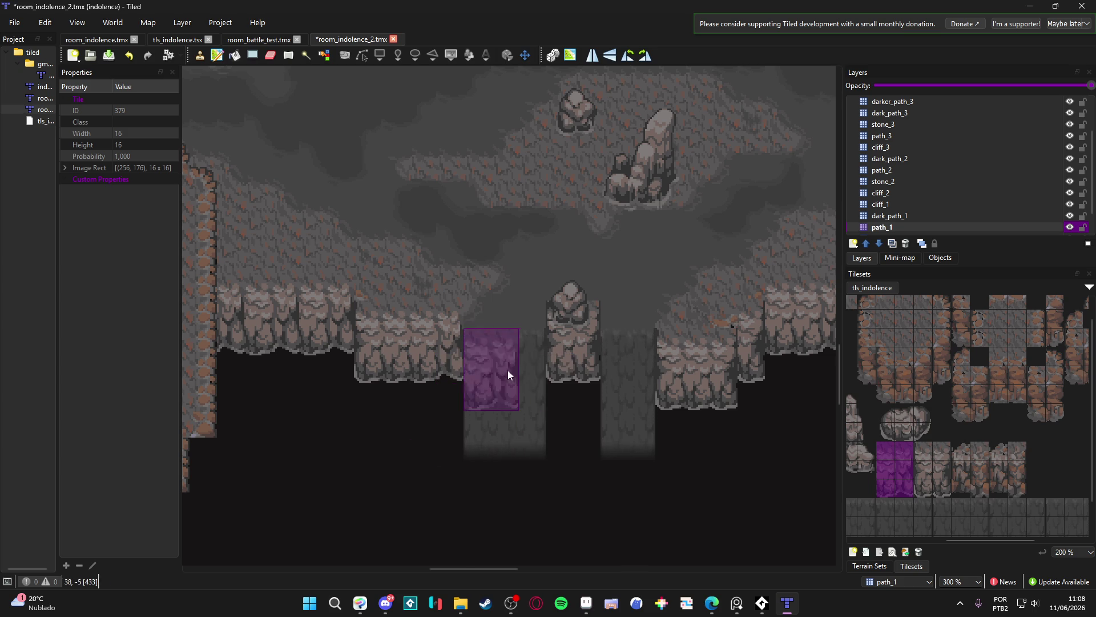
pyautogui.scroll(-1, 531, 402)
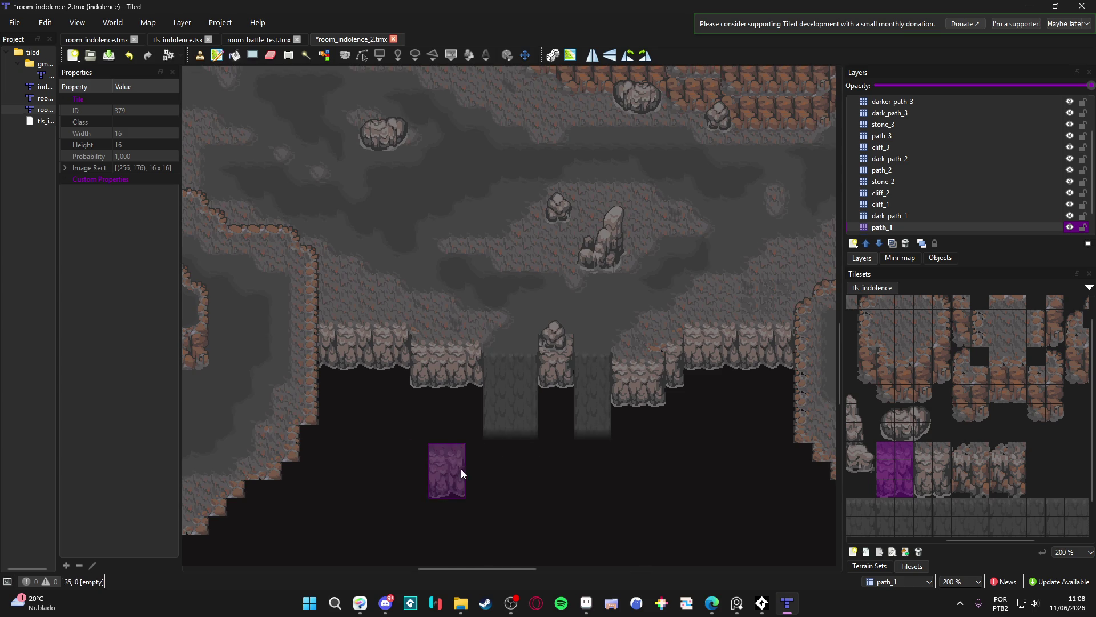
pyautogui.scroll(1, 523, 415)
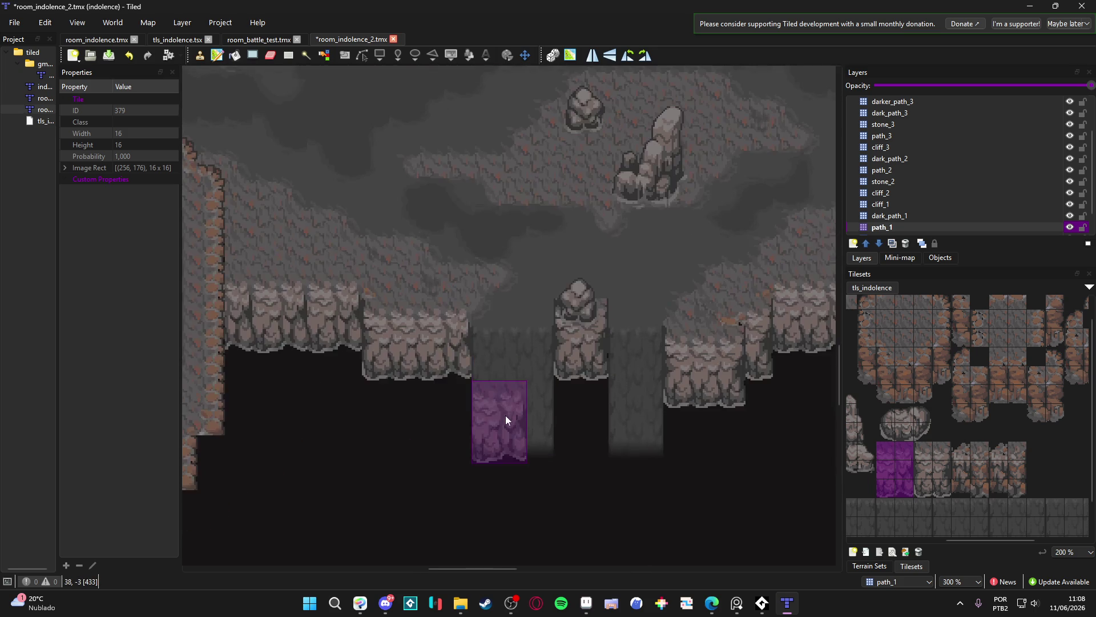
pyautogui.scroll(-1, 523, 429)
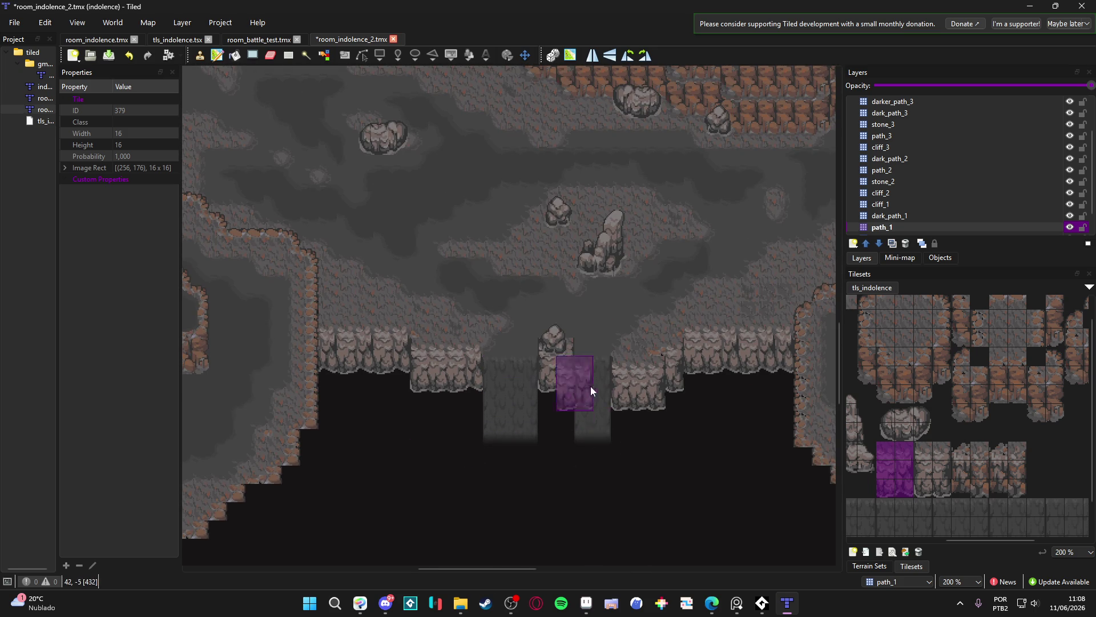
pyautogui.scroll(1, 584, 406)
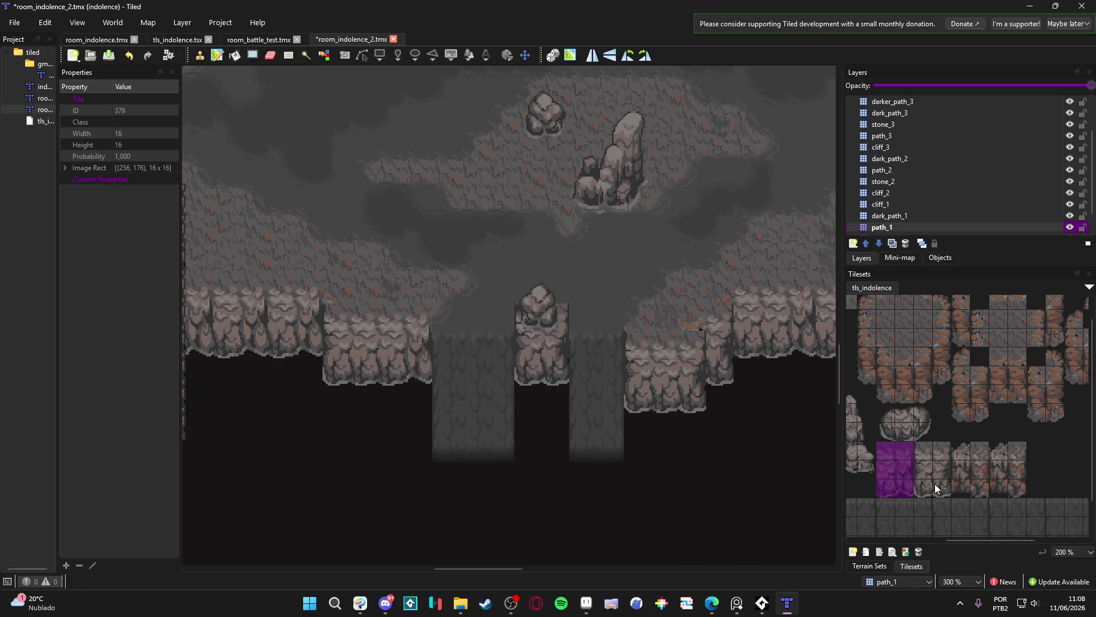
pyautogui.scroll(1, 571, 402)
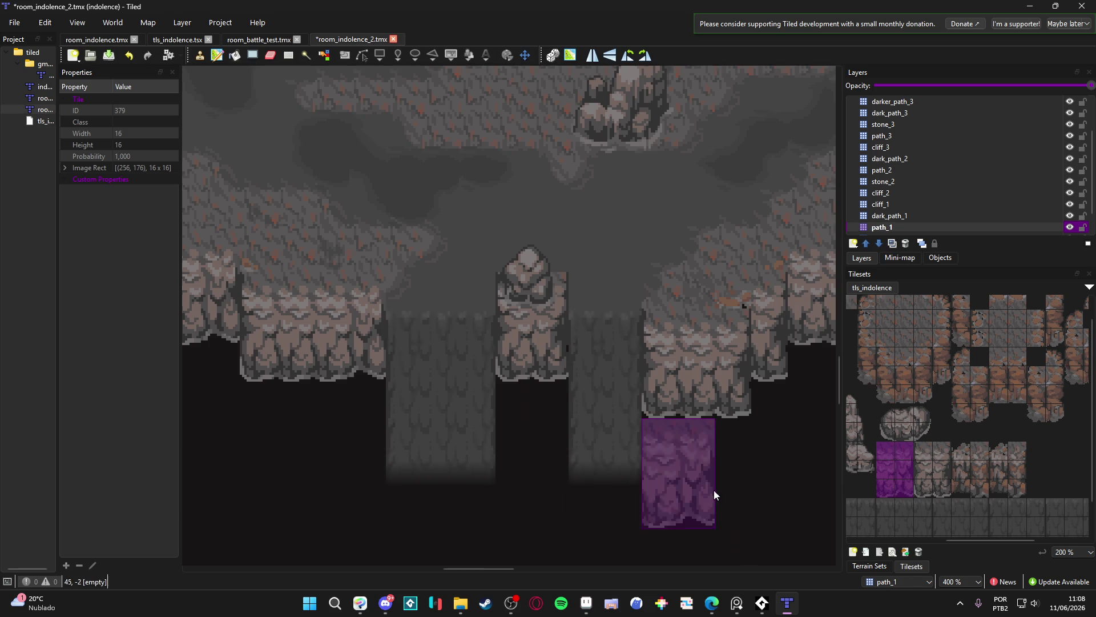
pyautogui.click(942, 489)
pyautogui.click(942, 469)
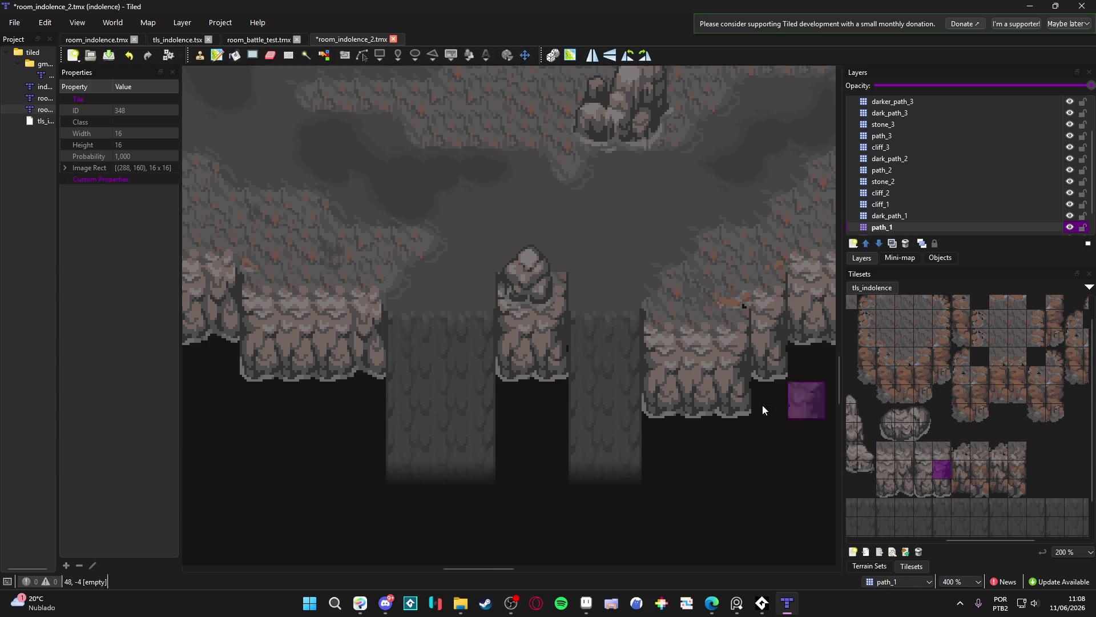
pyautogui.scroll(-1, 632, 470)
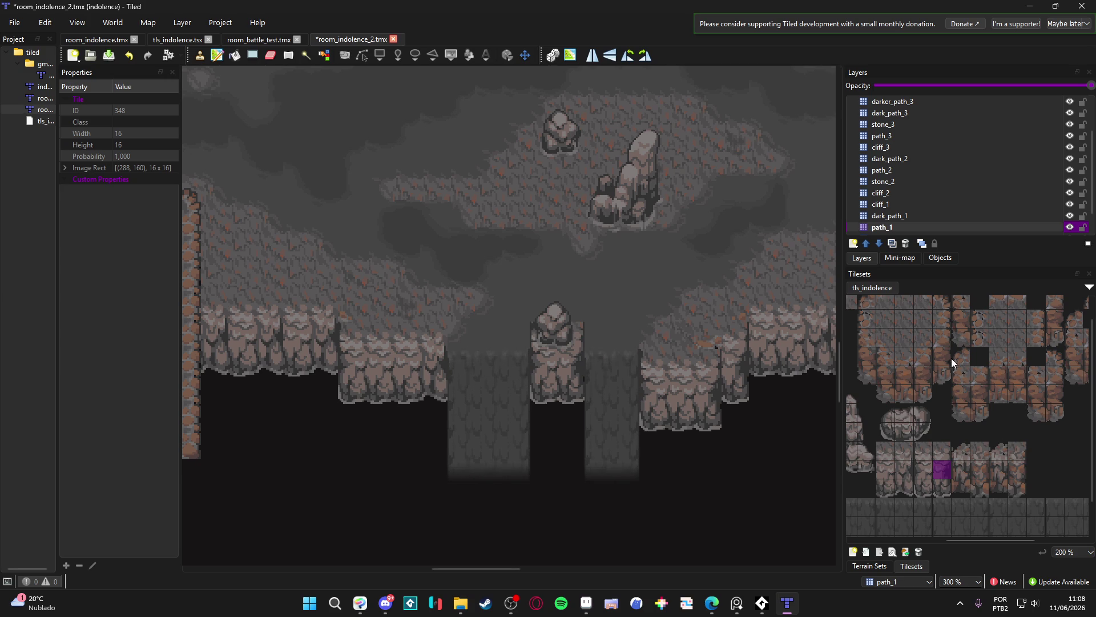
pyautogui.scroll(1, 951, 357)
pyautogui.click(969, 323)
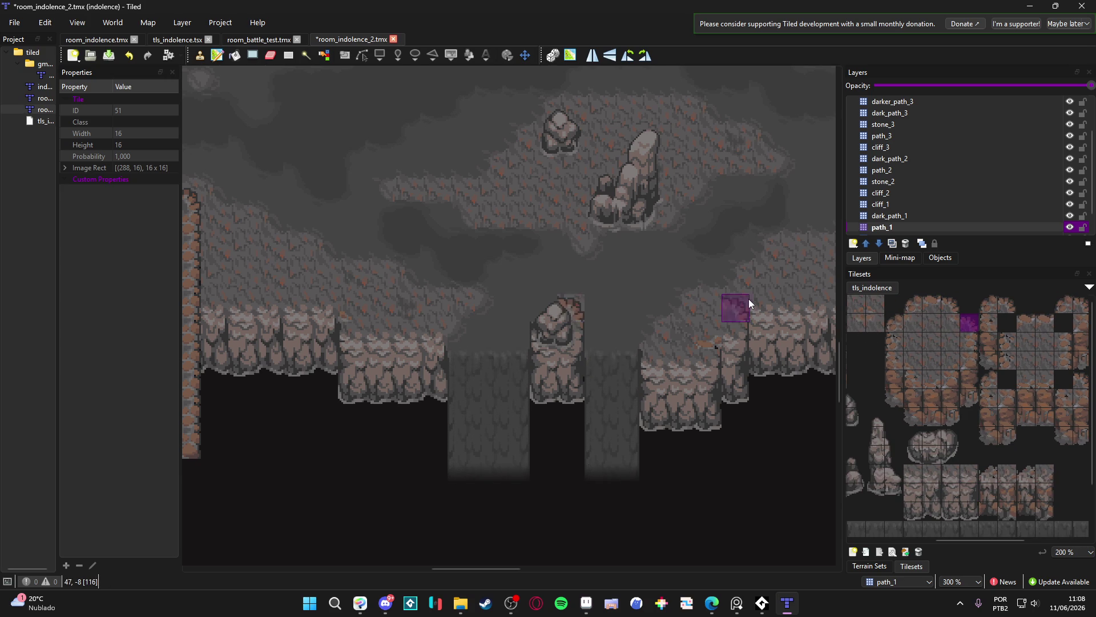
pyautogui.click(918, 217)
pyautogui.click(572, 317)
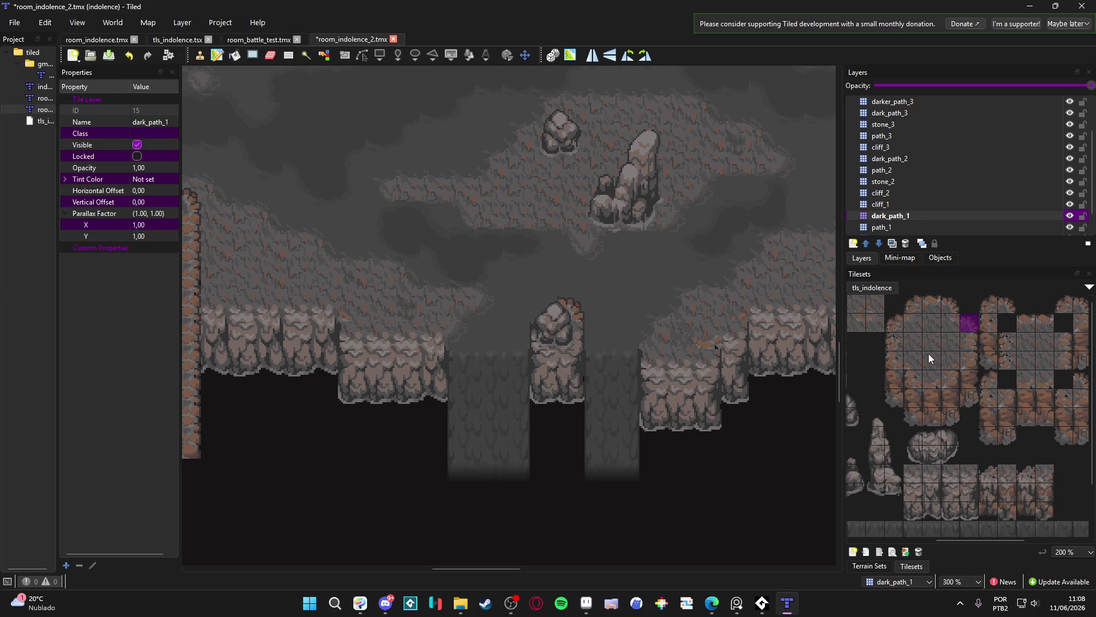
# Stamp a three-tile cliff-face column onto the left ledge on the path_1 layer
pyautogui.click(913, 304)
pyautogui.moveTo(618, 477); pyautogui.dragTo(625, 441)
pyautogui.scroll(-1, 624, 441)
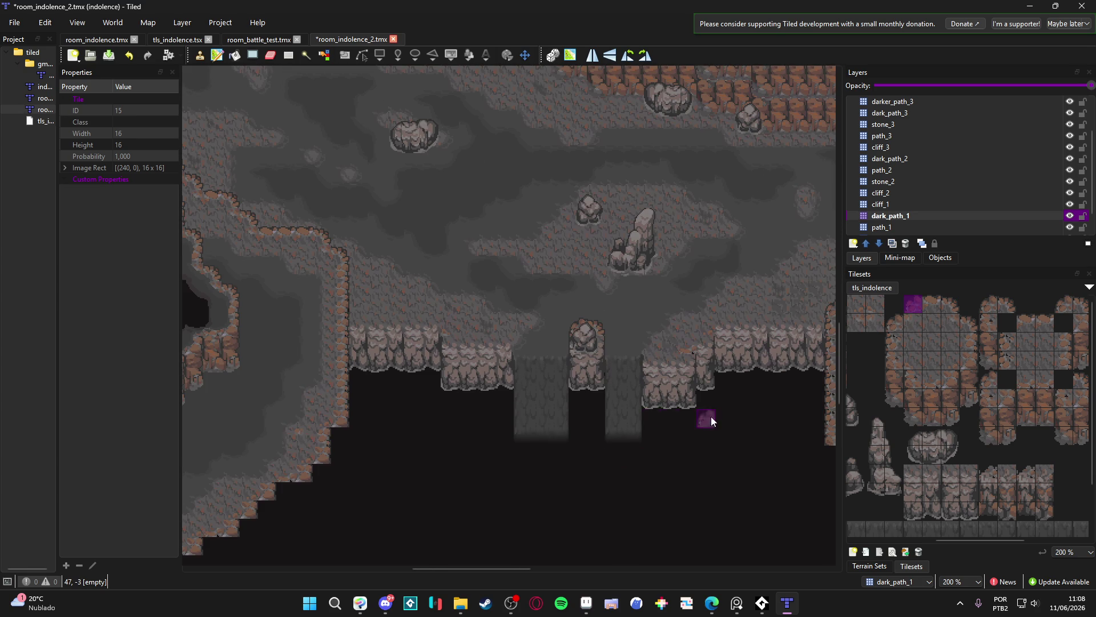
pyautogui.moveTo(711, 421); pyautogui.dragTo(654, 413)
pyautogui.moveTo(991, 507); pyautogui.dragTo(990, 473)
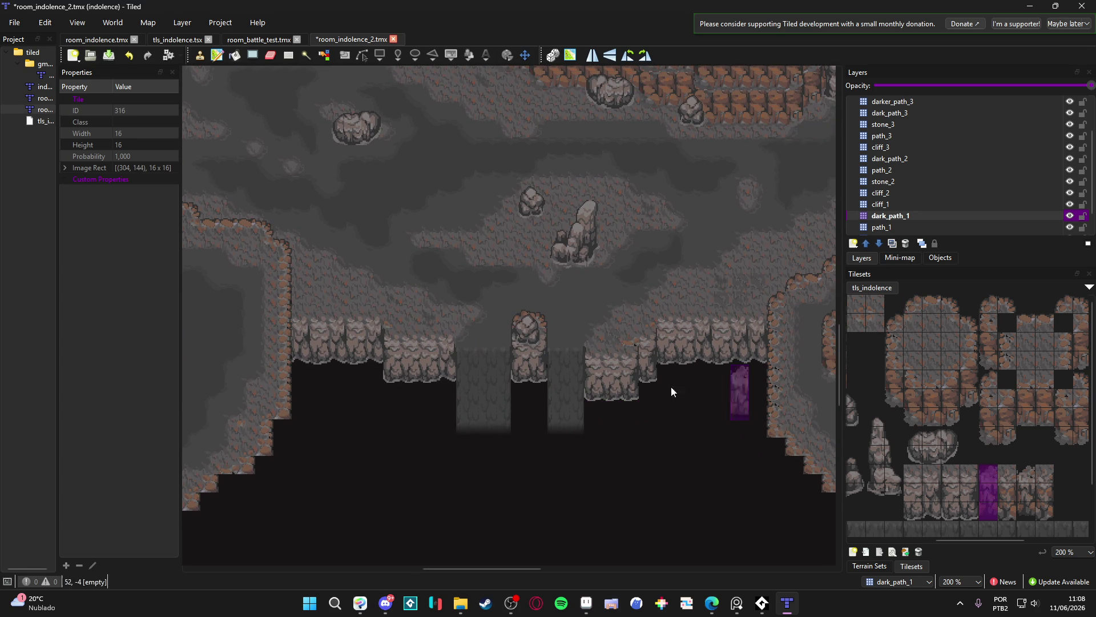
pyautogui.click(908, 228)
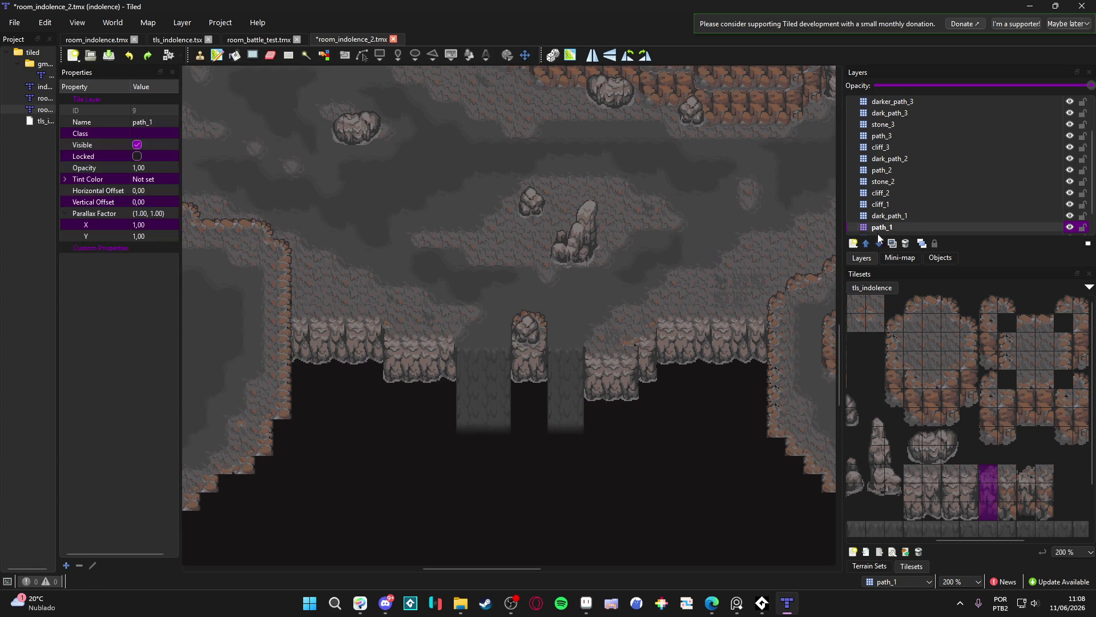
pyautogui.scroll(1, 414, 328)
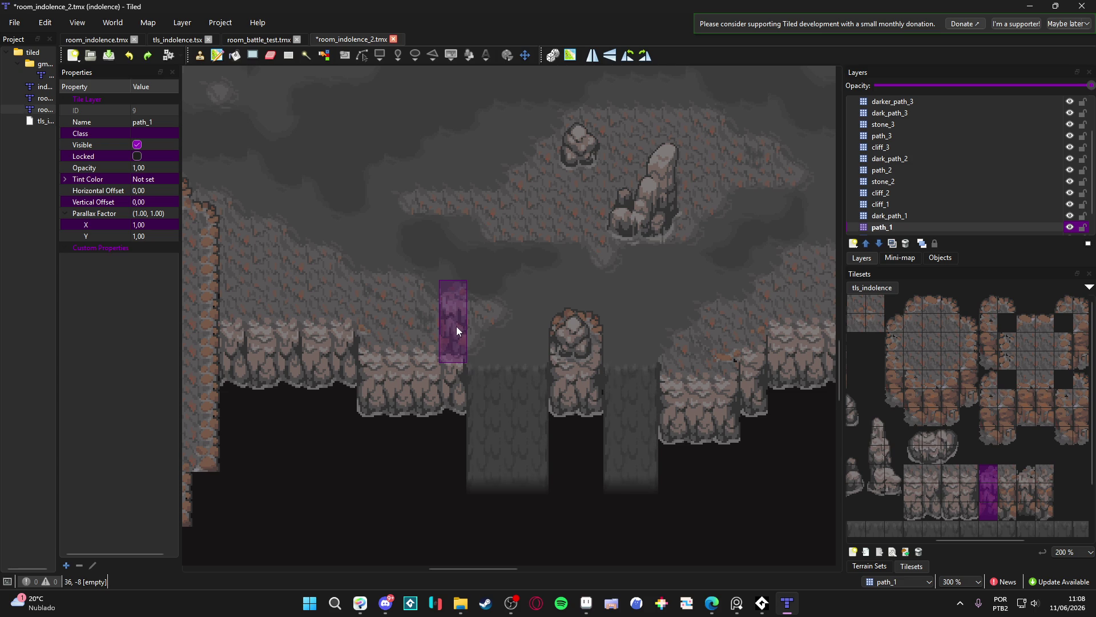
pyautogui.click(239, 345)
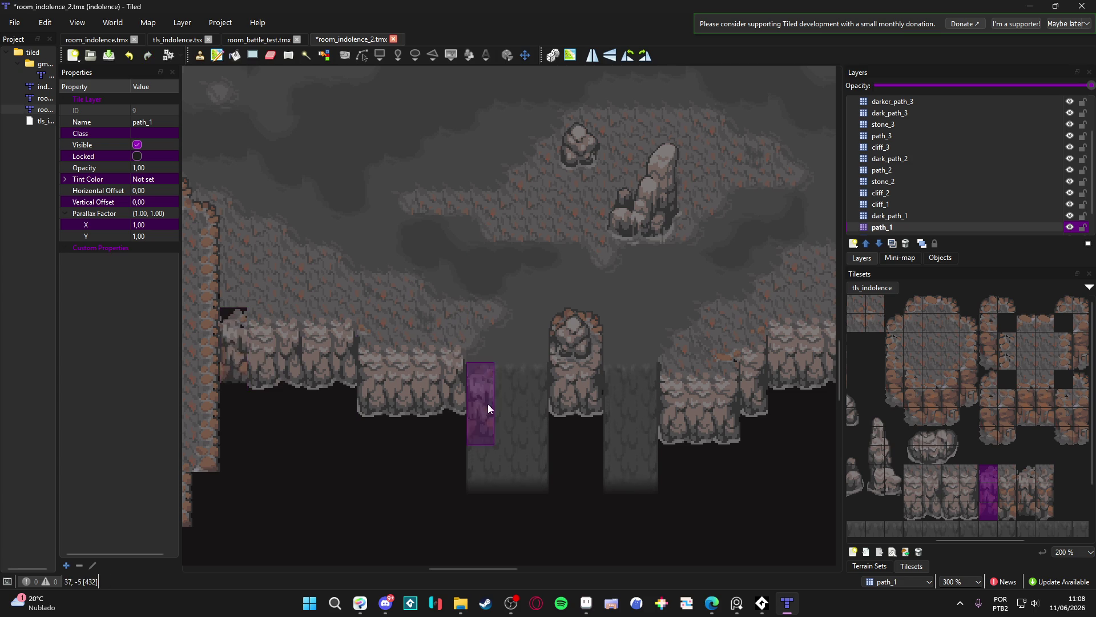
# Switch to dark_path_1, try several cliff-column brushes, then open tls_indolence.tsx for editing
pyautogui.click(904, 216)
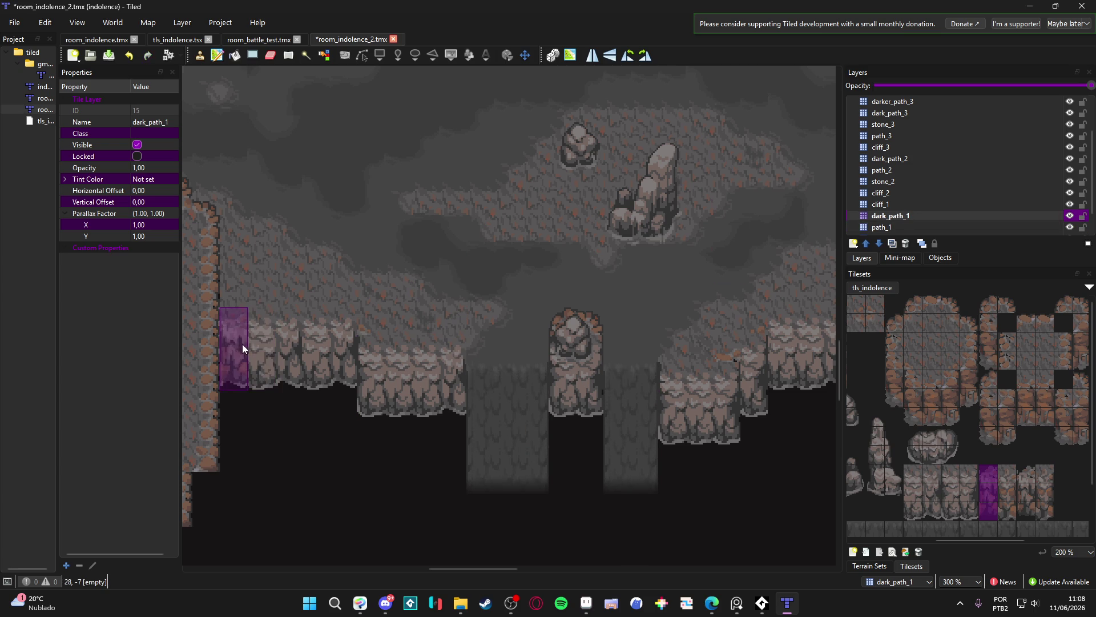
pyautogui.moveTo(530, 413); pyautogui.dragTo(484, 406)
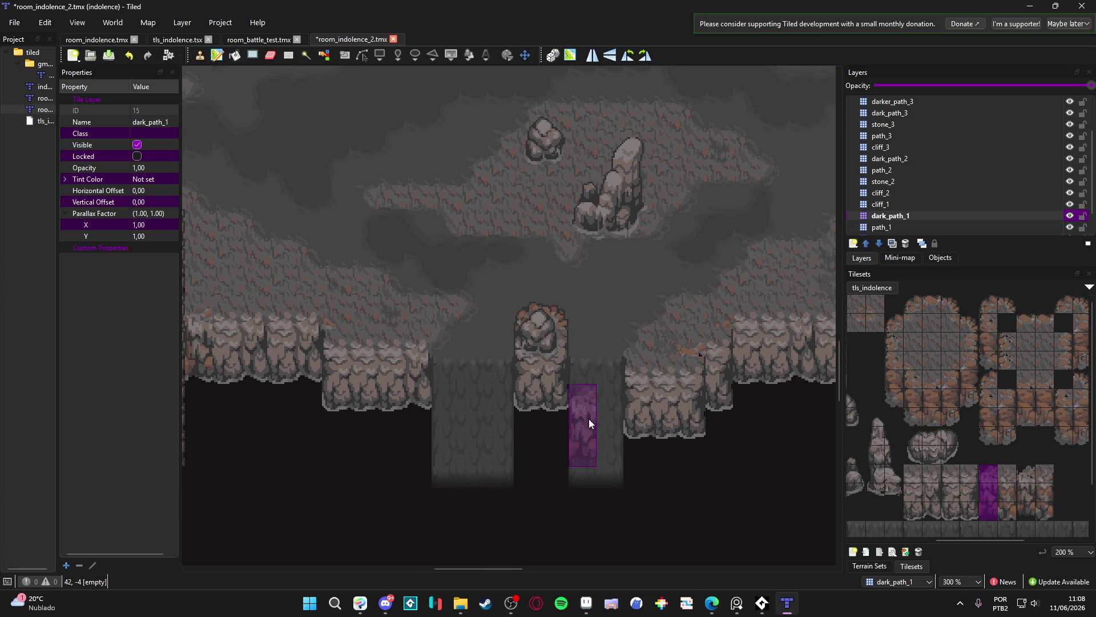
pyautogui.moveTo(694, 428); pyautogui.dragTo(560, 434)
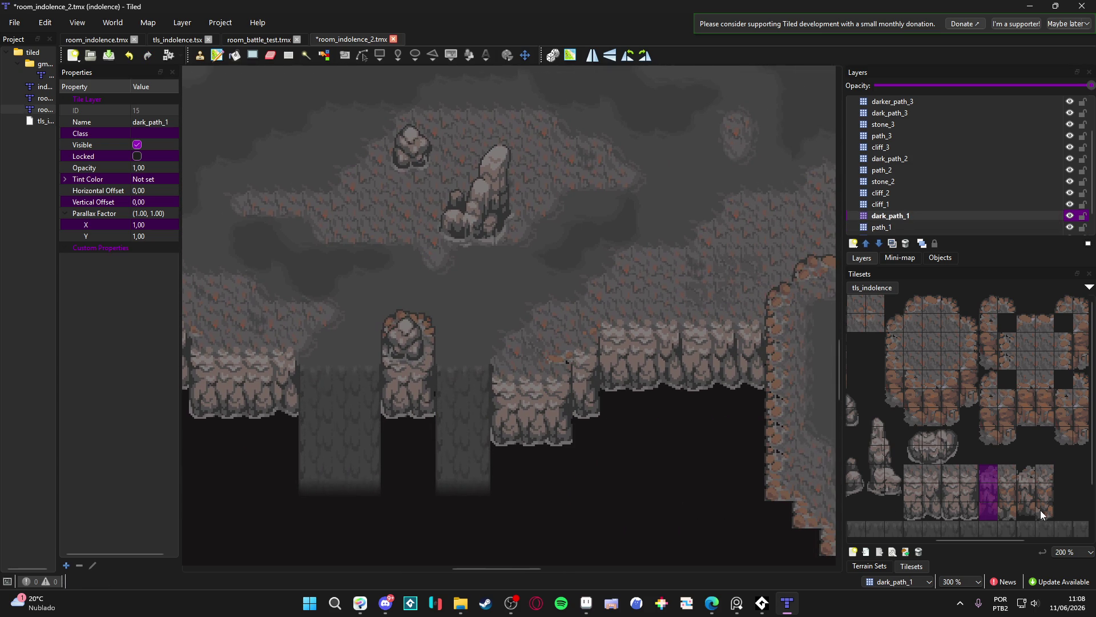
pyautogui.moveTo(1005, 509); pyautogui.dragTo(1003, 477)
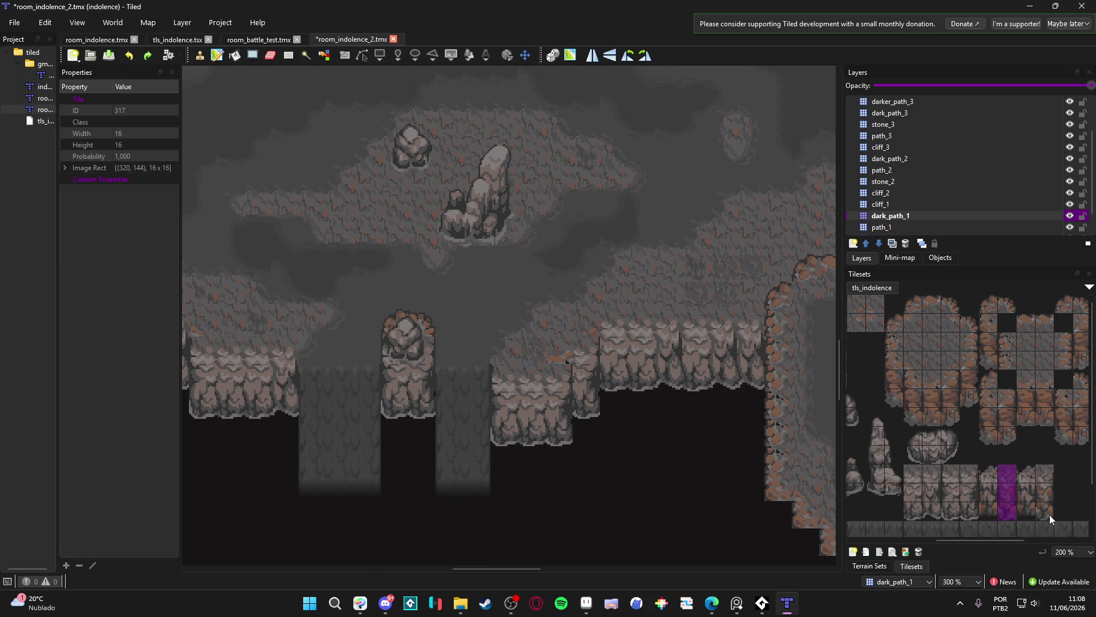
pyautogui.moveTo(1049, 515); pyautogui.dragTo(1044, 478)
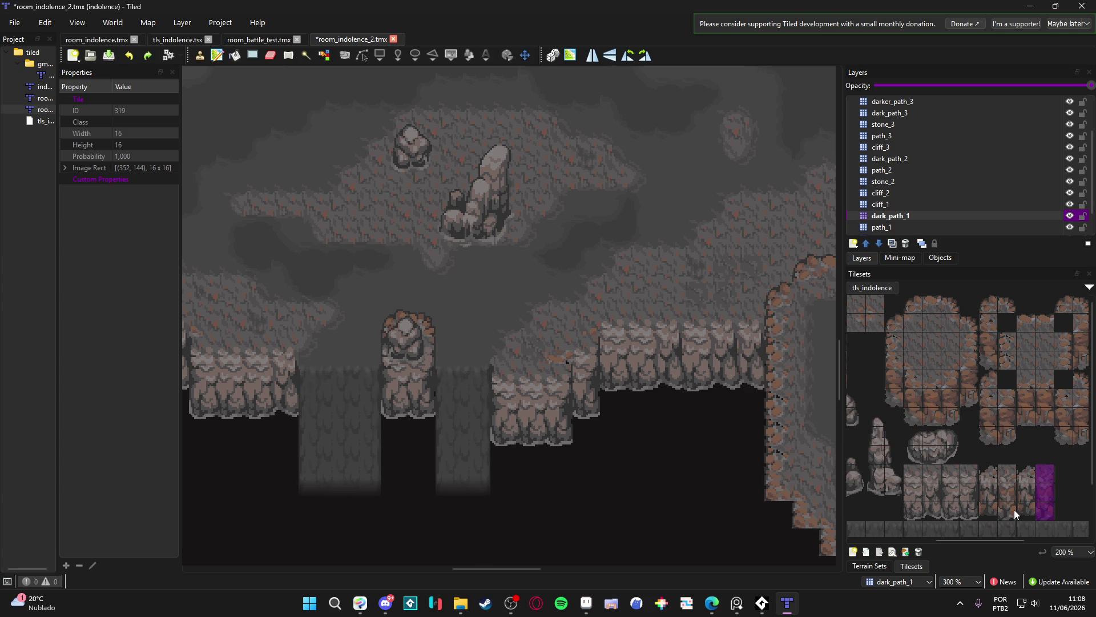
pyautogui.moveTo(1022, 456); pyautogui.dragTo(1026, 514)
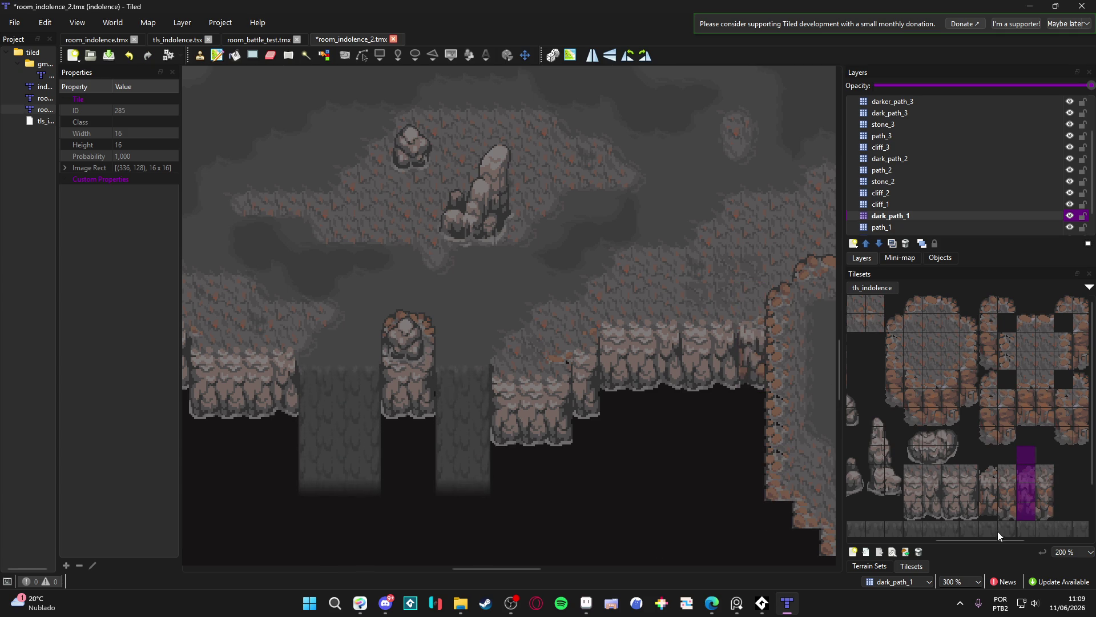
pyautogui.moveTo(987, 474); pyautogui.dragTo(992, 509)
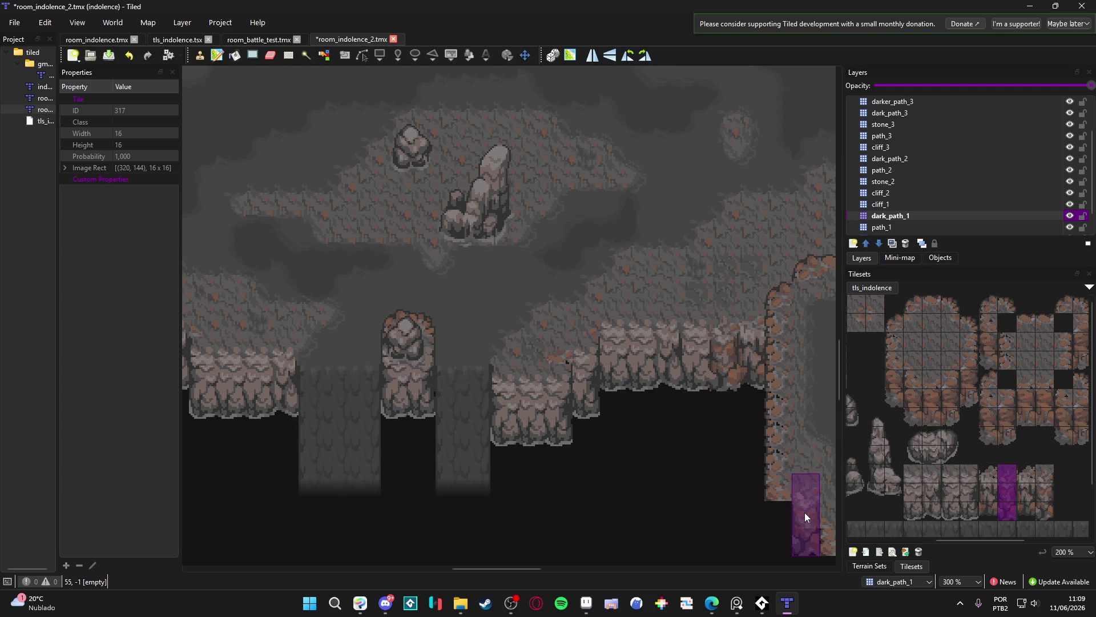
pyautogui.keyDown('ctrl'); pyautogui.scroll(-1, 686, 478); pyautogui.keyUp('ctrl')
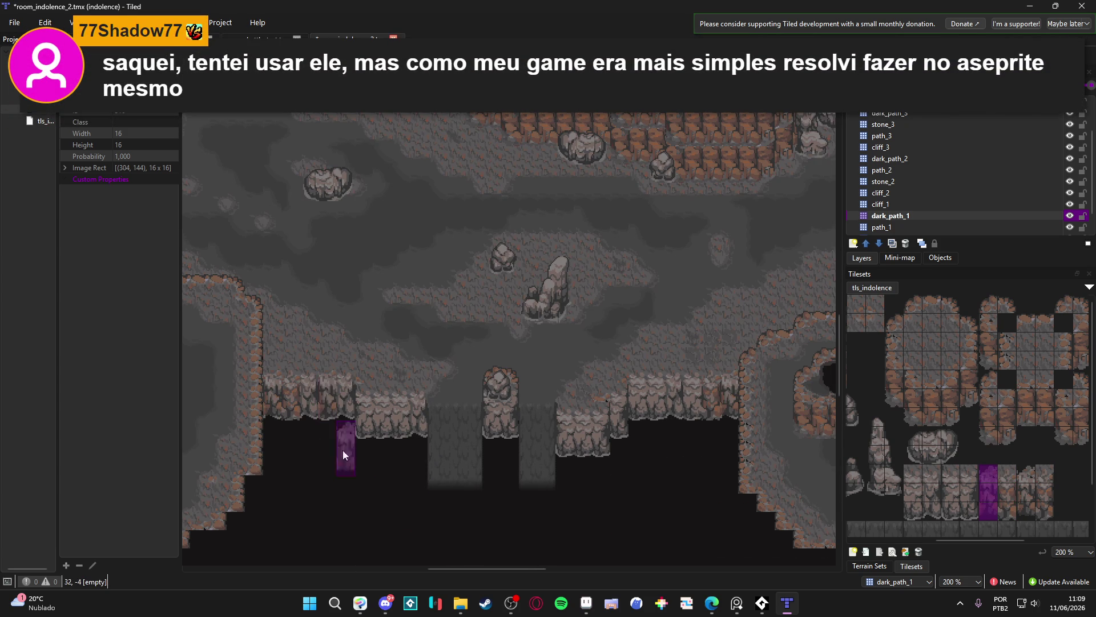
pyautogui.keyDown('ctrl'); pyautogui.scroll(1, 351, 494); pyautogui.keyUp('ctrl')
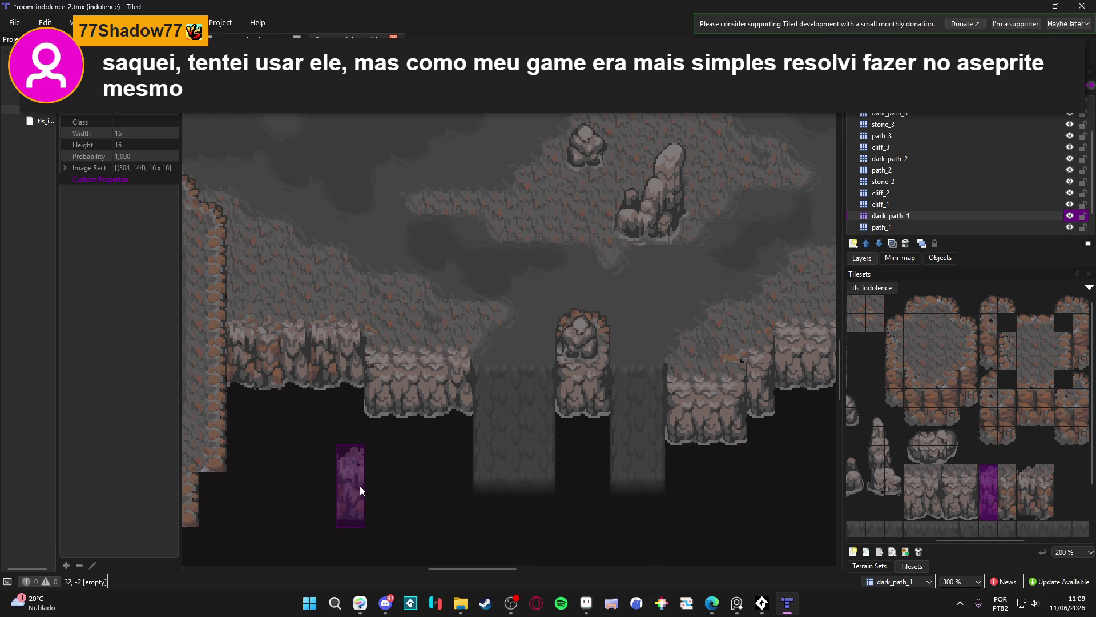
pyautogui.scroll(-1, 360, 485)
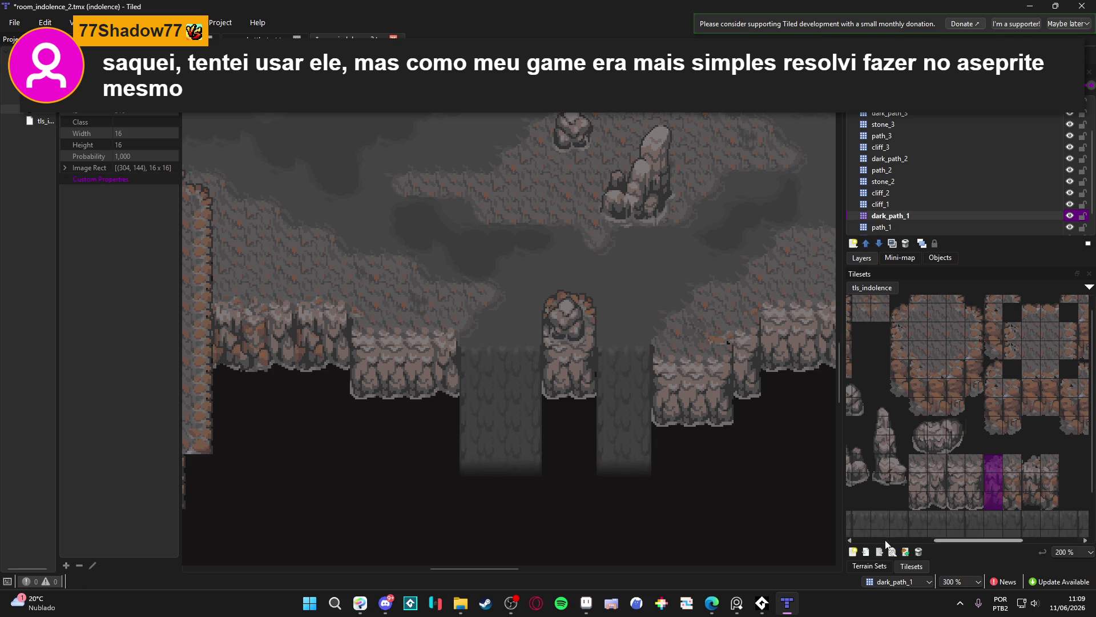
pyautogui.click(891, 557)
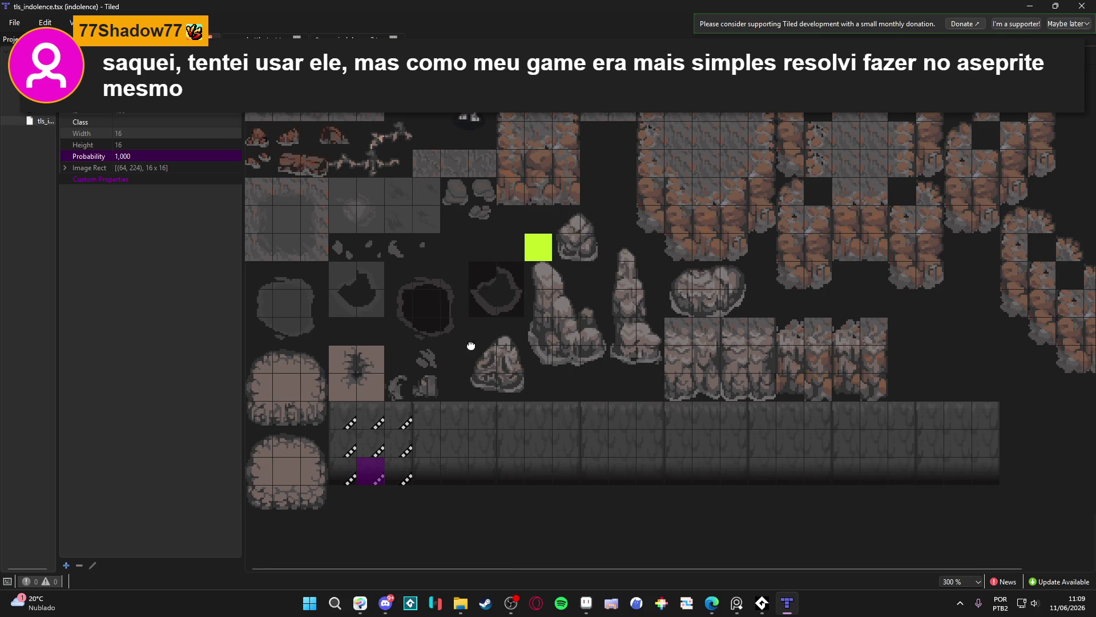
pyautogui.click(394, 53)
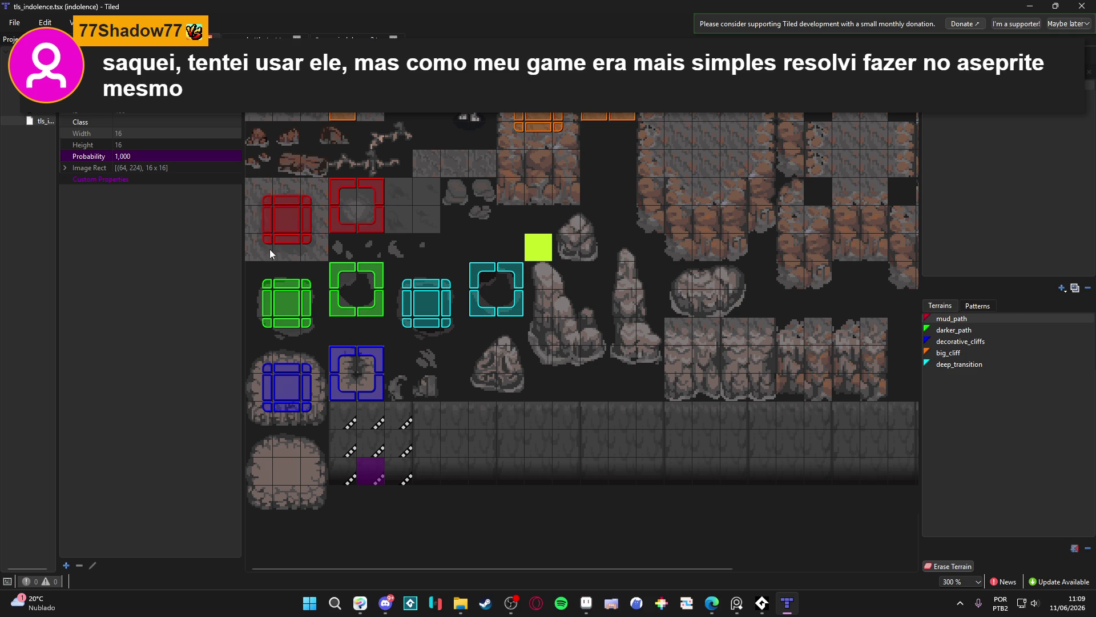
pyautogui.click(260, 36)
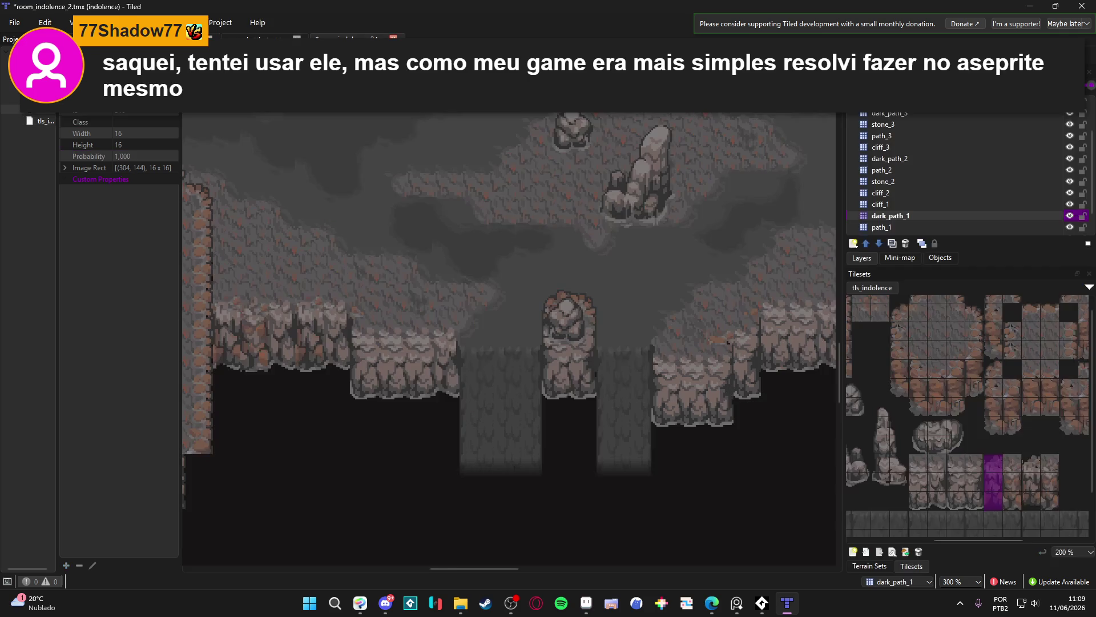
# Paint a trial block of gray path tiles over the dark lower area, then undo it
pyautogui.moveTo(950, 419)
pyautogui.mouseDown()
pyautogui.moveTo(828, 400)
pyautogui.moveTo(923, 383)
pyautogui.mouseUp()
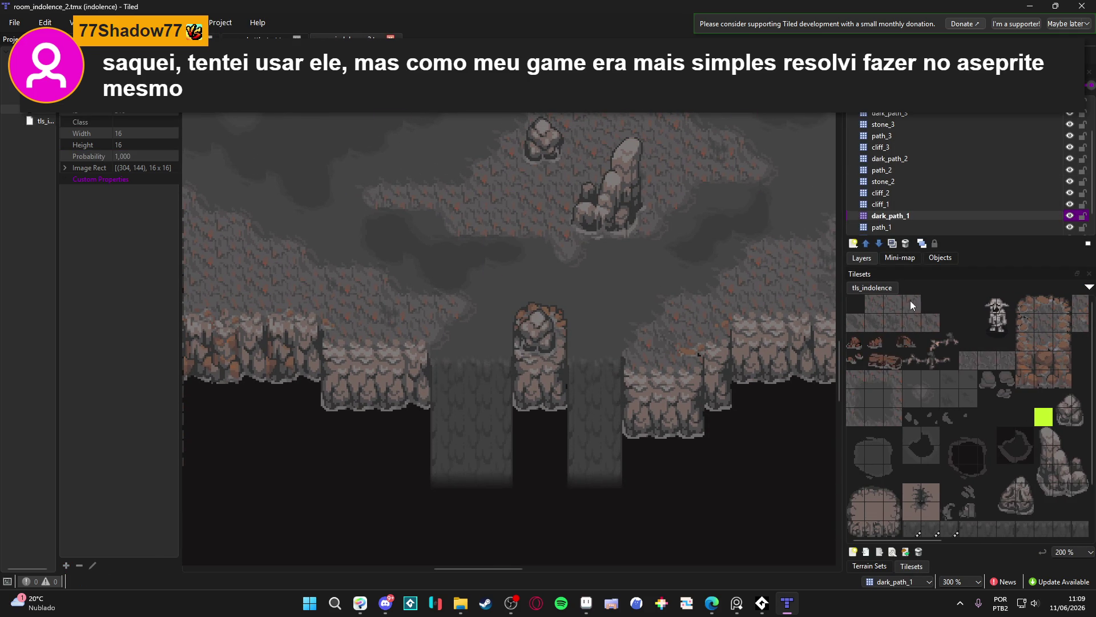
pyautogui.scroll(1, 910, 300)
pyautogui.moveTo(887, 303)
pyautogui.mouseDown()
pyautogui.moveTo(933, 309)
pyautogui.moveTo(944, 334)
pyautogui.moveTo(966, 337)
pyautogui.moveTo(849, 331)
pyautogui.mouseUp()
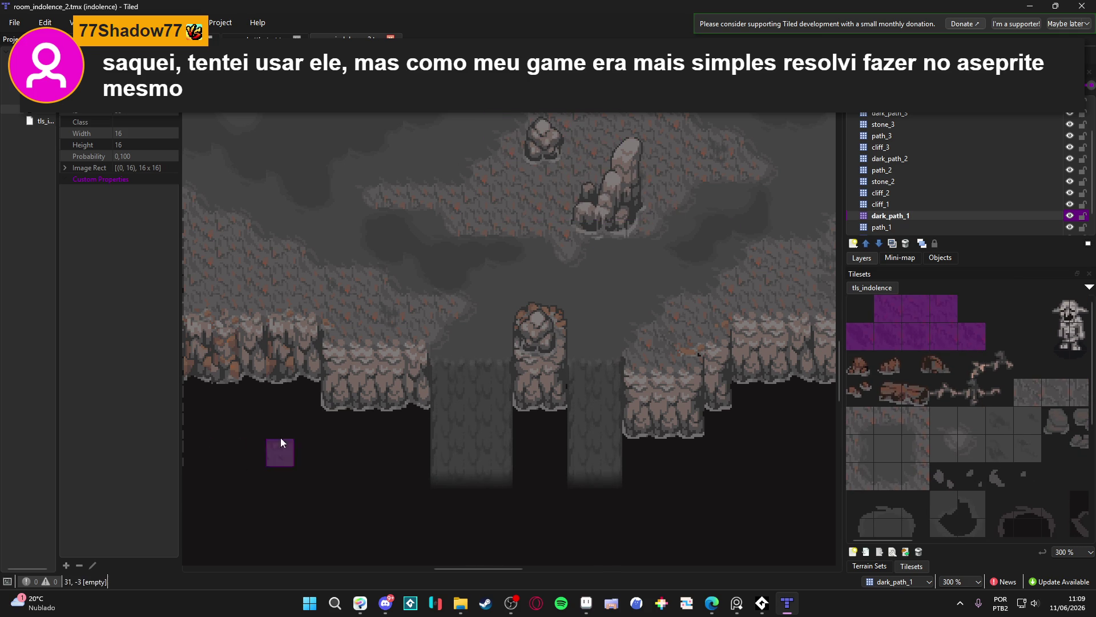
pyautogui.keyDown('ctrl'); pyautogui.scroll(1, 309, 437); pyautogui.keyUp('ctrl')
pyautogui.moveTo(366, 328)
pyautogui.mouseDown()
pyautogui.moveTo(458, 374)
pyautogui.moveTo(445, 458)
pyautogui.moveTo(371, 474)
pyautogui.mouseUp()
pyautogui.moveTo(351, 360)
pyautogui.mouseDown()
pyautogui.moveTo(365, 443)
pyautogui.moveTo(529, 386)
pyautogui.moveTo(473, 406)
pyautogui.mouseUp()
pyautogui.hotkey('ctrl', 'z')
# Show the tls_indolence terrain sets: mud_path, darker_path, decorative_cliffs, big_cliff and deep_transition
pyautogui.scroll(5, 520, 423)
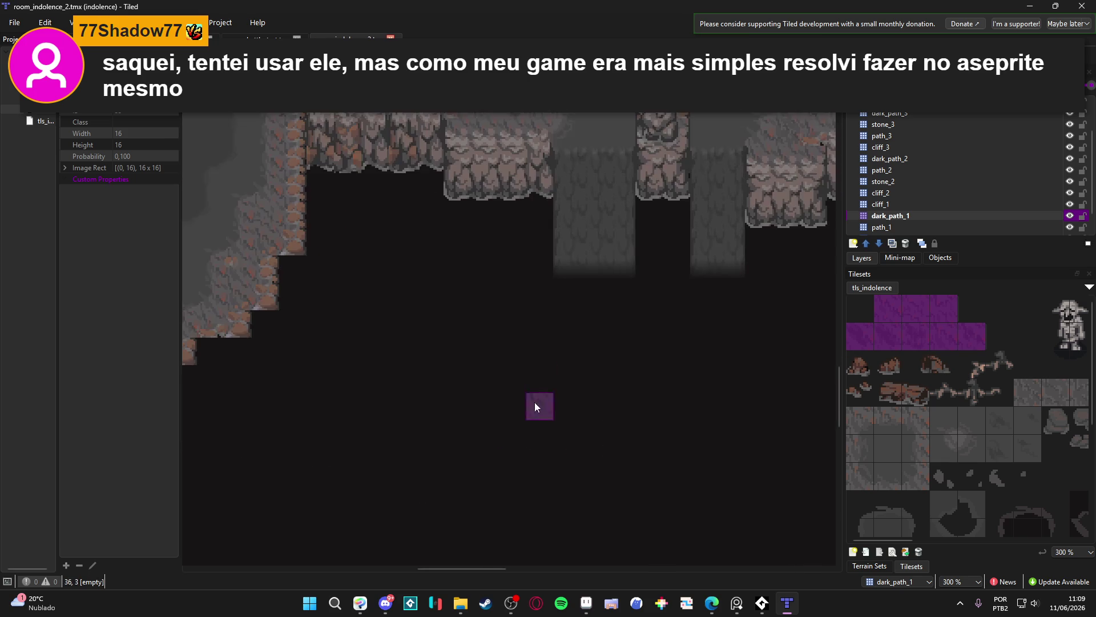
pyautogui.keyDown('ctrl'); pyautogui.scroll(-1, 550, 385); pyautogui.keyUp('ctrl')
pyautogui.keyDown('ctrl'); pyautogui.scroll(-1, 550, 382); pyautogui.keyUp('ctrl')
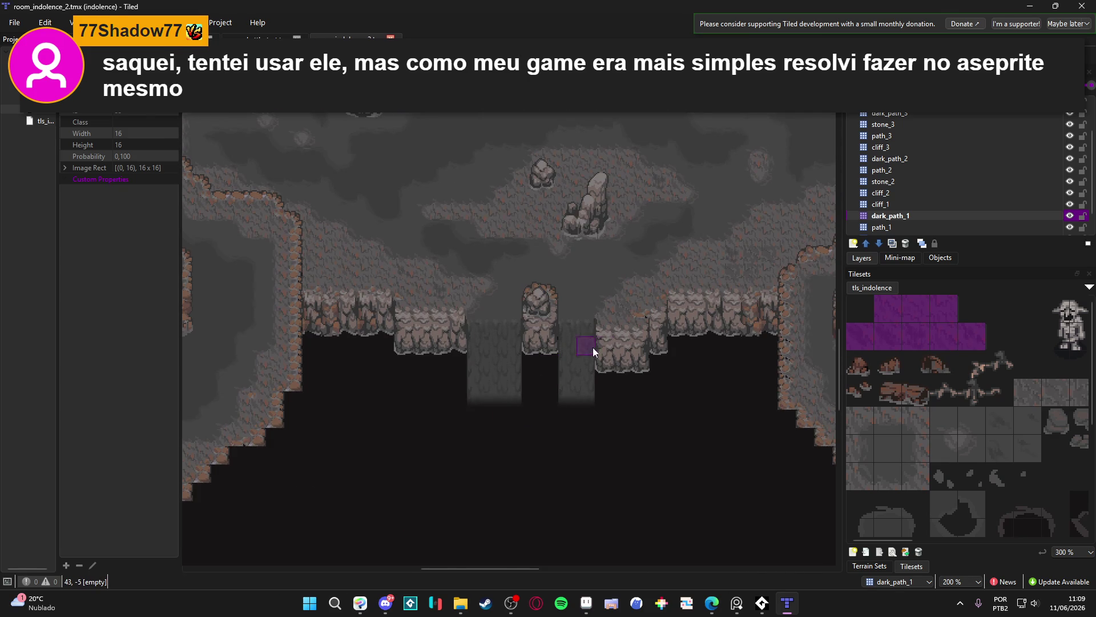
pyautogui.hscroll(2, 593, 347)
pyautogui.scroll(1, 571, 390)
pyautogui.hscroll(-4, 475, 385)
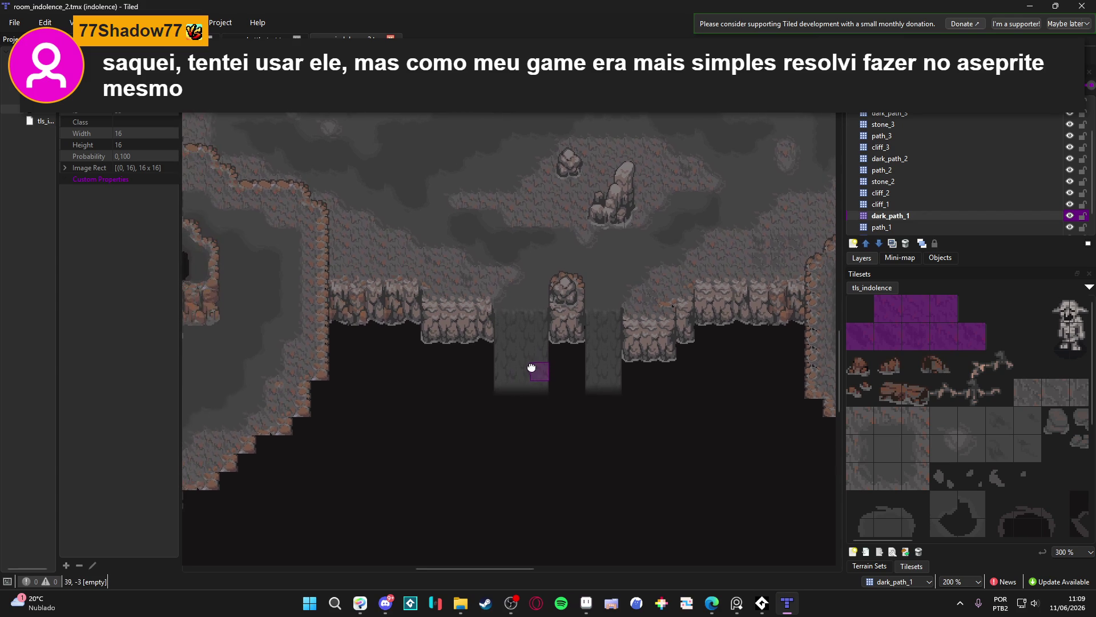
pyautogui.hscroll(-4, 469, 366)
pyautogui.scroll(-3, 491, 359)
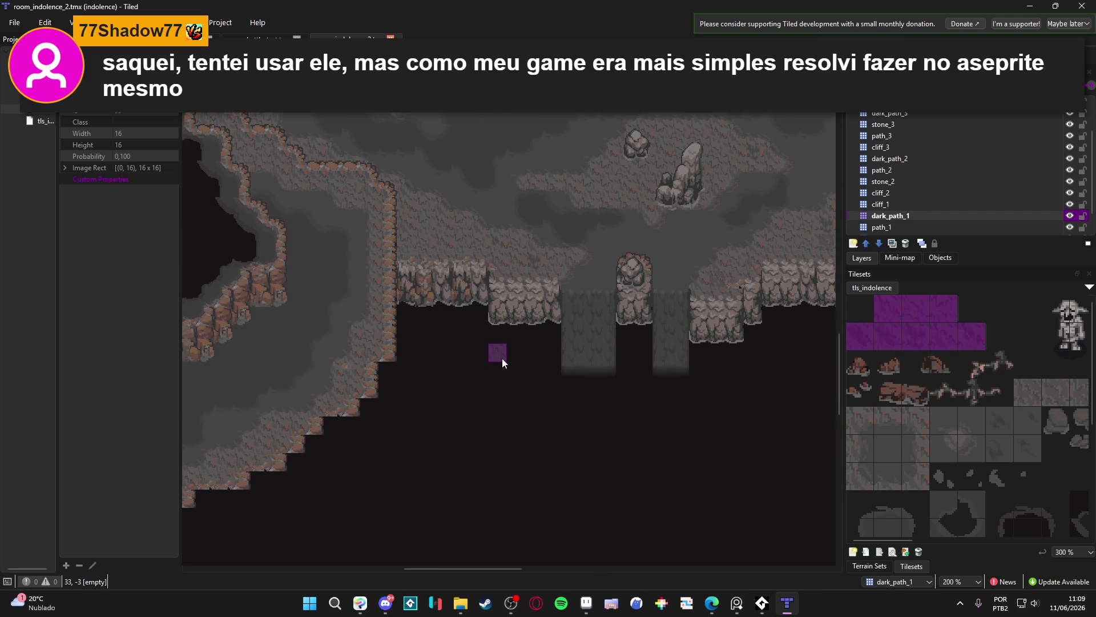
pyautogui.click(872, 566)
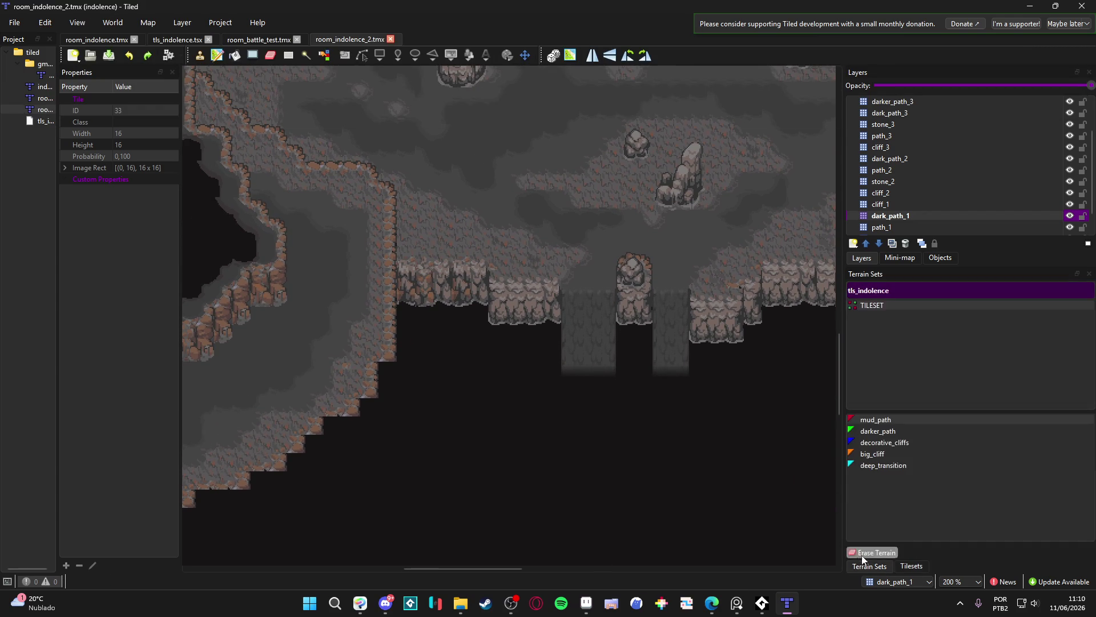
# Return the dock to the tls_indolence tiles and zoom the map to 300%
pyautogui.hscroll(-1, 295, 307)
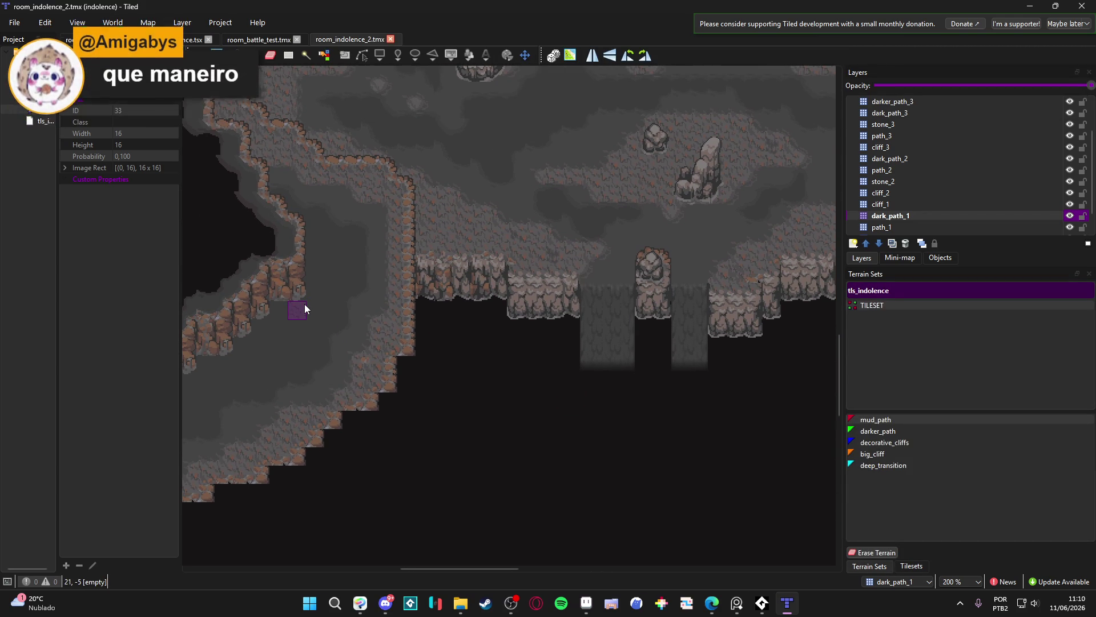
pyautogui.moveTo(444, 358); pyautogui.dragTo(435, 356)
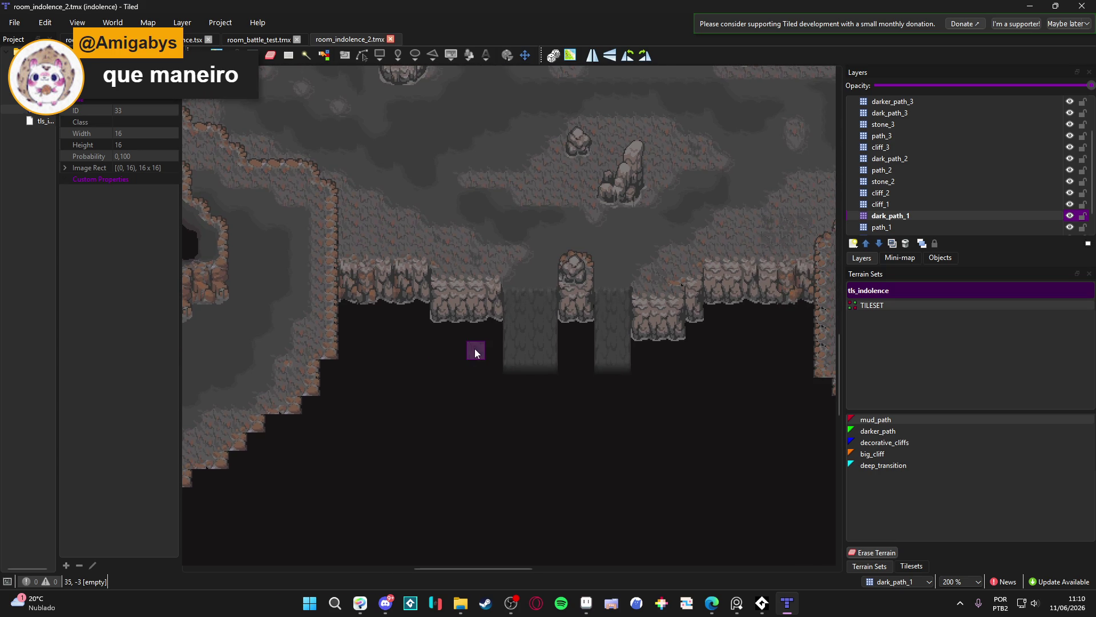
pyautogui.click(911, 565)
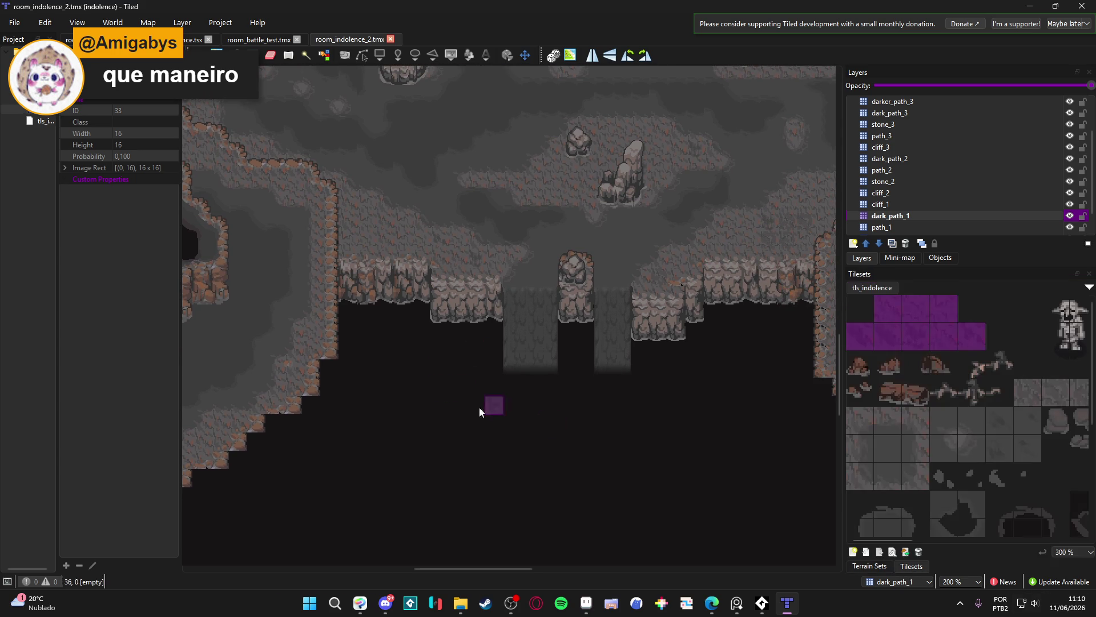
pyautogui.hscroll(2, 490, 404)
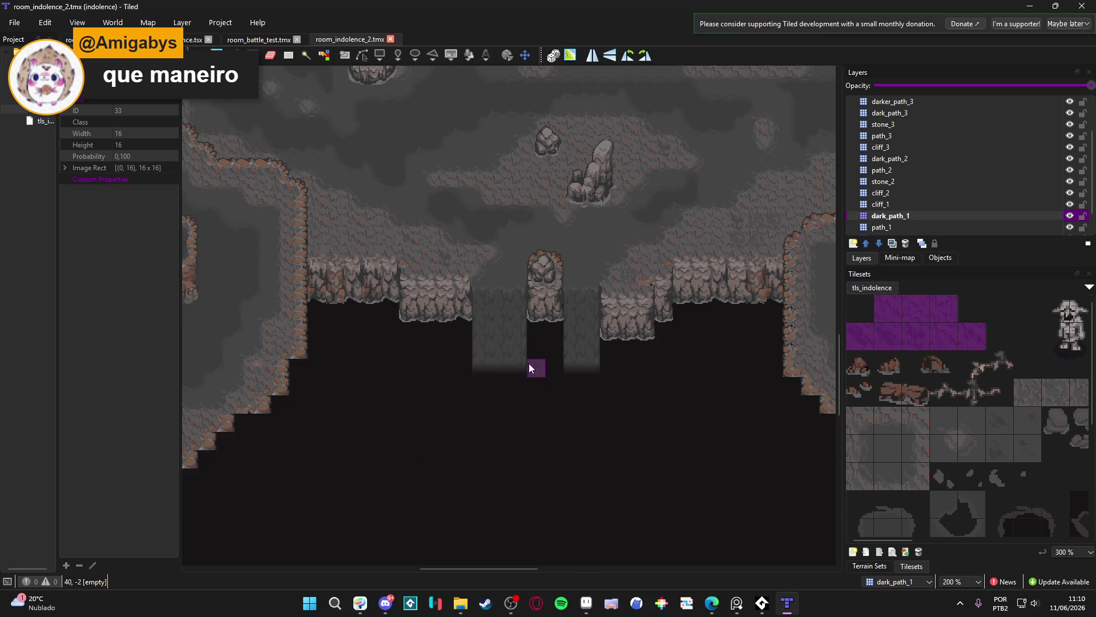
pyautogui.scroll(2, 461, 390)
pyautogui.keyDown('ctrl'); pyautogui.scroll(1, 414, 364); pyautogui.keyUp('ctrl')
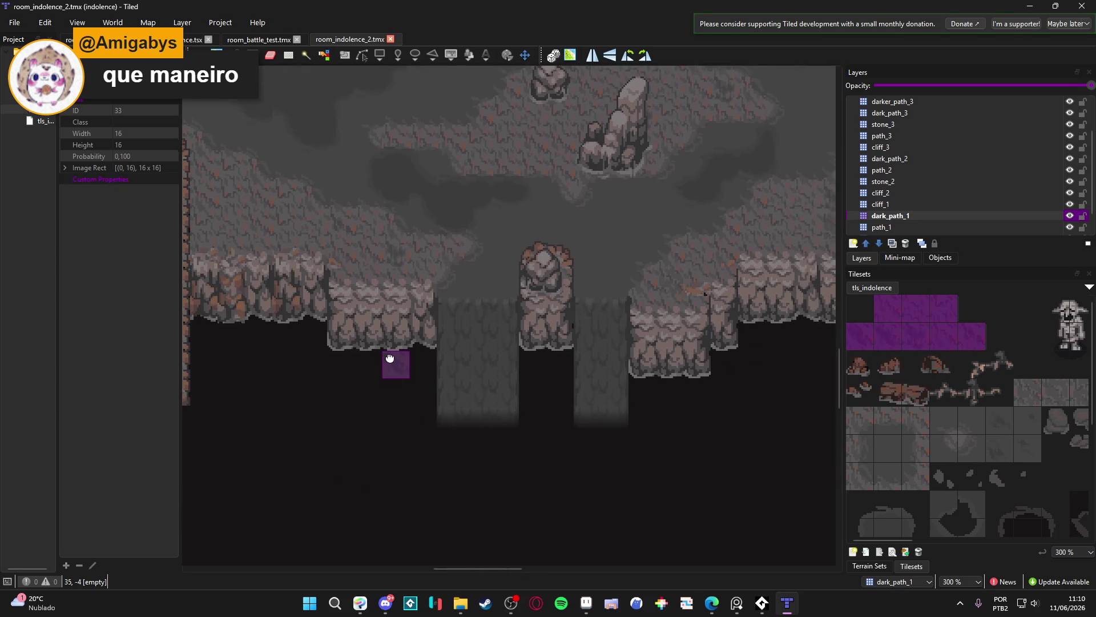
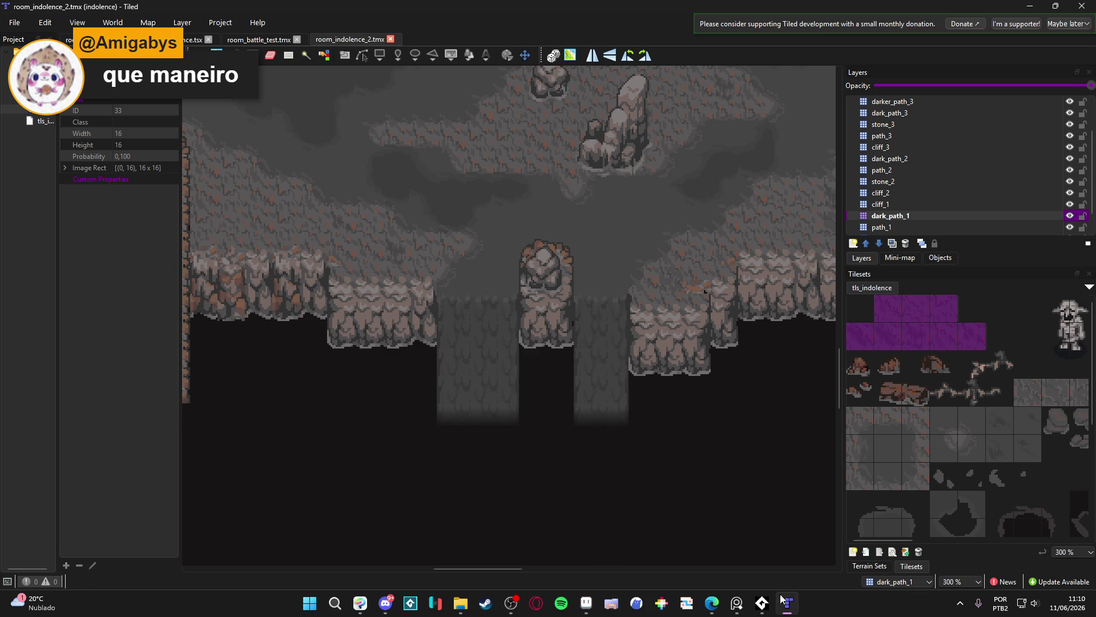
# In mudfall.aseprite, activate the dark_fog layer and select the lower-left fog-fade tile
pyautogui.click(586, 603)
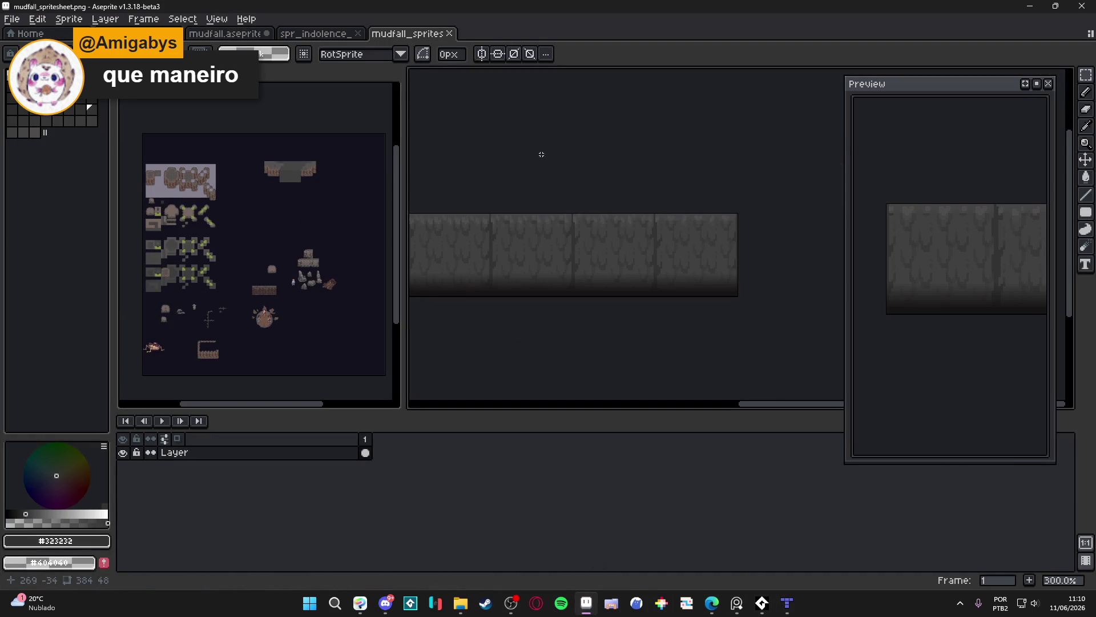
pyautogui.scroll(4, 500, 296)
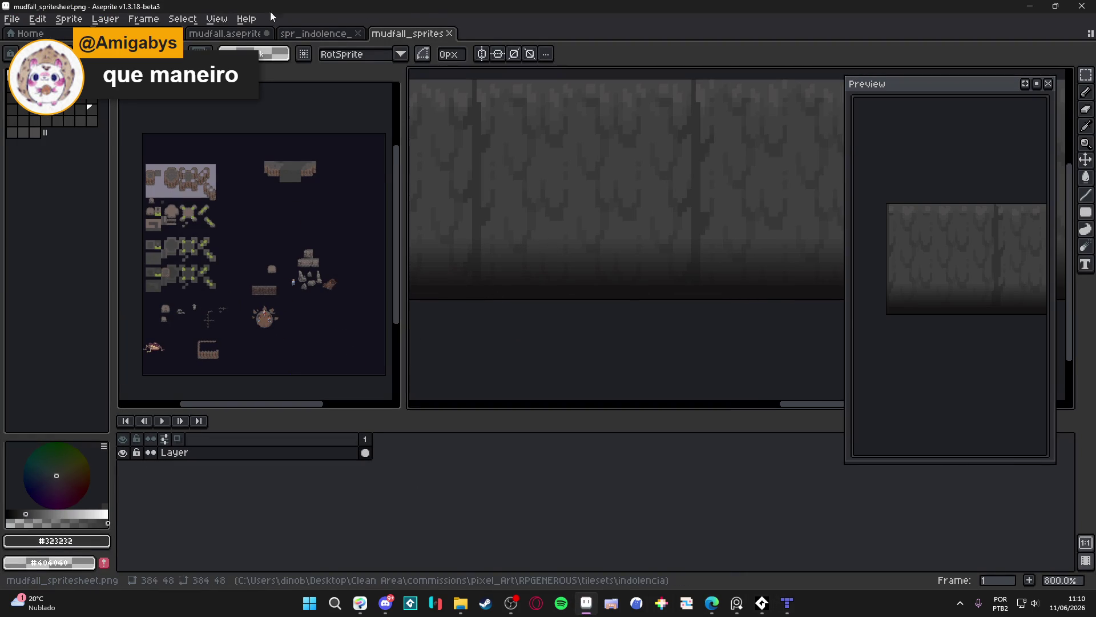
pyautogui.click(283, 33)
pyautogui.click(231, 34)
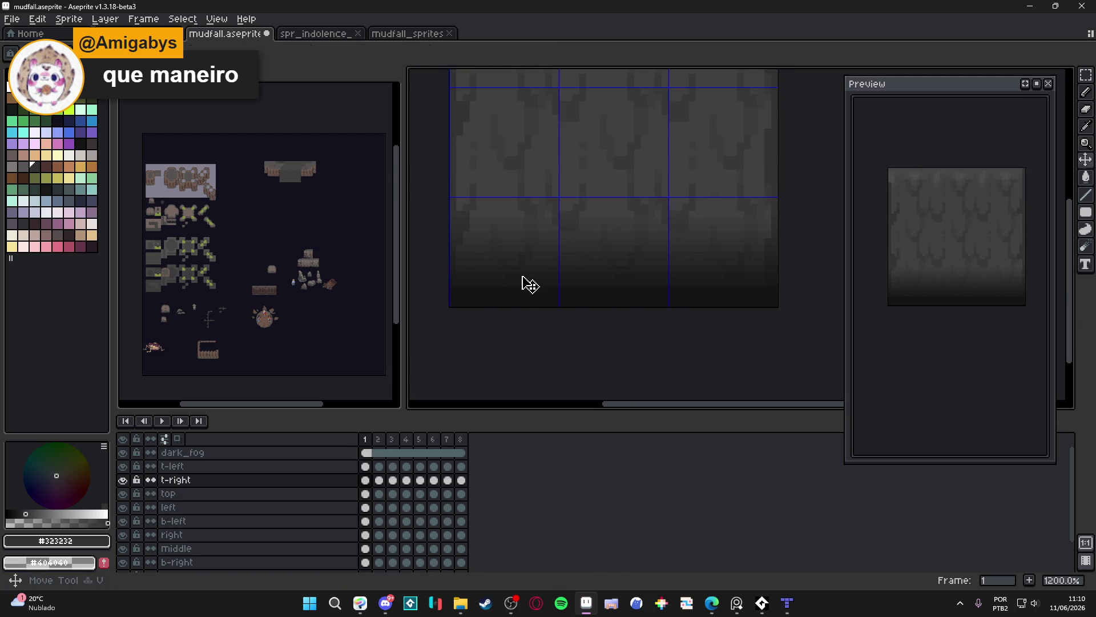
pyautogui.press('Up')
pyautogui.press('Up')
pyautogui.doubleClick(123, 454)
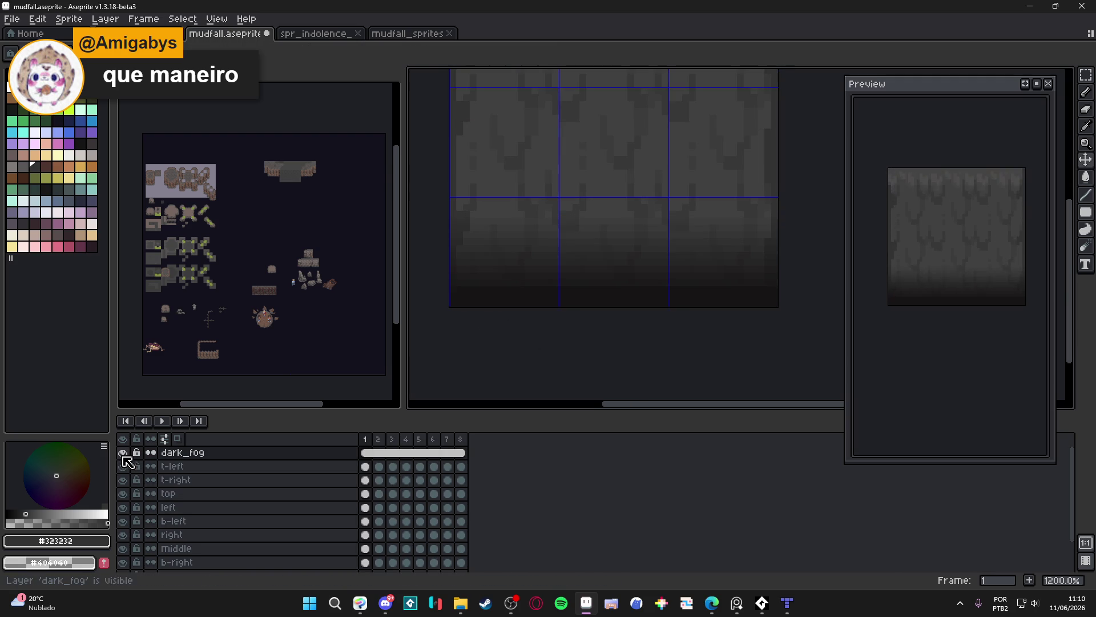
pyautogui.moveTo(443, 306); pyautogui.dragTo(472, 294)
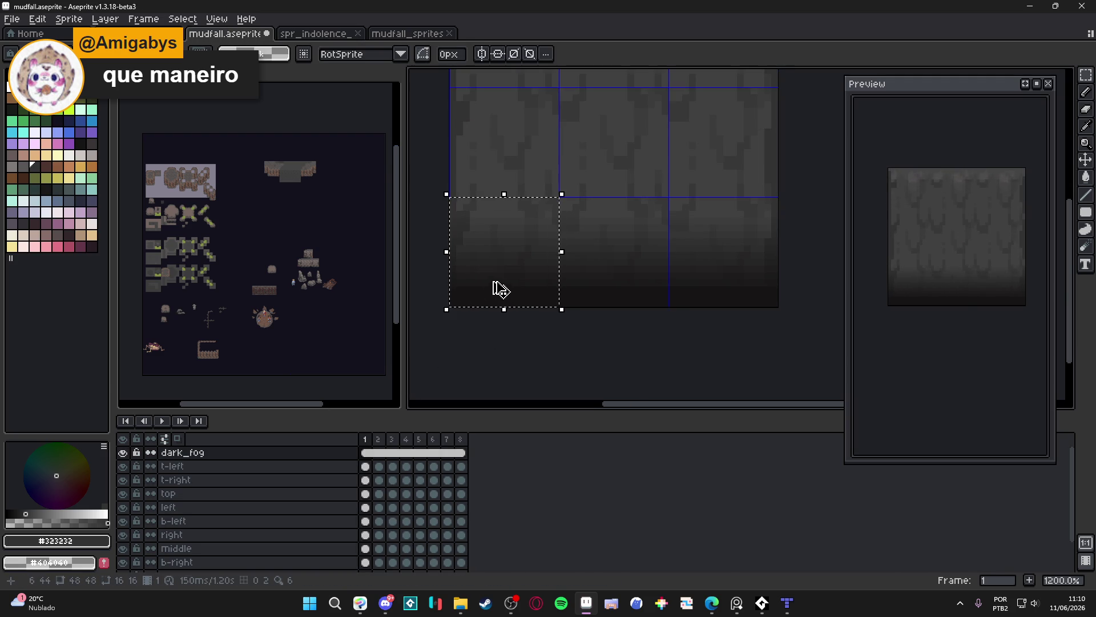
# Create a new blank 16x16 sprite
pyautogui.click(12, 19)
pyautogui.click(22, 28)
pyautogui.click(516, 422)
# Paste the fog tile into an empty slot of spr_indolence_tileset.png and return to Tiled
pyautogui.click(407, 35)
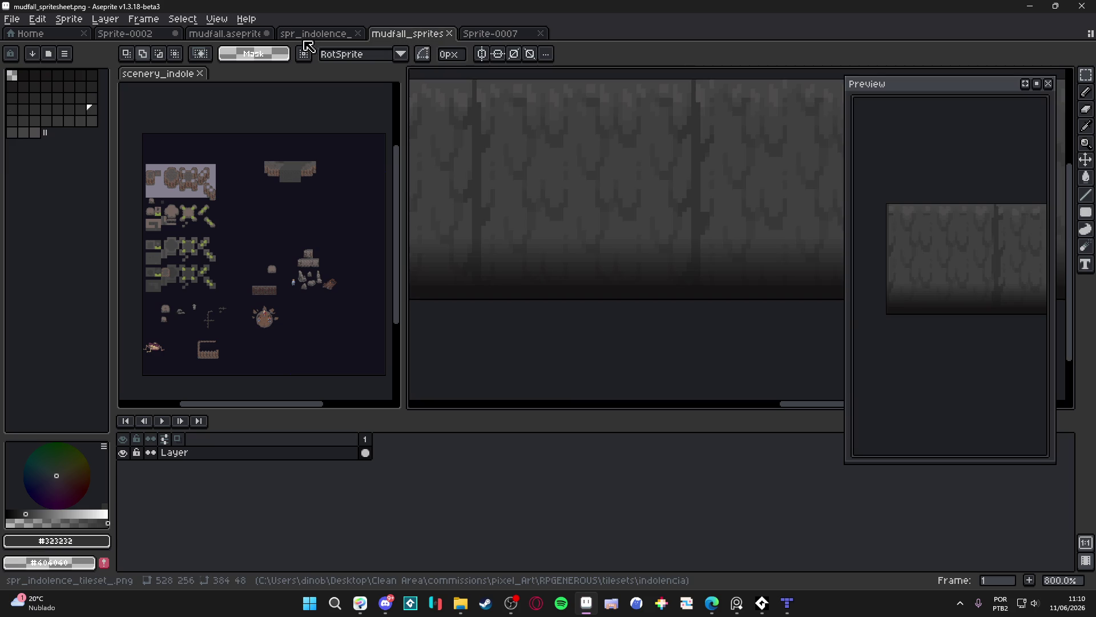
pyautogui.click(311, 34)
pyautogui.scroll(5, 567, 304)
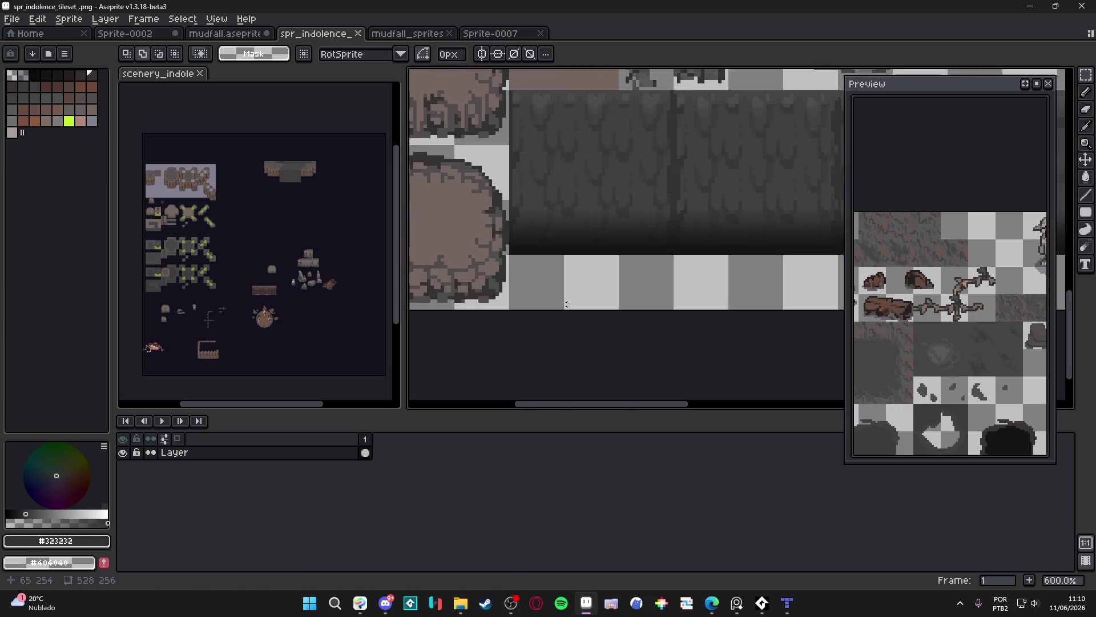
pyautogui.scroll(3, 566, 304)
pyautogui.hotkey('ctrl', 'v')
pyautogui.moveTo(727, 264)
pyautogui.mouseDown()
pyautogui.moveTo(440, 348)
pyautogui.moveTo(474, 322)
pyautogui.moveTo(472, 335)
pyautogui.mouseUp()
pyautogui.press('Return')
pyautogui.click(793, 609)
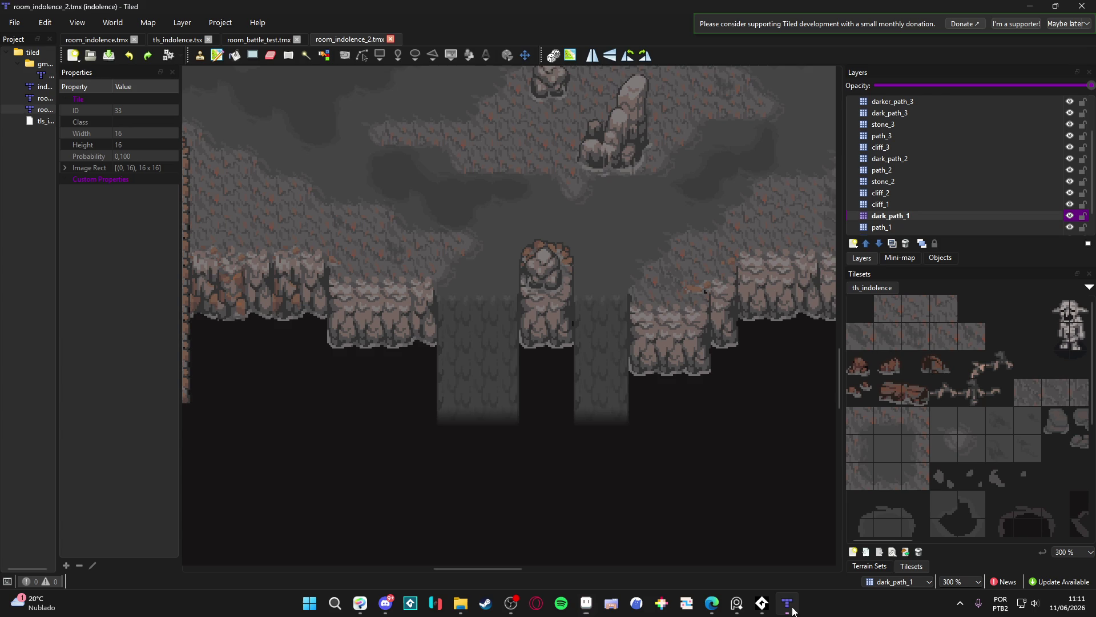
# Paint fog tile 498 on dark_path_1 along the left cliffs, right cliffs and central pillar
pyautogui.click(1070, 215)
pyautogui.click(1071, 215)
pyautogui.click(1049, 218)
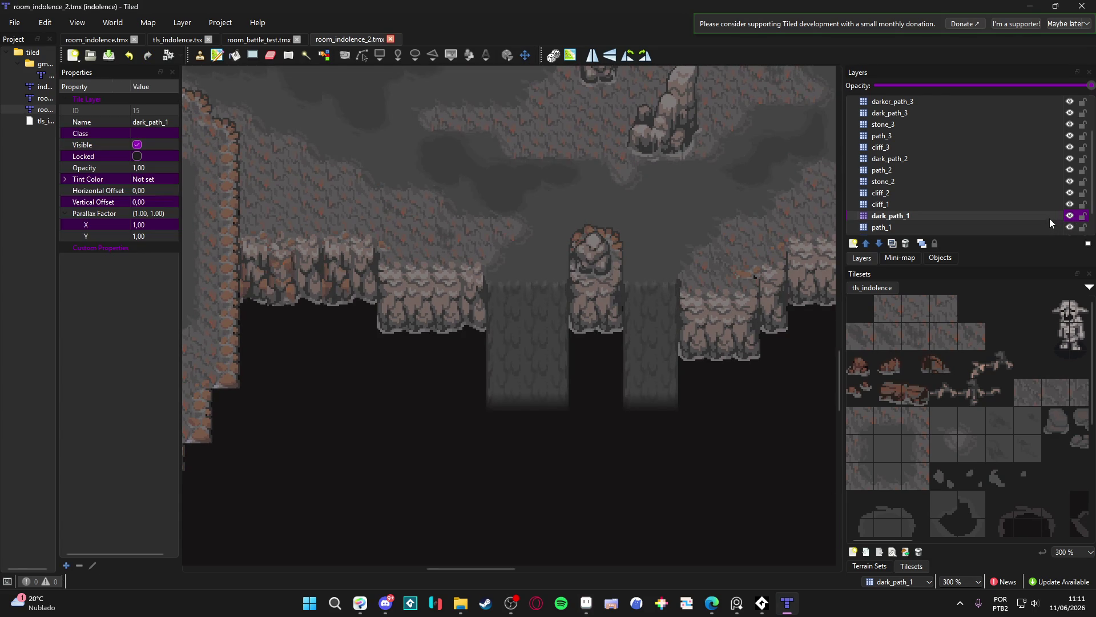
pyautogui.scroll(-5, 943, 482)
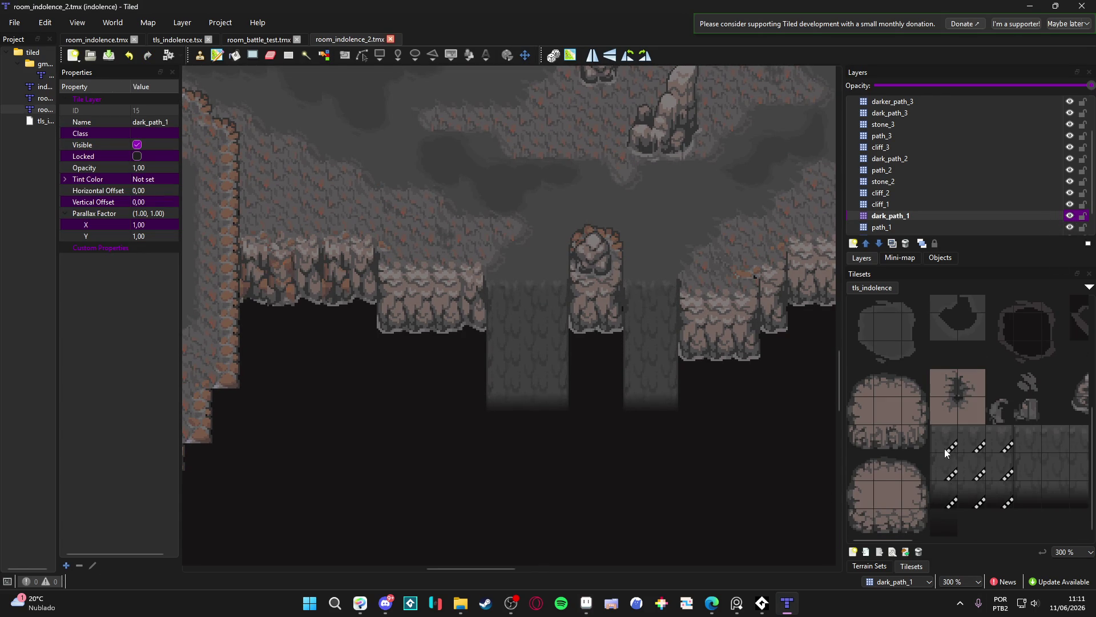
pyautogui.click(951, 525)
pyautogui.click(475, 314)
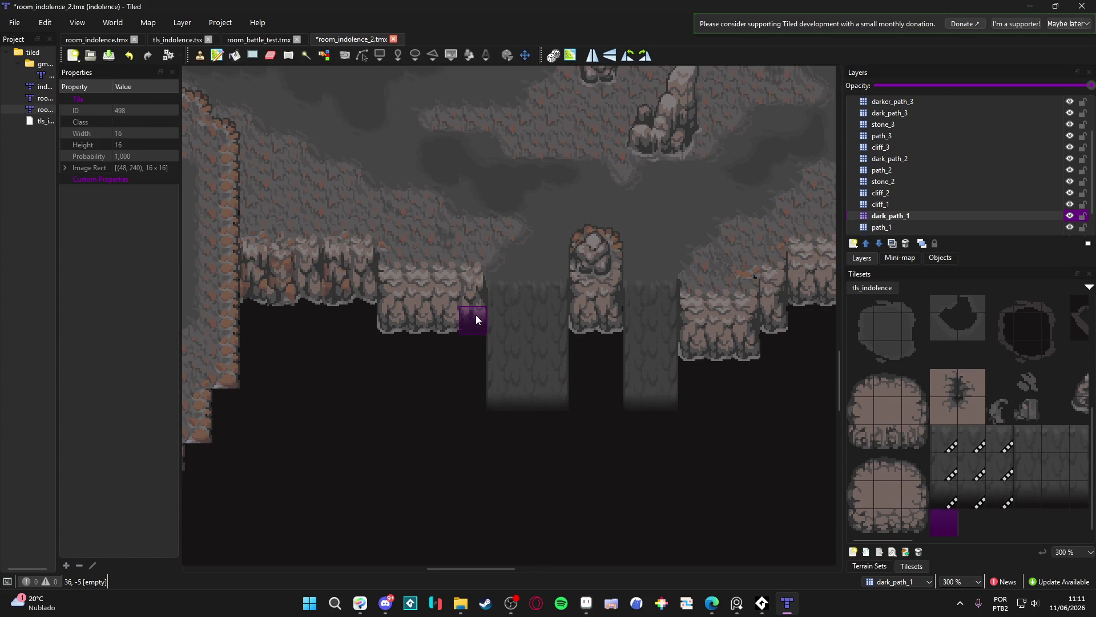
pyautogui.moveTo(422, 318)
pyautogui.mouseDown()
pyautogui.moveTo(335, 310)
pyautogui.moveTo(354, 291)
pyautogui.moveTo(268, 296)
pyautogui.mouseUp()
pyautogui.click(715, 355)
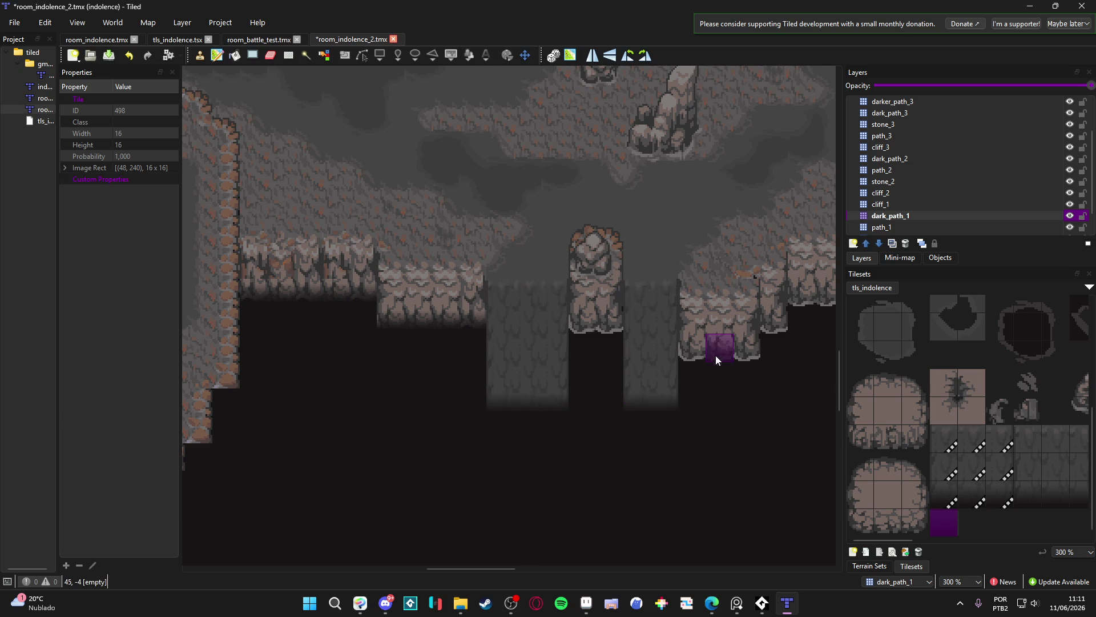
pyautogui.moveTo(697, 347)
pyautogui.mouseDown()
pyautogui.moveTo(738, 344)
pyautogui.moveTo(580, 317)
pyautogui.moveTo(780, 321)
pyautogui.moveTo(746, 343)
pyautogui.moveTo(650, 345)
pyautogui.mouseUp()
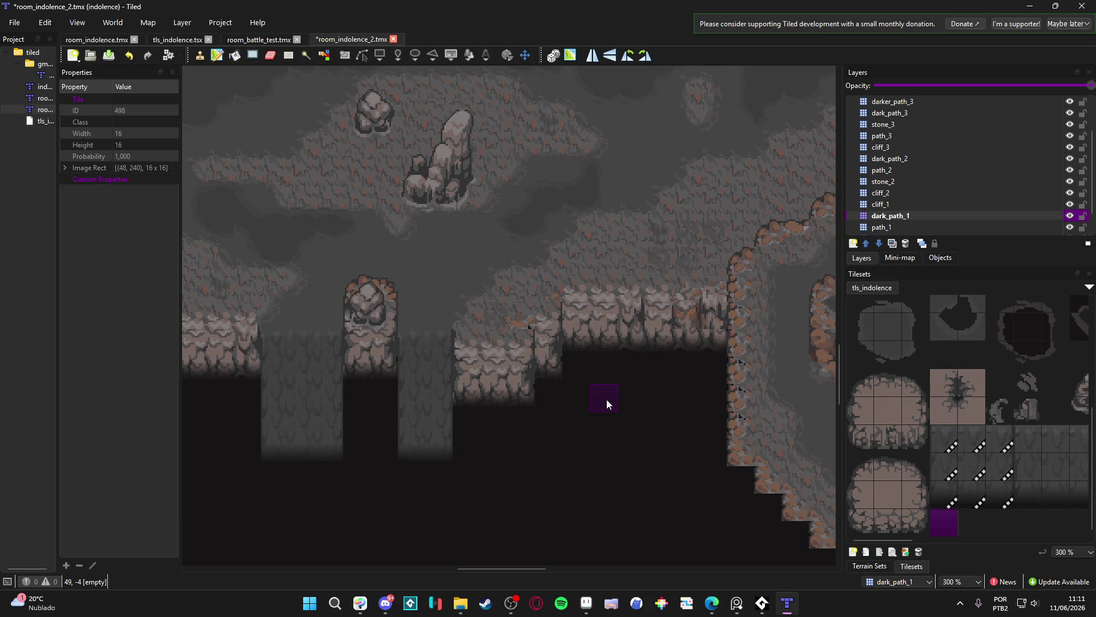
# Pan around the room to review the fogged cliffs, then check and select the path_1 layer
pyautogui.hscroll(-5, 607, 399)
pyautogui.scroll(1, 416, 399)
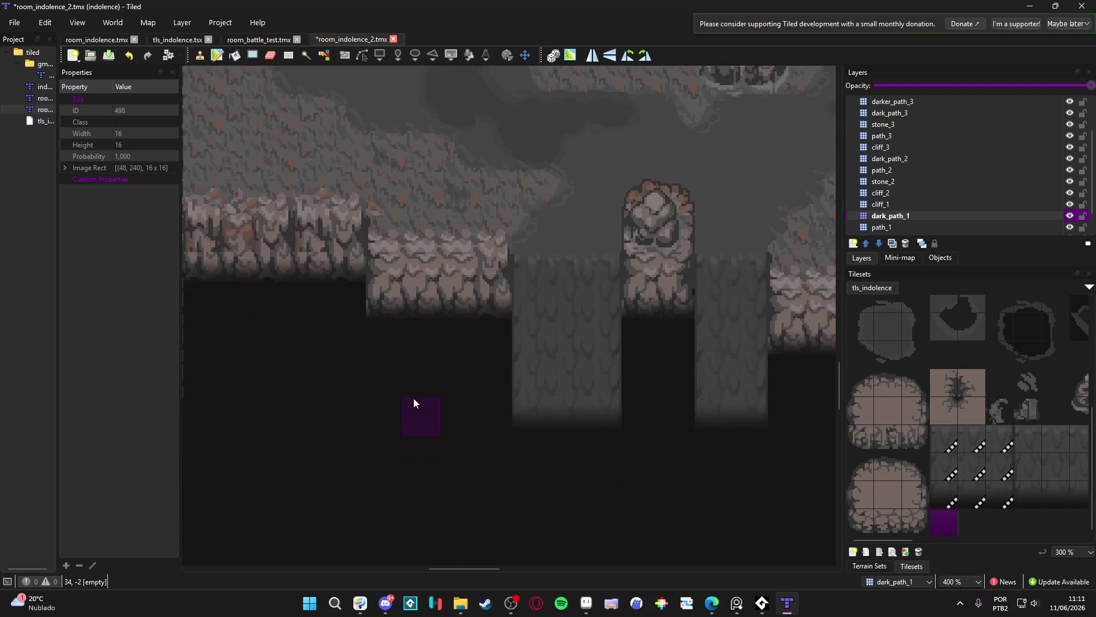
pyautogui.scroll(-1, 417, 400)
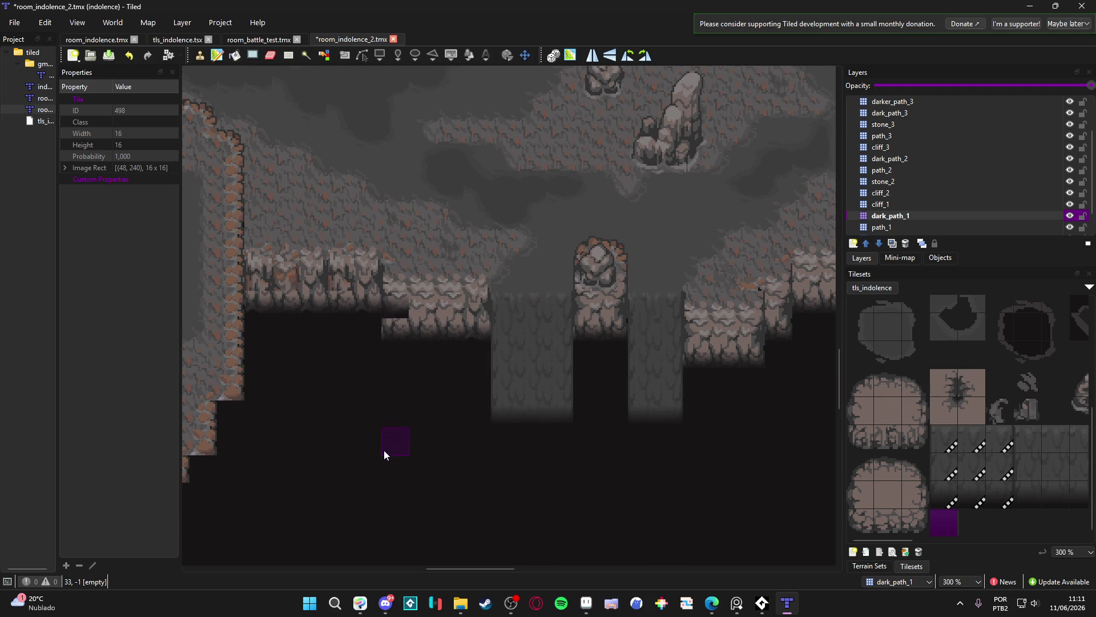
pyautogui.hscroll(2, 685, 400)
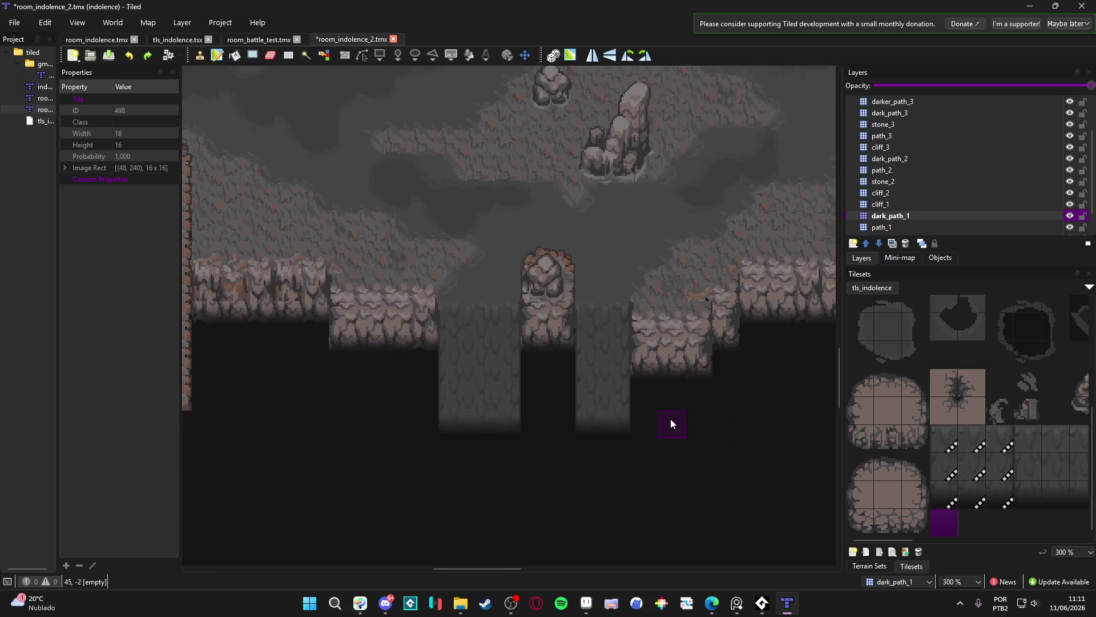
pyautogui.hscroll(1, 665, 420)
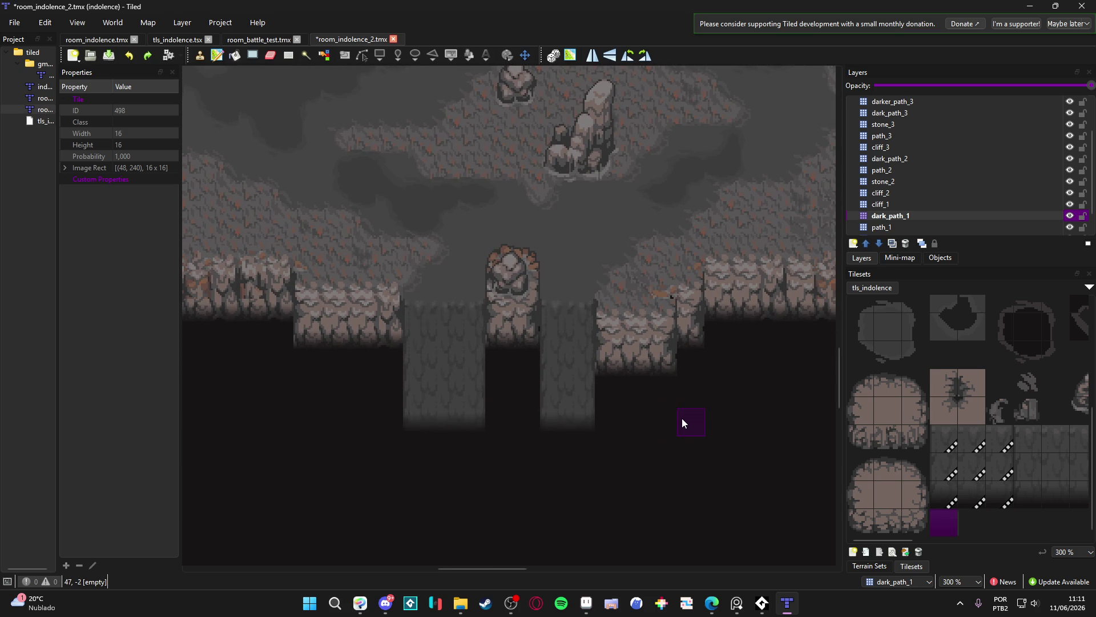
pyautogui.scroll(-1, 680, 417)
pyautogui.scroll(1, 687, 417)
pyautogui.scroll(-1, 649, 418)
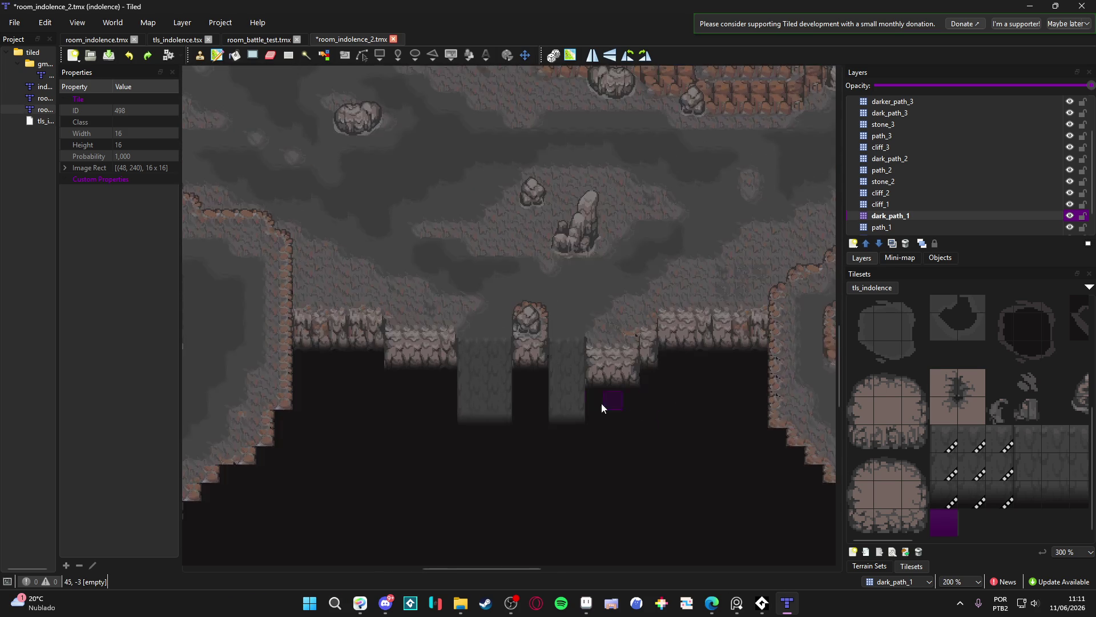
pyautogui.scroll(1, 526, 387)
pyautogui.moveTo(526, 387)
pyautogui.mouseDown()
pyautogui.moveTo(651, 379)
pyautogui.moveTo(522, 379)
pyautogui.mouseUp()
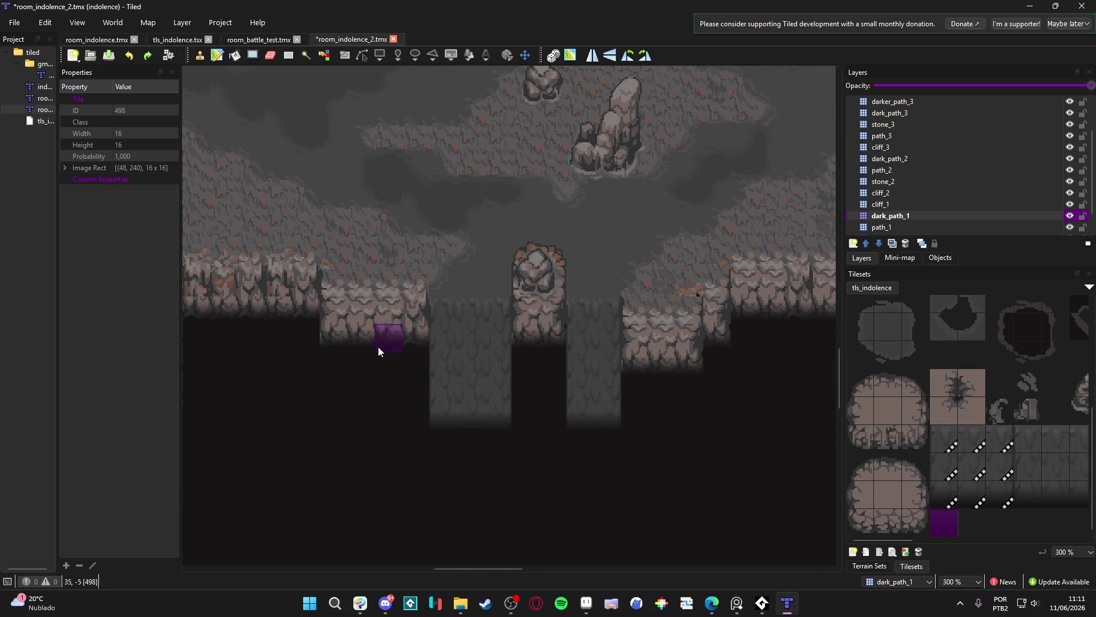
pyautogui.scroll(-1, 429, 400)
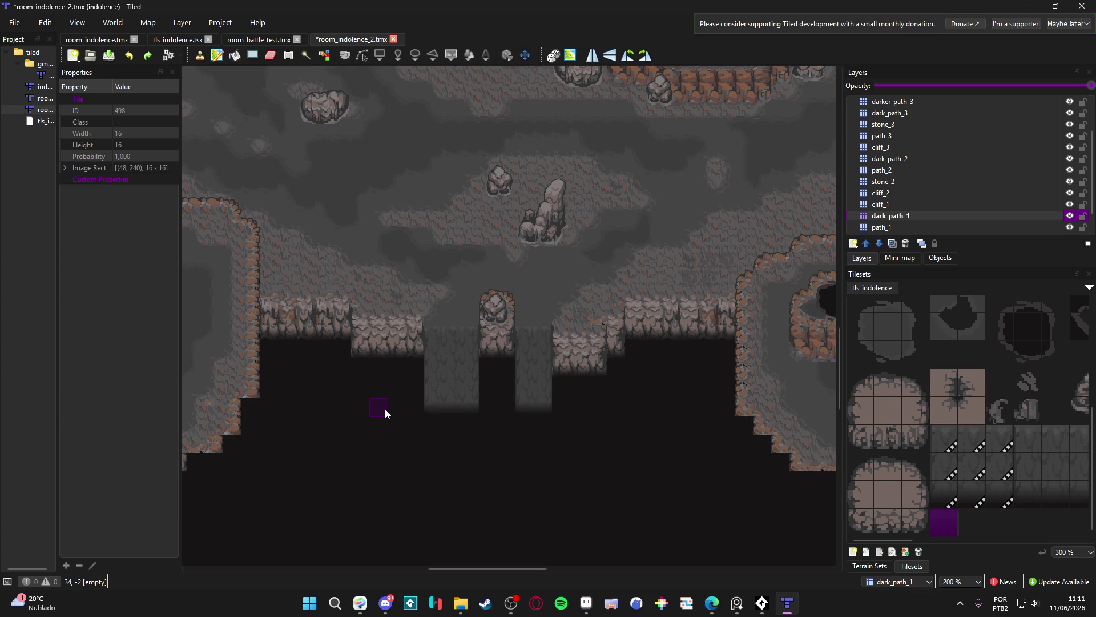
pyautogui.scroll(1, 445, 372)
pyautogui.moveTo(489, 371)
pyautogui.mouseDown()
pyautogui.moveTo(562, 401)
pyautogui.moveTo(553, 430)
pyautogui.mouseUp()
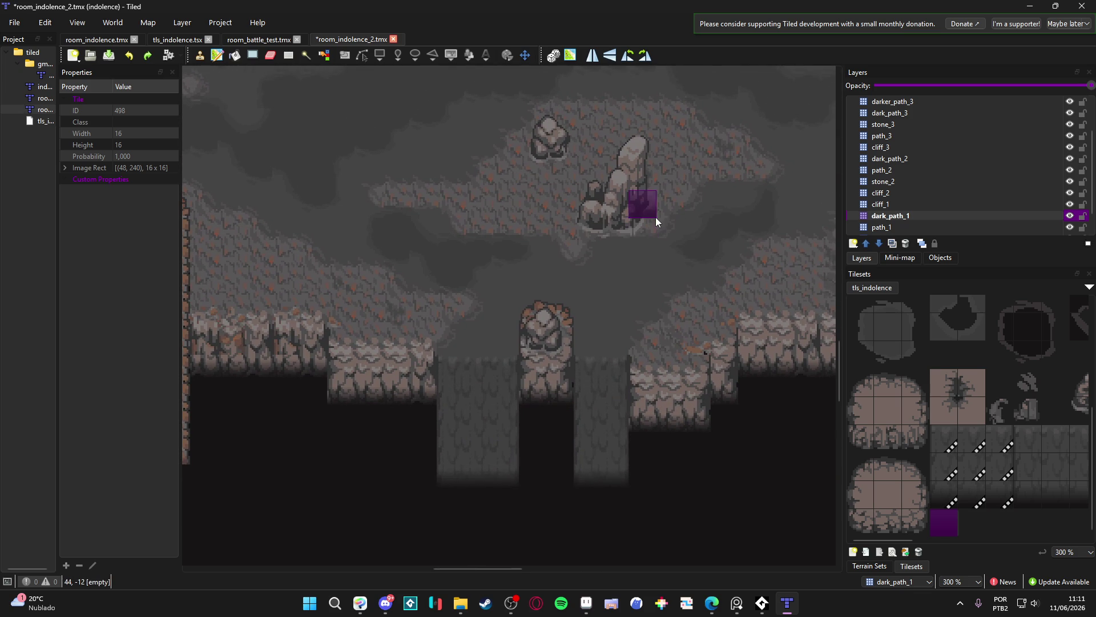
pyautogui.moveTo(718, 179); pyautogui.dragTo(707, 198)
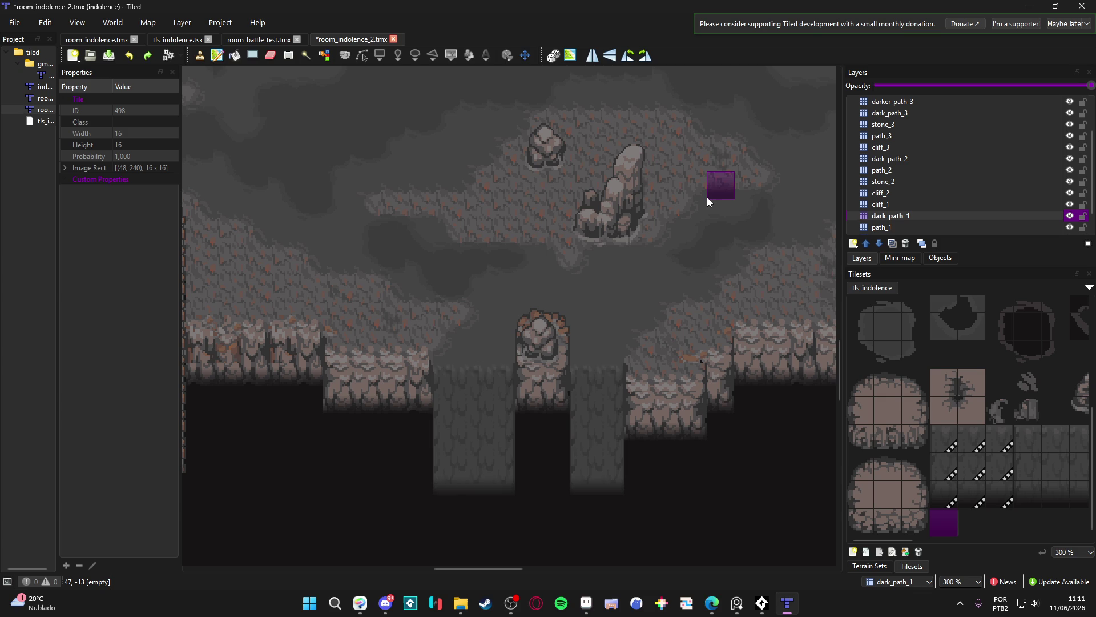
pyautogui.moveTo(707, 197); pyautogui.dragTo(667, 209)
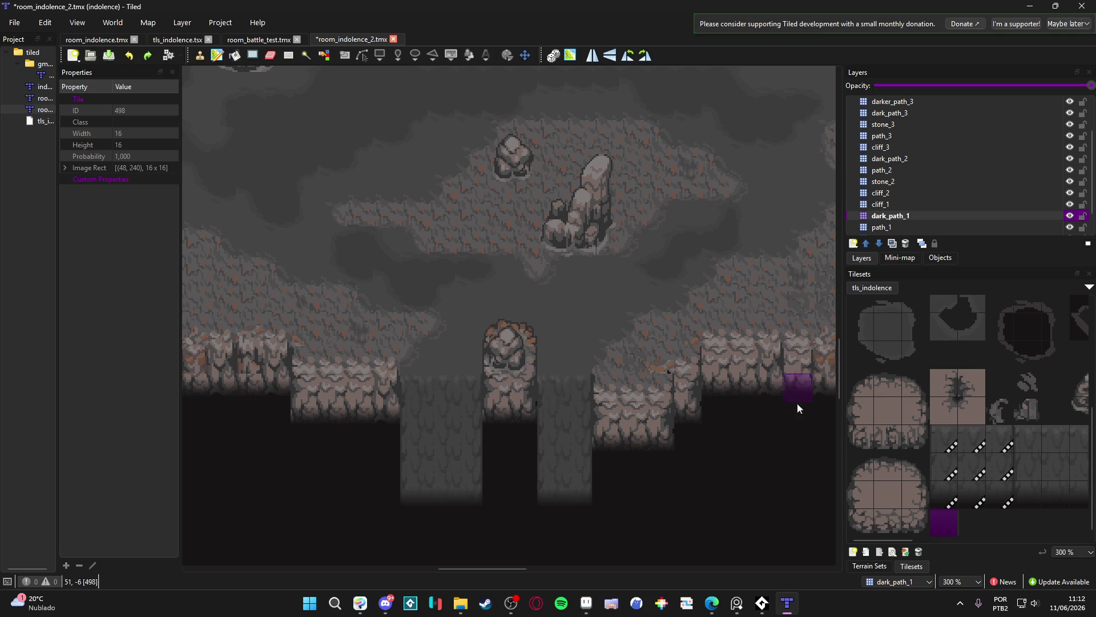
pyautogui.hscroll(3, 949, 404)
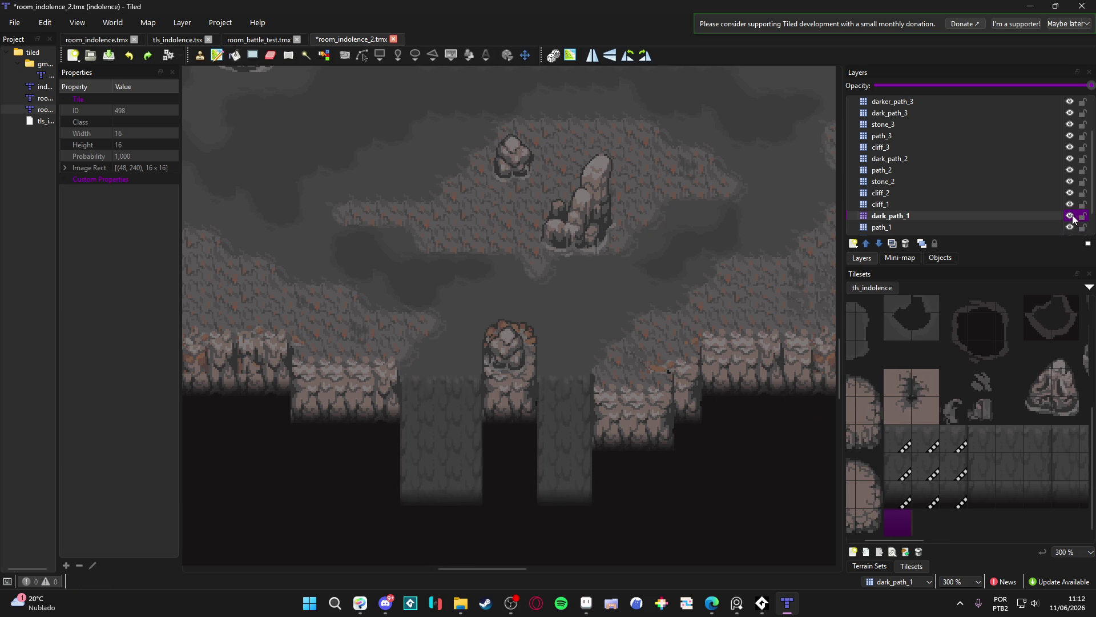
pyautogui.click(1070, 228)
pyautogui.click(1070, 229)
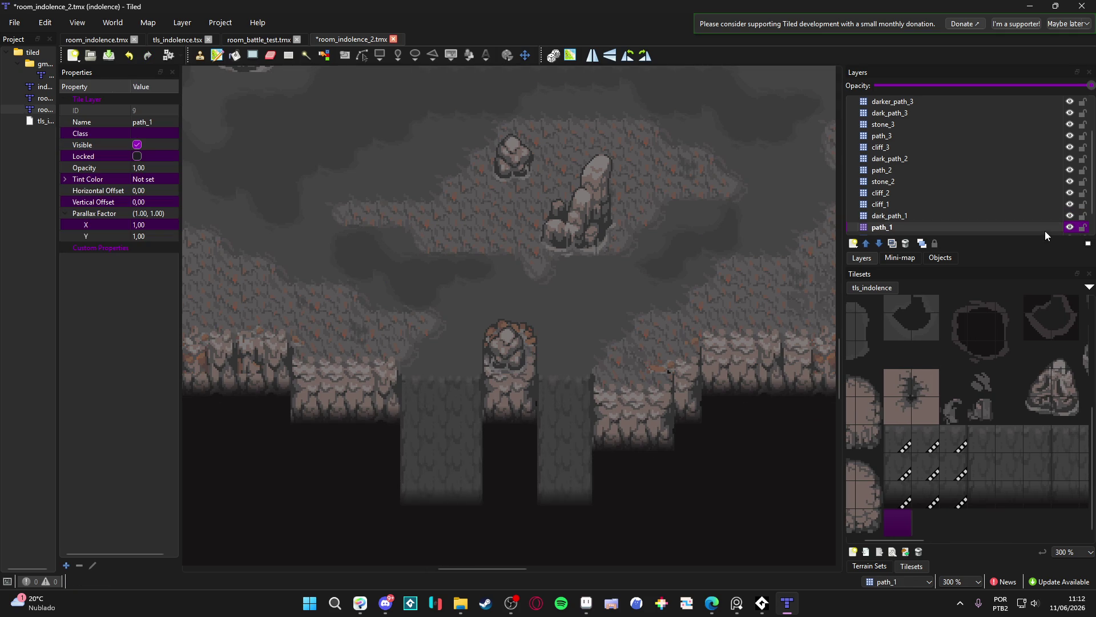
# Try stamping two stacked cliff-wall waterfall tiles, then undo the stray stamp
pyautogui.moveTo(906, 541); pyautogui.dragTo(988, 541)
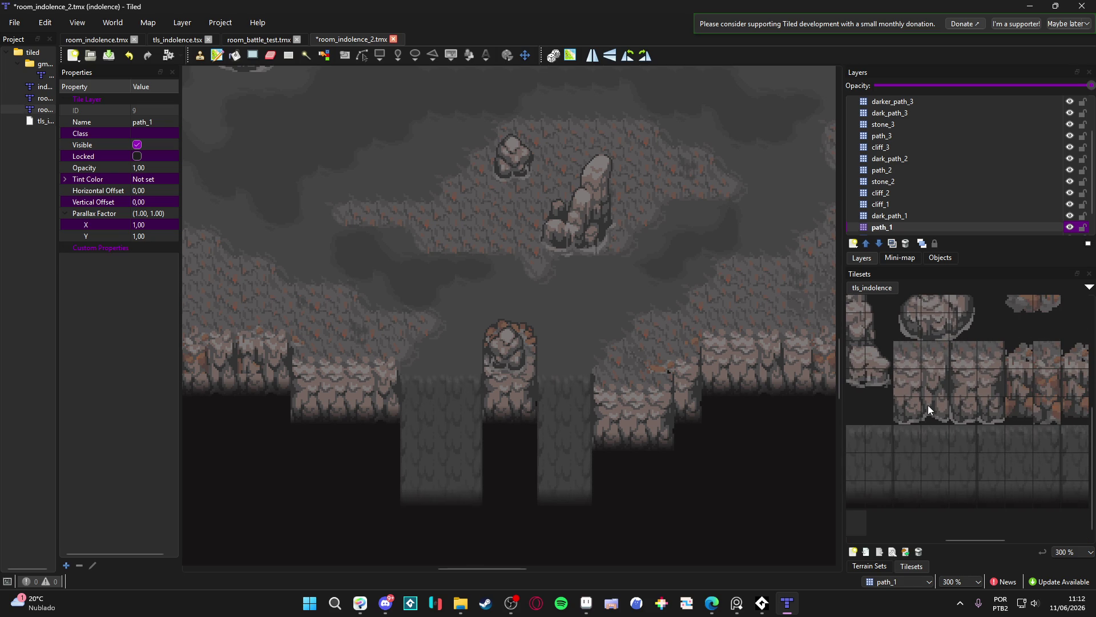
pyautogui.moveTo(927, 405); pyautogui.dragTo(927, 381)
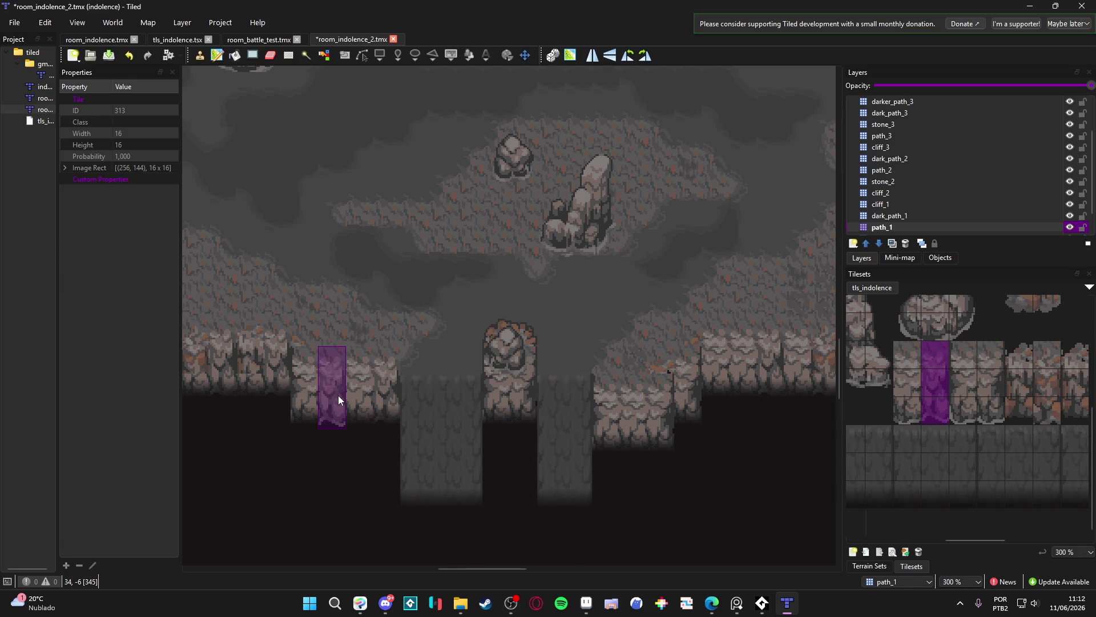
pyautogui.scroll(-1, 938, 219)
pyautogui.click(360, 468)
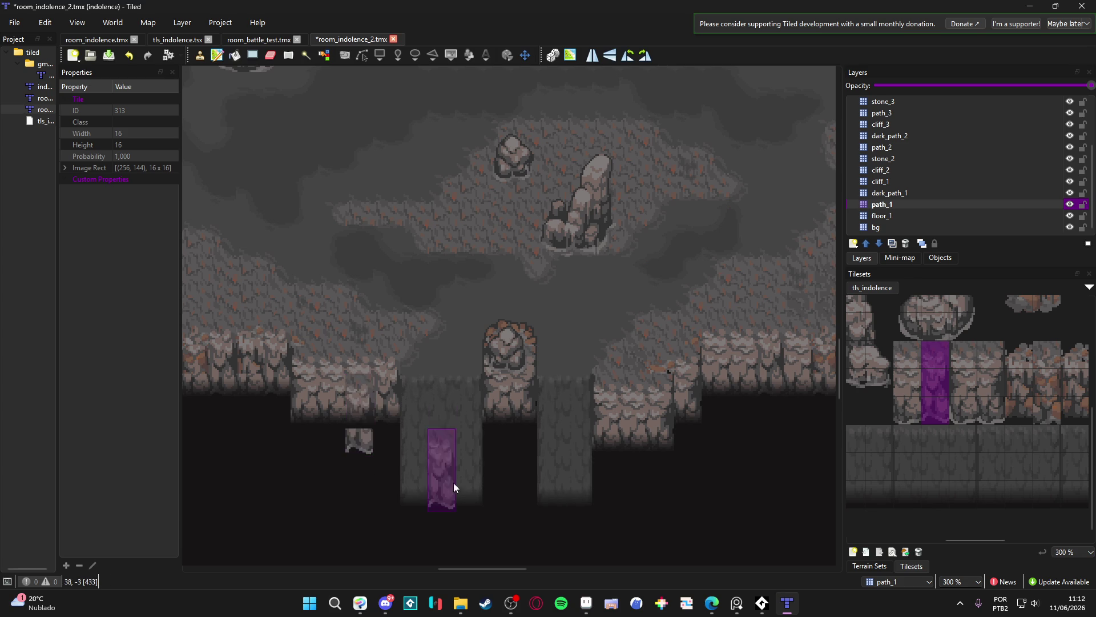
pyautogui.hotkey('ctrl', 'z')
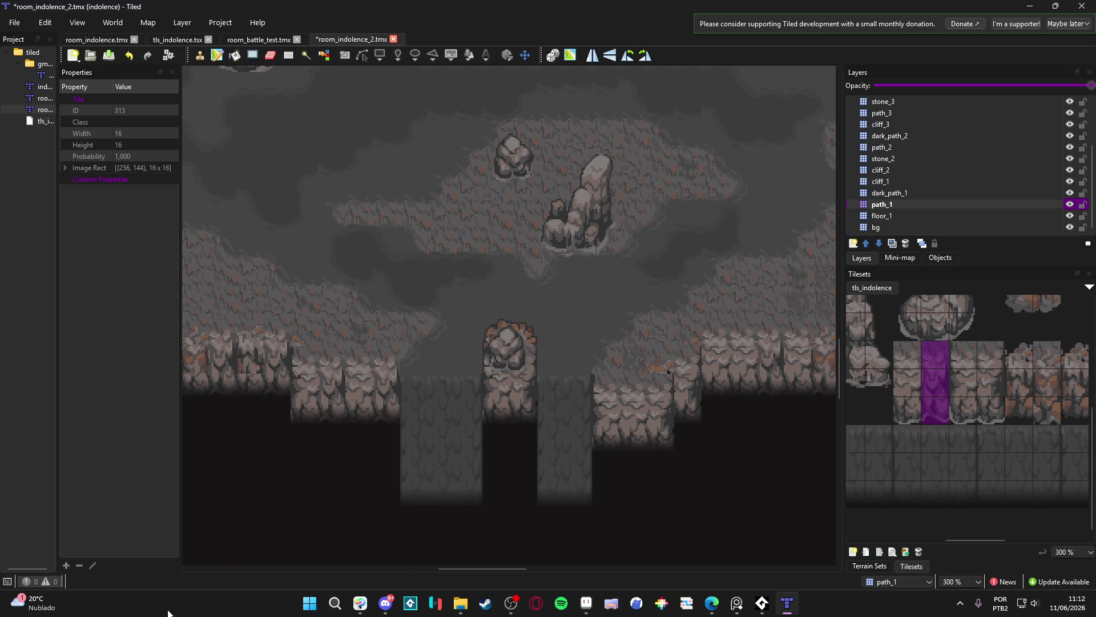
# Look over the cliffs, trying a three-tile column brush and then a single cliff tile
pyautogui.moveTo(666, 463)
pyautogui.mouseDown()
pyautogui.moveTo(523, 457)
pyautogui.moveTo(740, 475)
pyautogui.mouseUp()
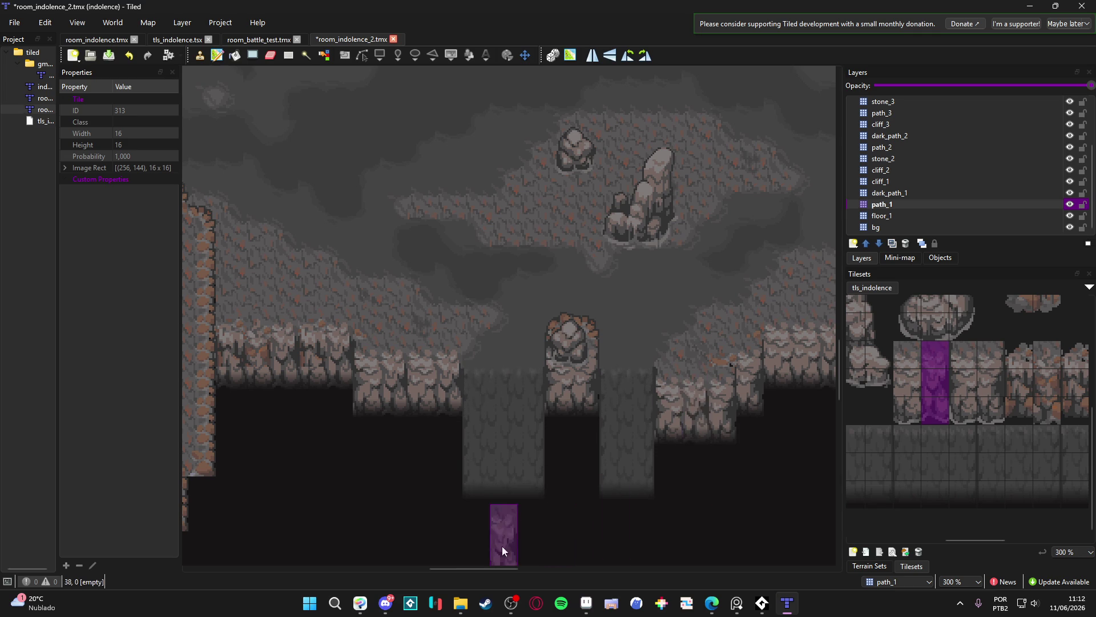
pyautogui.moveTo(361, 492)
pyautogui.mouseDown()
pyautogui.moveTo(388, 468)
pyautogui.moveTo(440, 470)
pyautogui.moveTo(399, 457)
pyautogui.mouseUp()
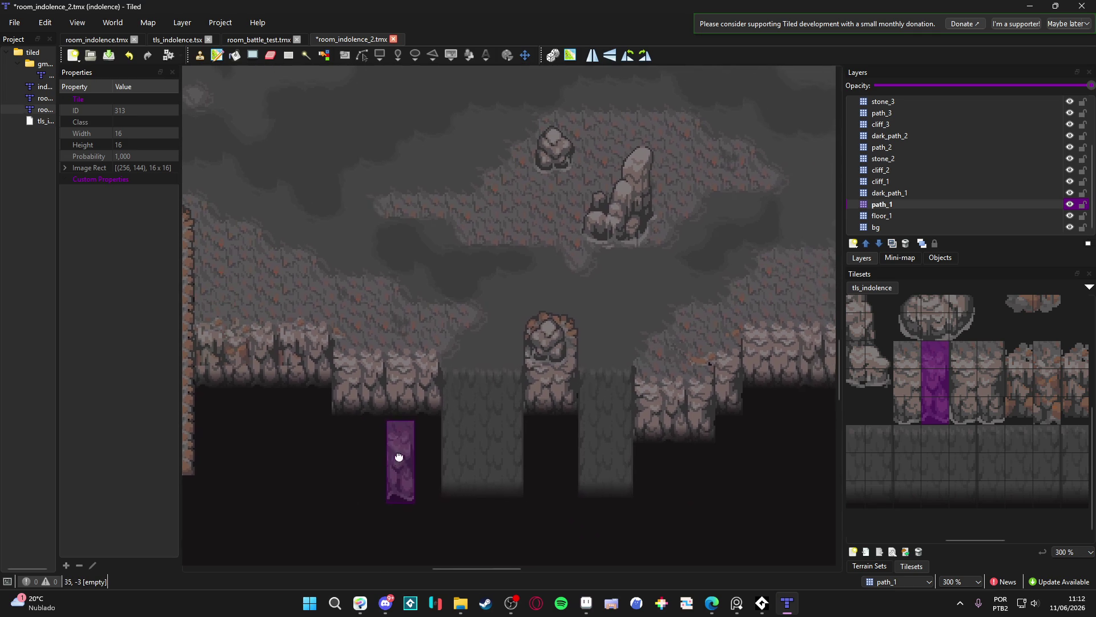
pyautogui.hscroll(1, 412, 461)
pyautogui.hscroll(3, 999, 386)
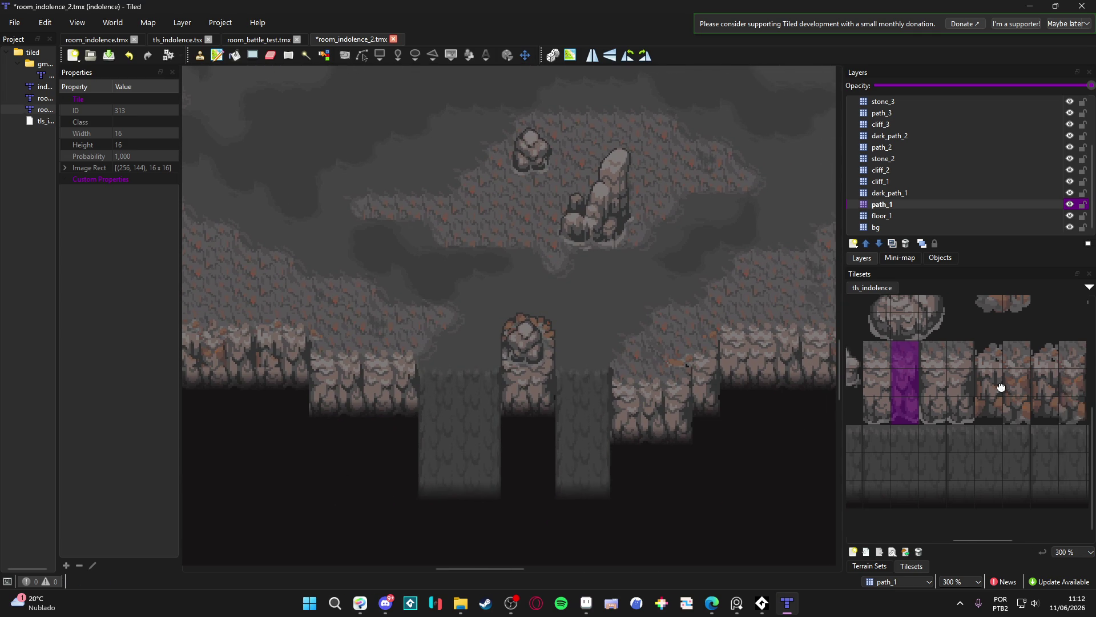
pyautogui.moveTo(1018, 369); pyautogui.dragTo(1015, 403)
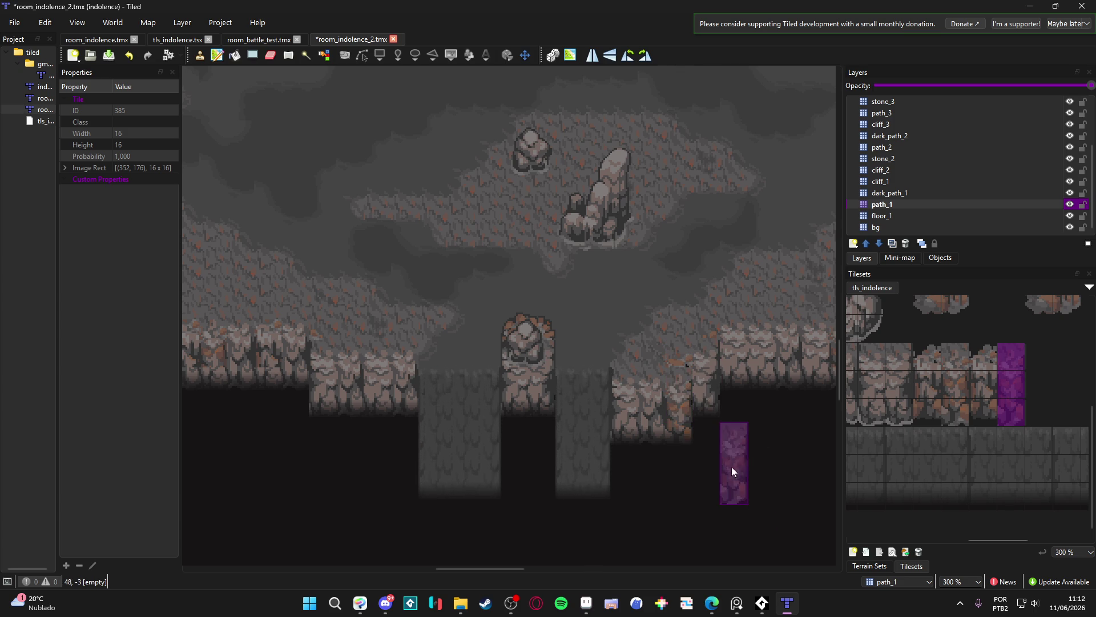
pyautogui.hscroll(-2, 571, 491)
pyautogui.hscroll(3, 494, 475)
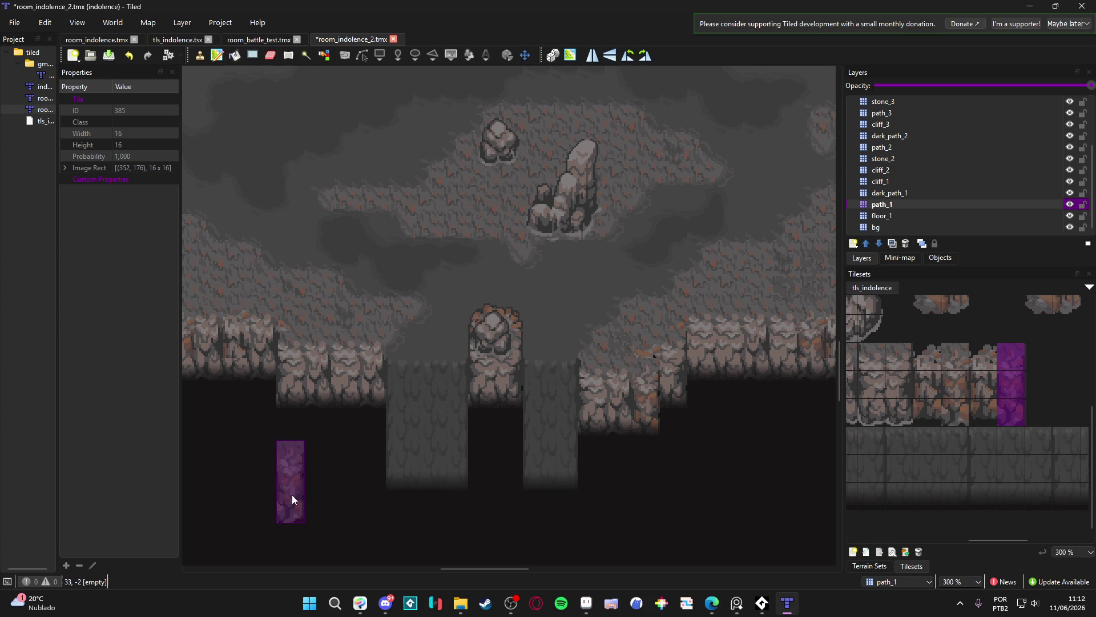
pyautogui.hscroll(-1, 293, 488)
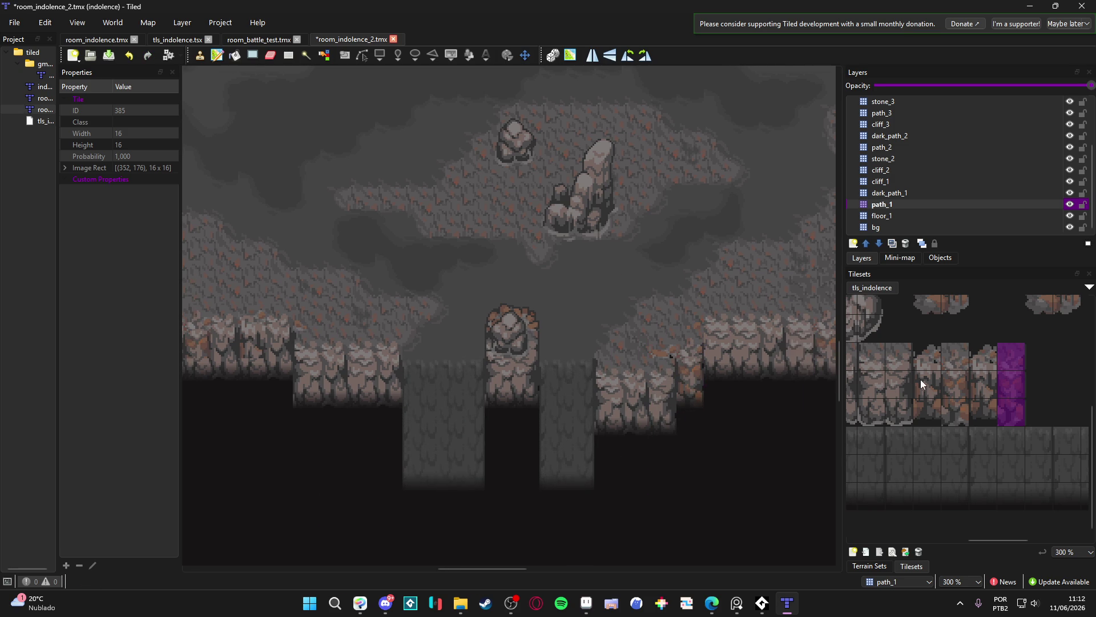
pyautogui.scroll(5, 920, 380)
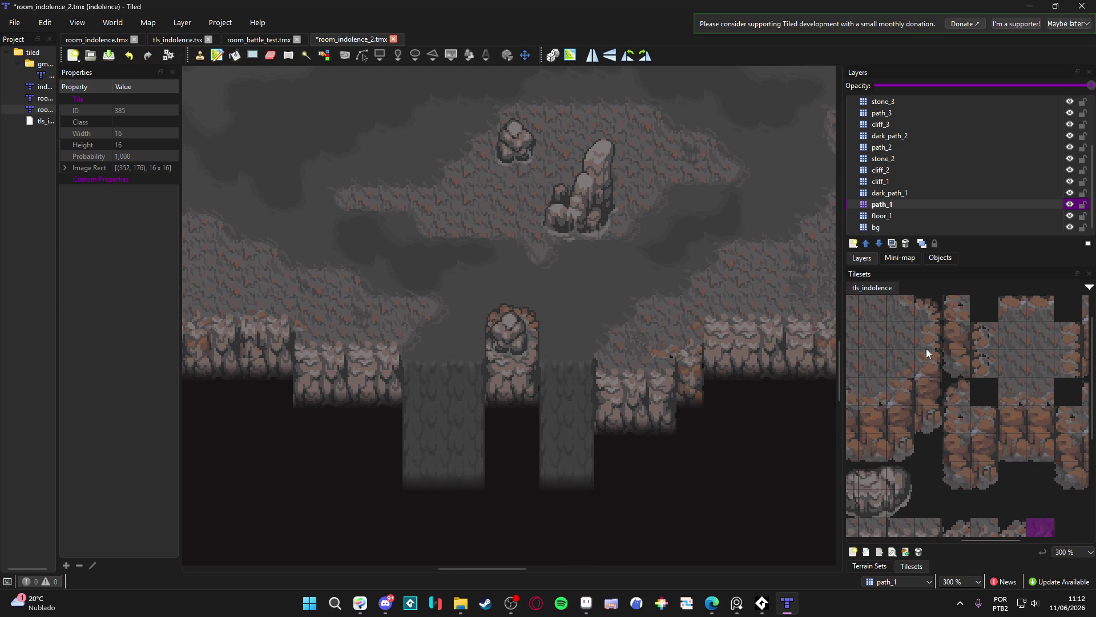
pyautogui.scroll(1, 926, 349)
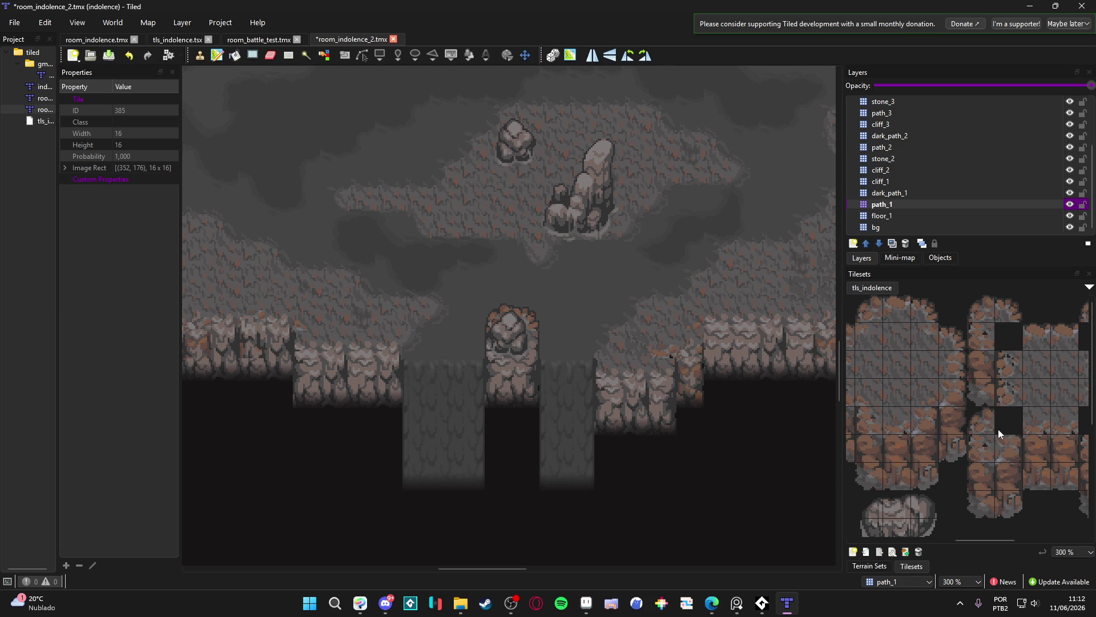
pyautogui.click(925, 392)
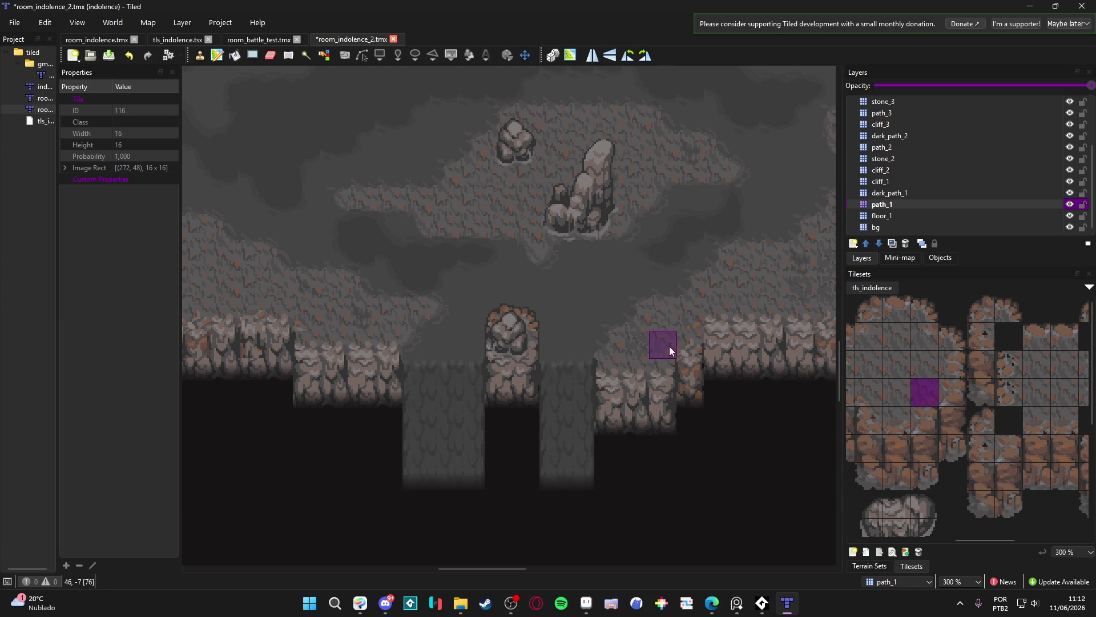
# Reposition the view and save room_indolence_2.tmx
pyautogui.moveTo(639, 432); pyautogui.dragTo(657, 437)
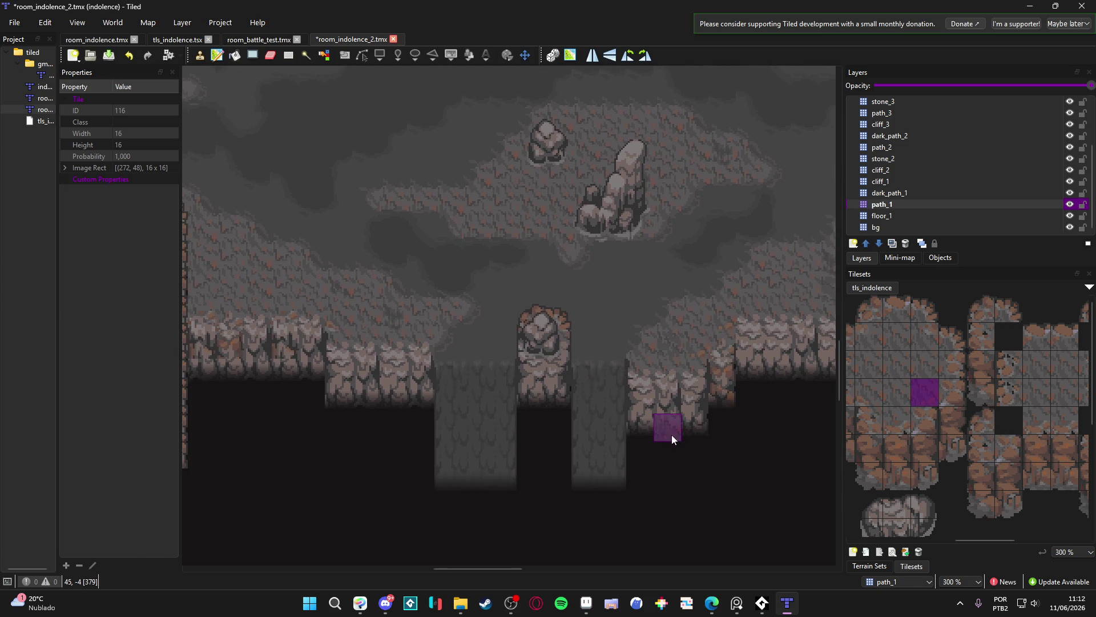
pyautogui.scroll(-1, 671, 434)
pyautogui.scroll(1, 660, 436)
pyautogui.scroll(-1, 666, 428)
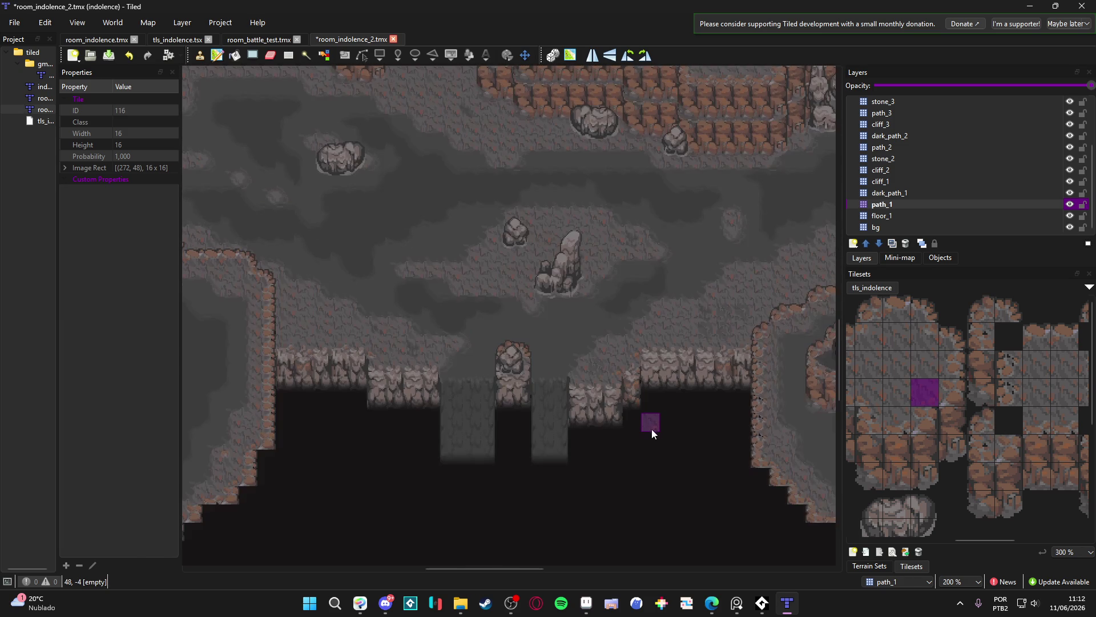
pyautogui.scroll(1, 414, 426)
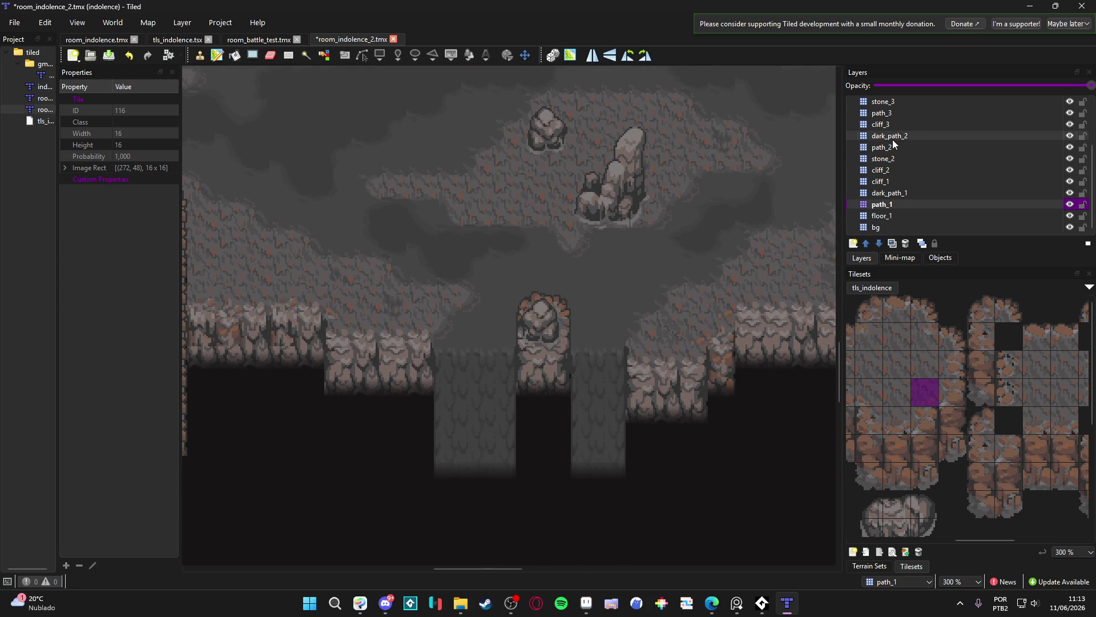
pyautogui.hscroll(-3, 361, 310)
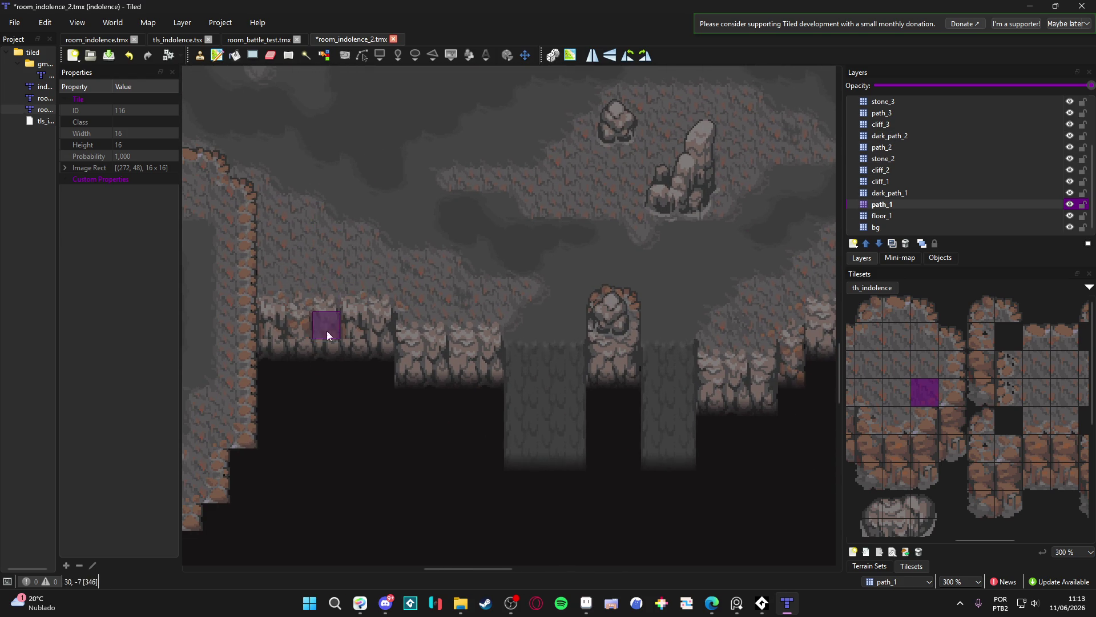
pyautogui.moveTo(453, 323); pyautogui.dragTo(460, 320)
pyautogui.hotkey('ctrl', 's')
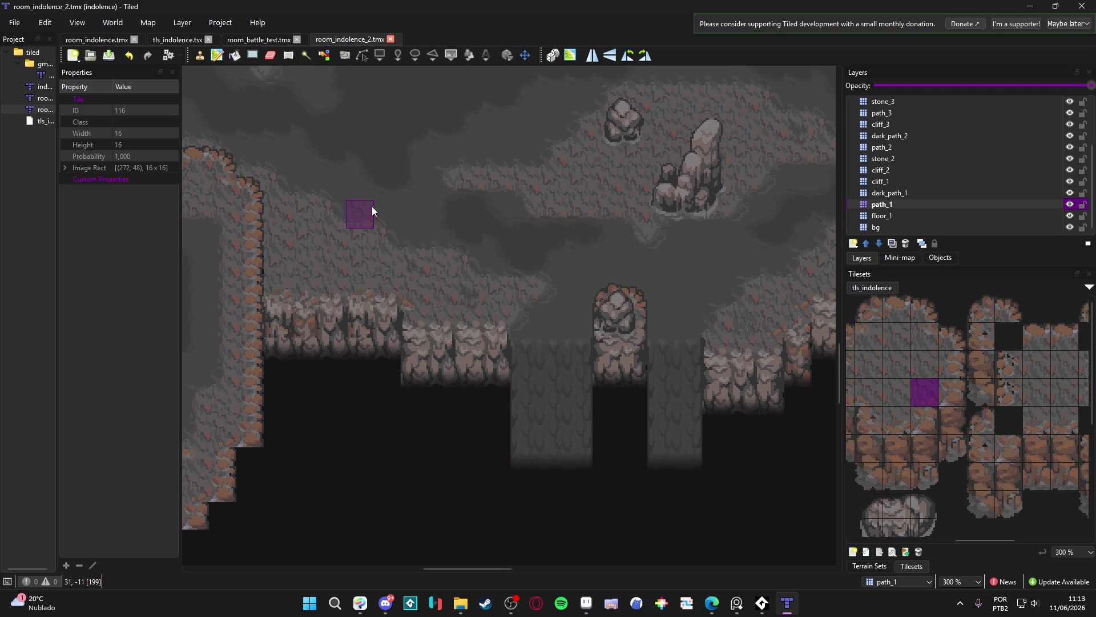
pyautogui.click(936, 193)
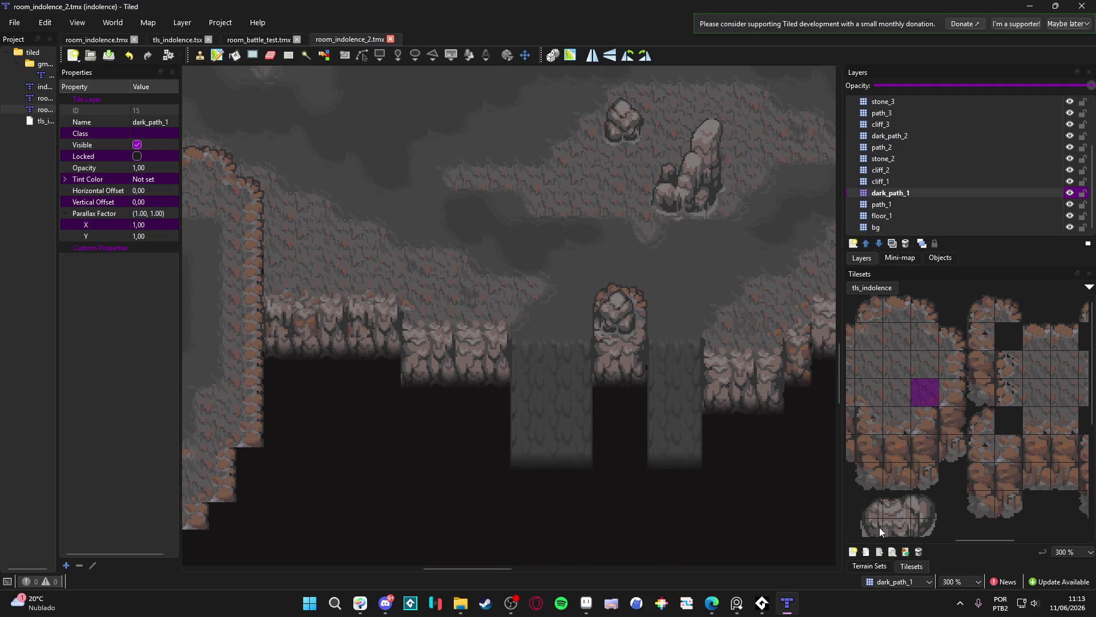
# View the mud_path terrain, select path_1, and switch to the Stamp Brush sampling a map tile
pyautogui.click(870, 566)
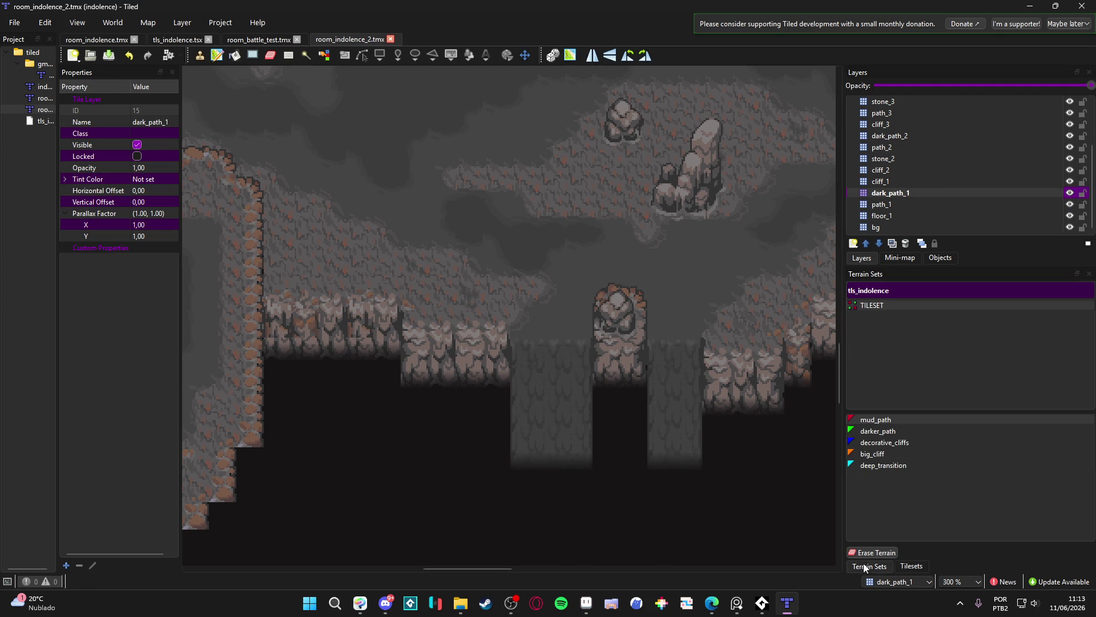
pyautogui.click(905, 420)
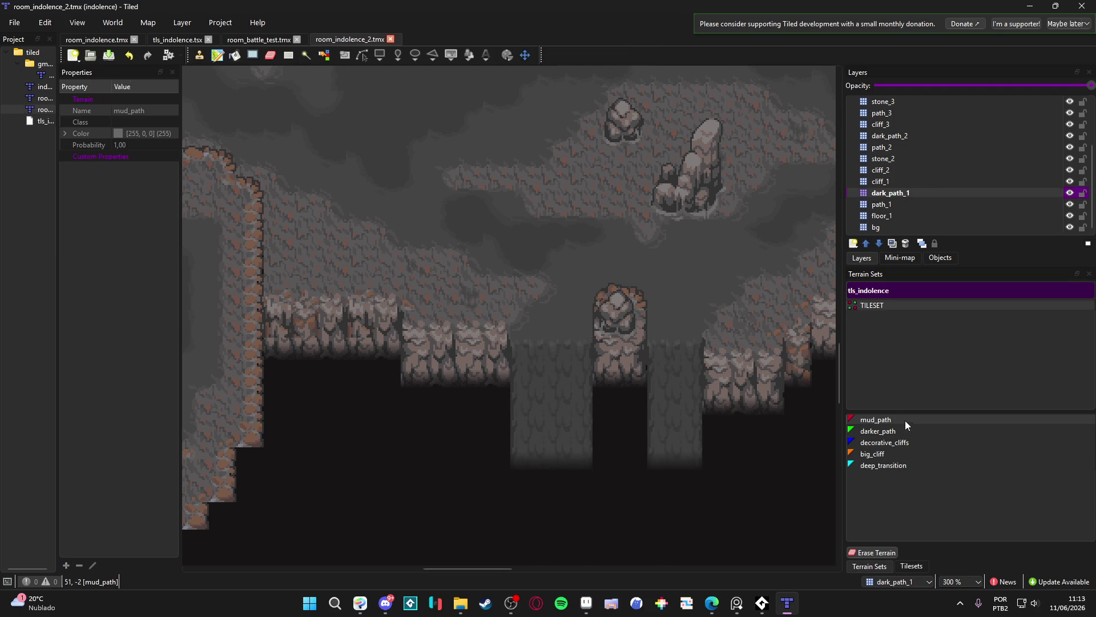
pyautogui.click(1070, 205)
pyautogui.click(326, 212)
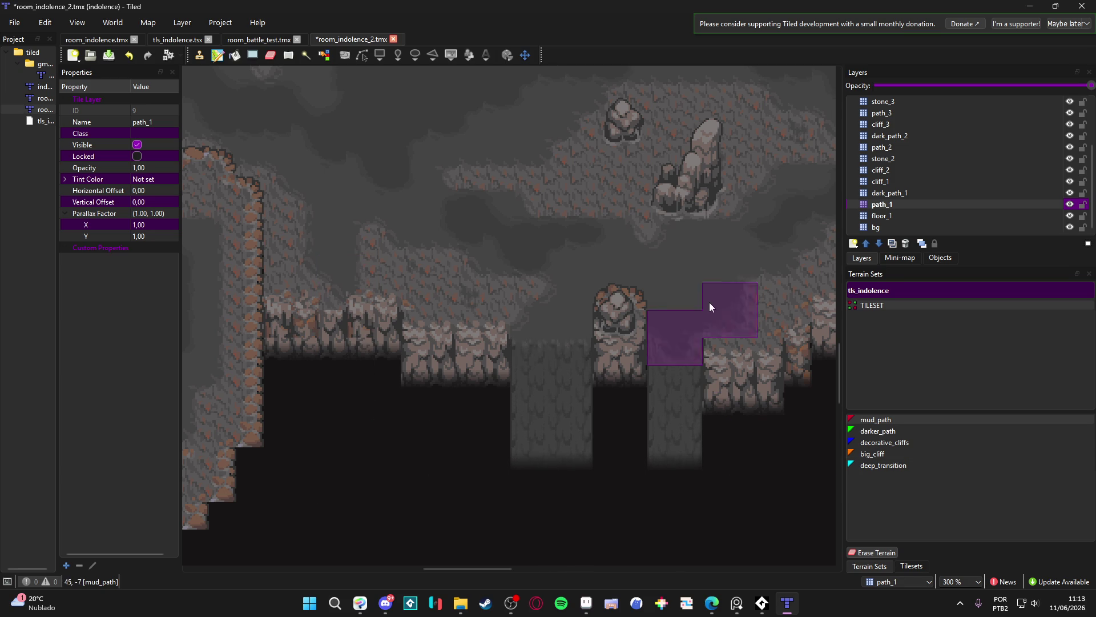
pyautogui.click(924, 566)
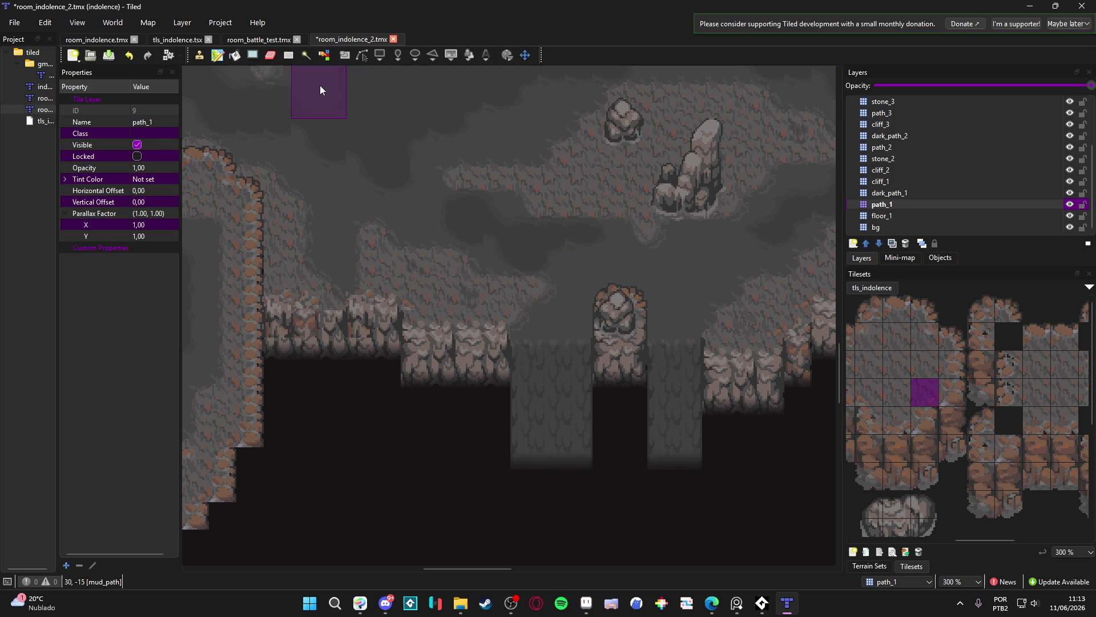
pyautogui.click(199, 55)
pyautogui.rightClick(594, 273)
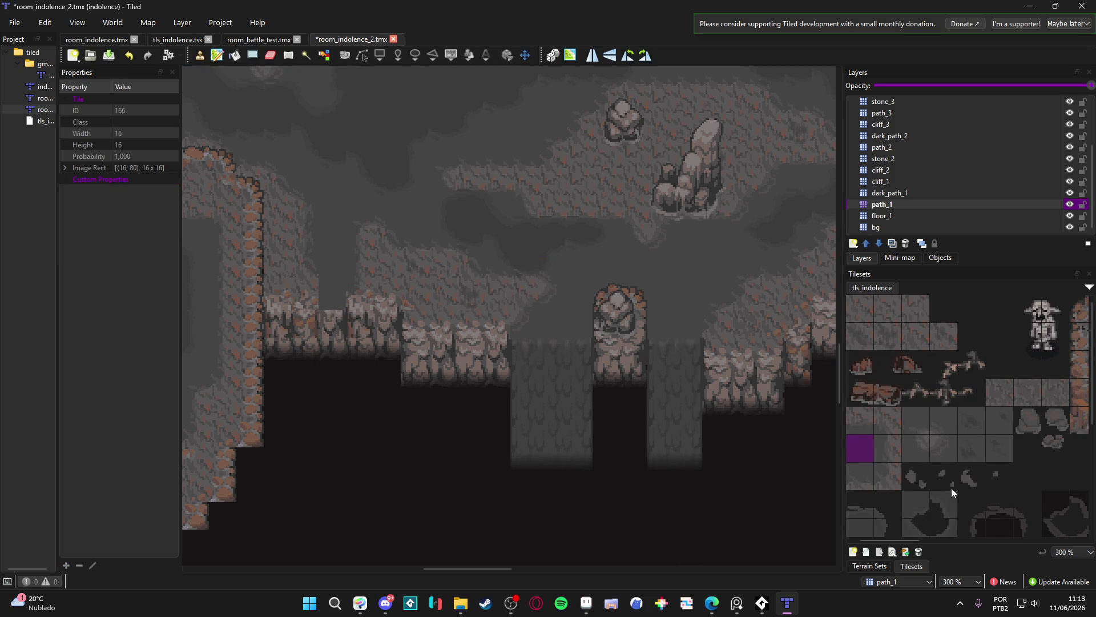
# Stamp cliff-edge tiles 400 and 433 into the left cliff gap and beneath it
pyautogui.scroll(-3, 948, 491)
pyautogui.click(875, 566)
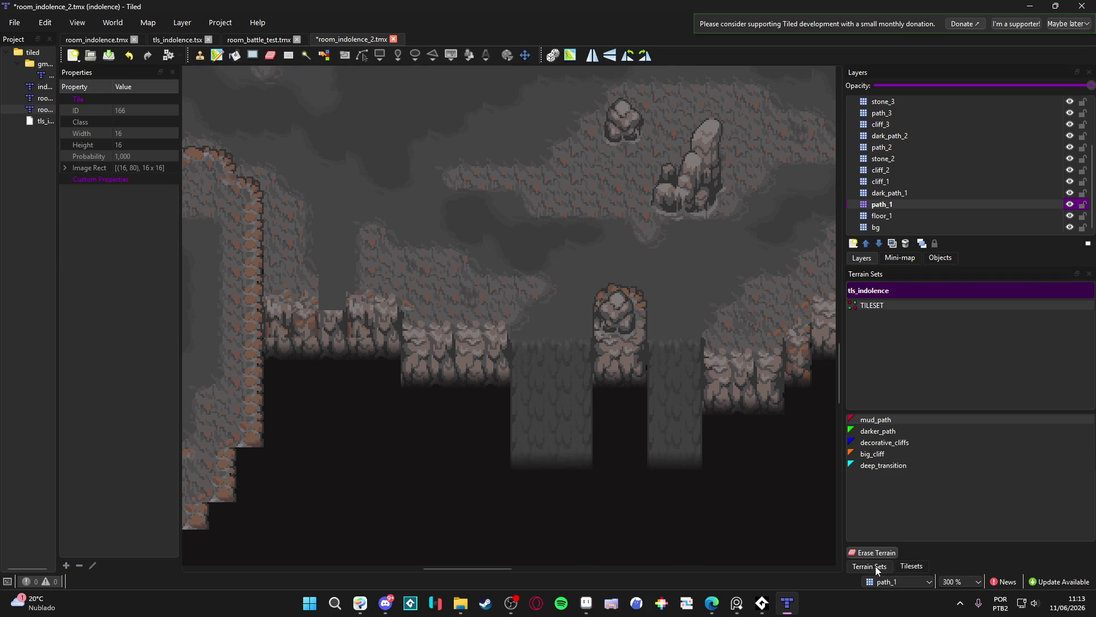
pyautogui.click(895, 465)
pyautogui.click(905, 566)
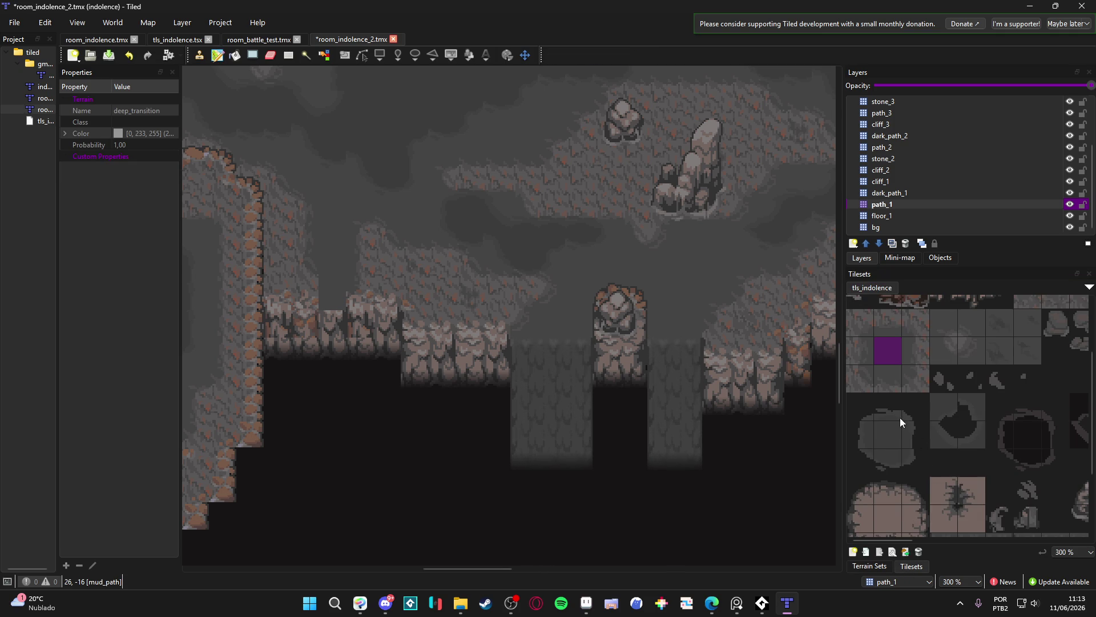
pyautogui.scroll(-4, 907, 405)
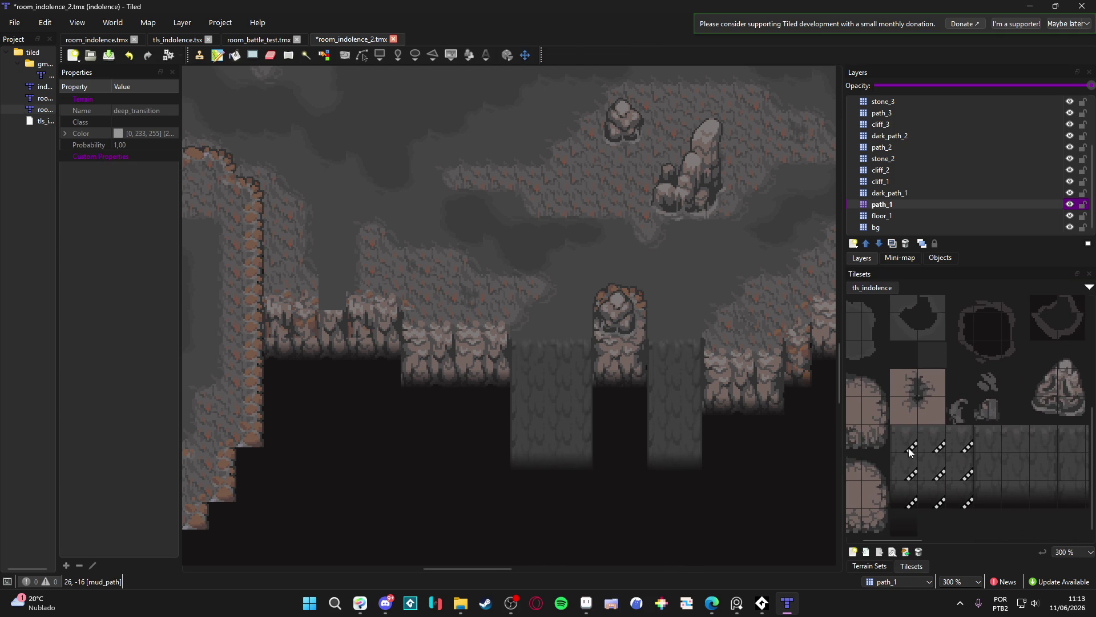
pyautogui.click(905, 440)
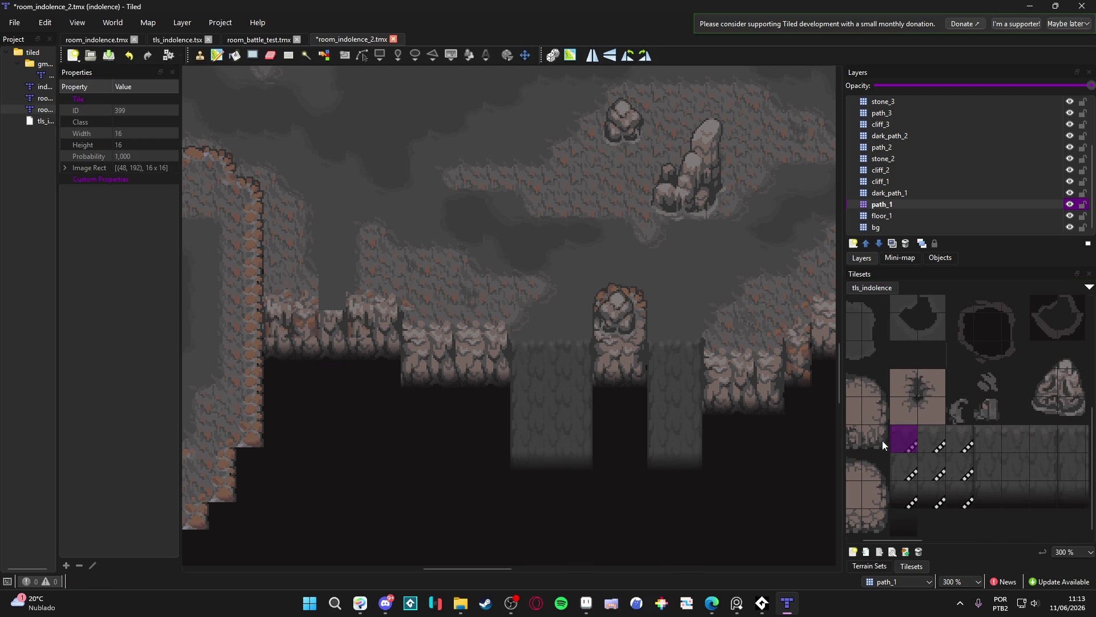
pyautogui.click(930, 440)
pyautogui.click(335, 314)
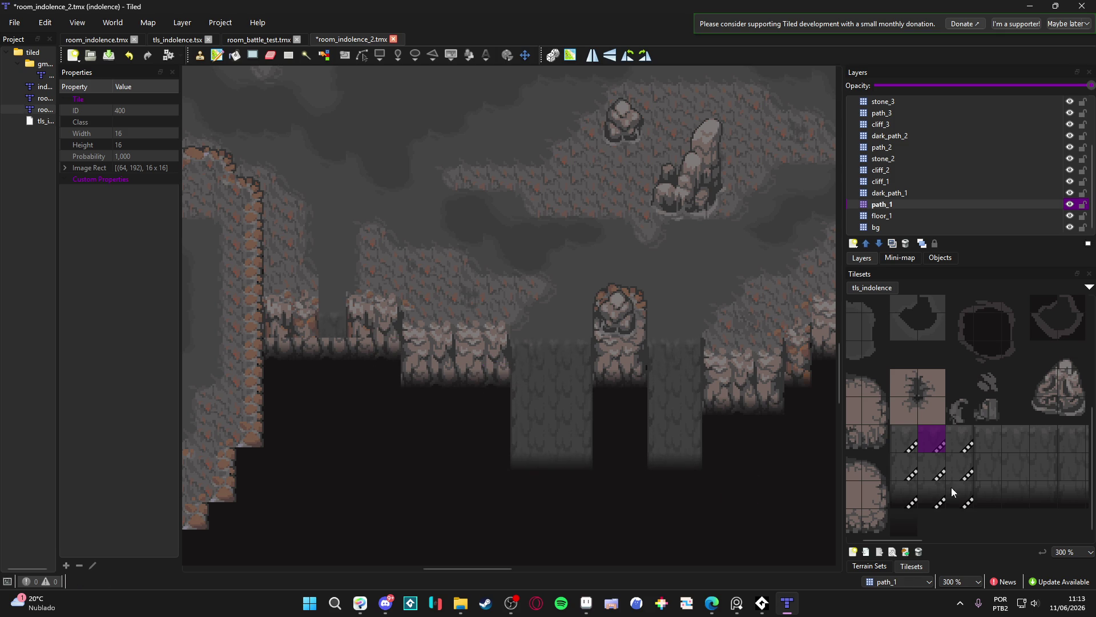
pyautogui.click(932, 468)
pyautogui.click(342, 380)
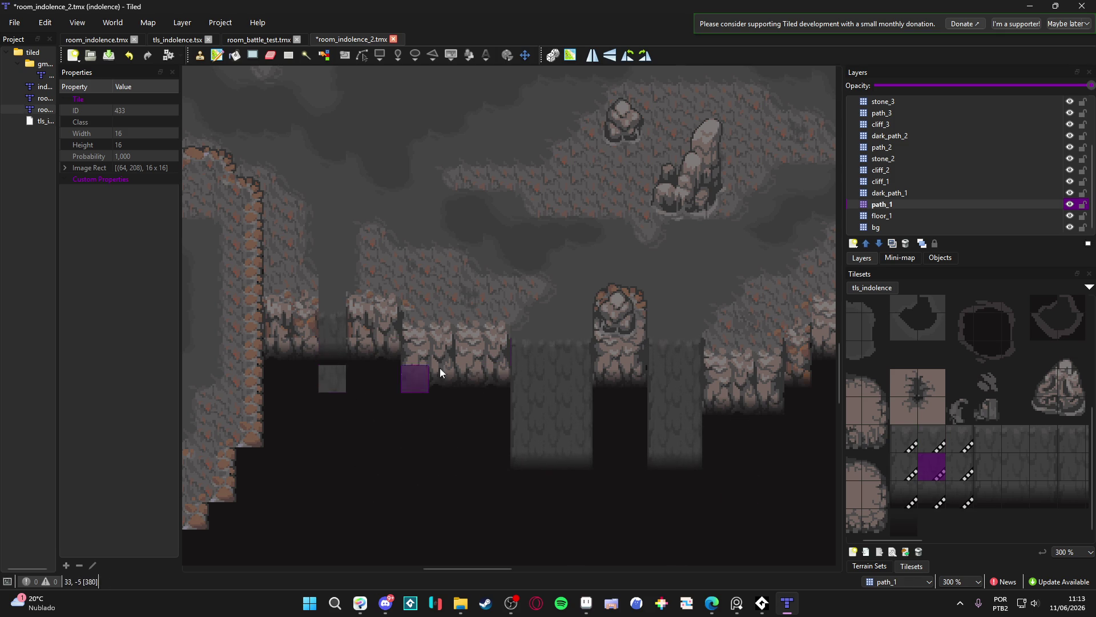
# Select dark_path_1 and pick tile 433 as the brush again
pyautogui.click(1068, 194)
pyautogui.click(1068, 193)
pyautogui.click(890, 192)
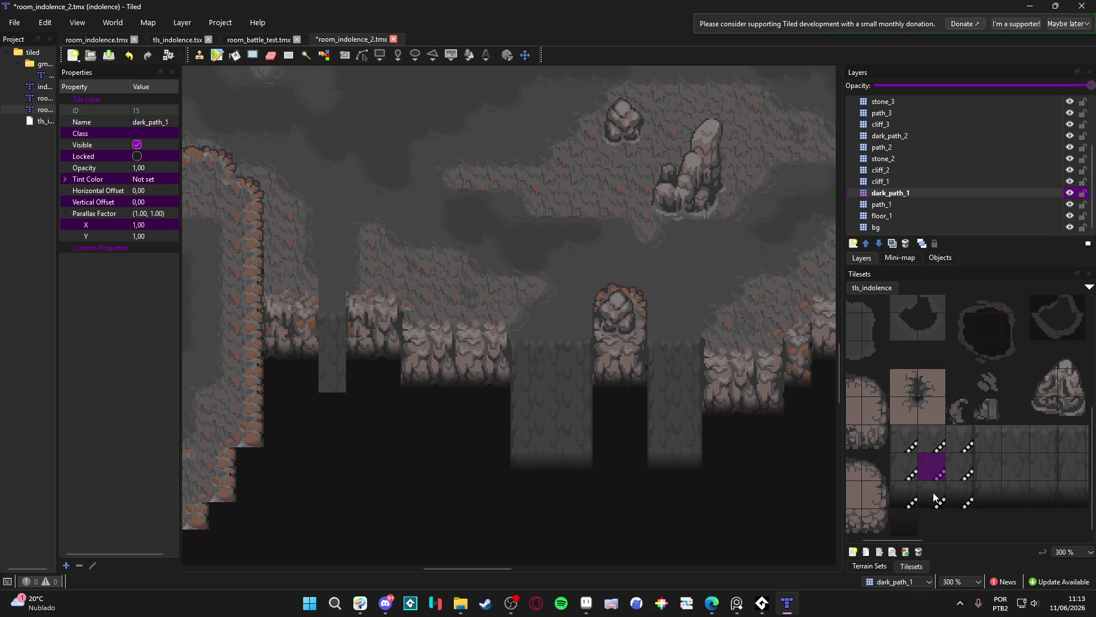
pyautogui.click(935, 474)
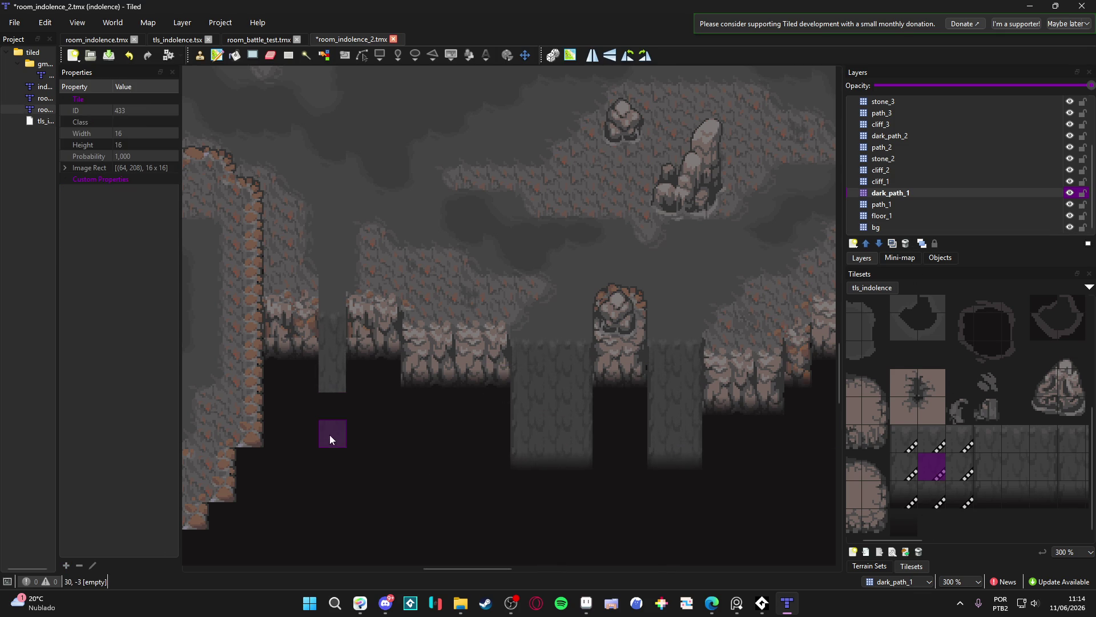
# Make path_1 active and choose a fading fog tile for the left strip's end
pyautogui.click(1070, 205)
pyautogui.click(1070, 205)
pyautogui.click(882, 205)
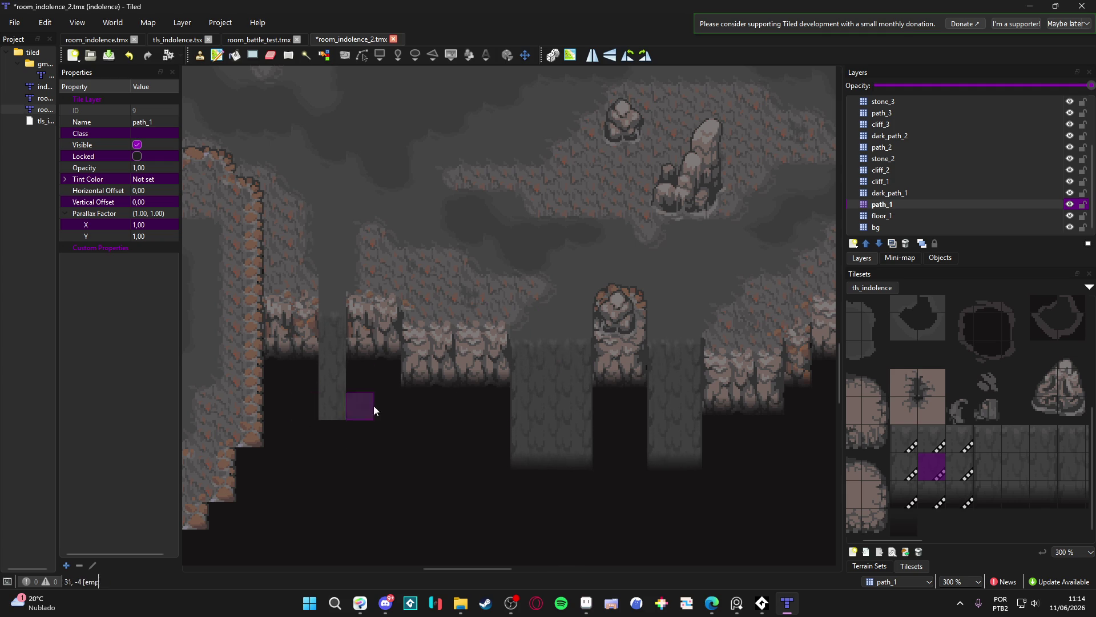
pyautogui.click(920, 494)
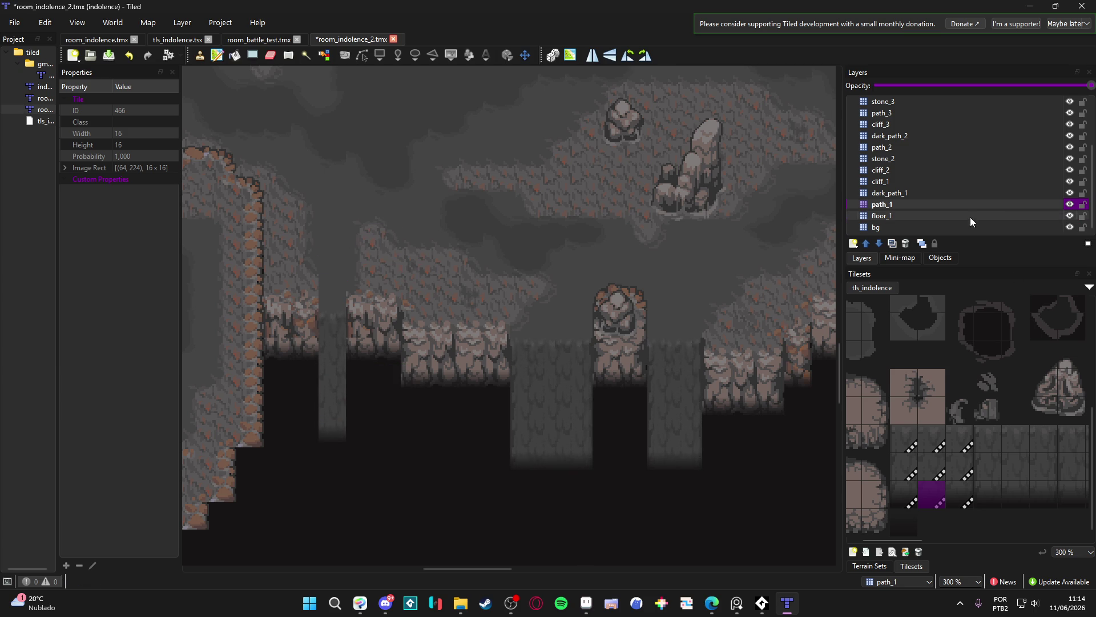
pyautogui.click(1037, 203)
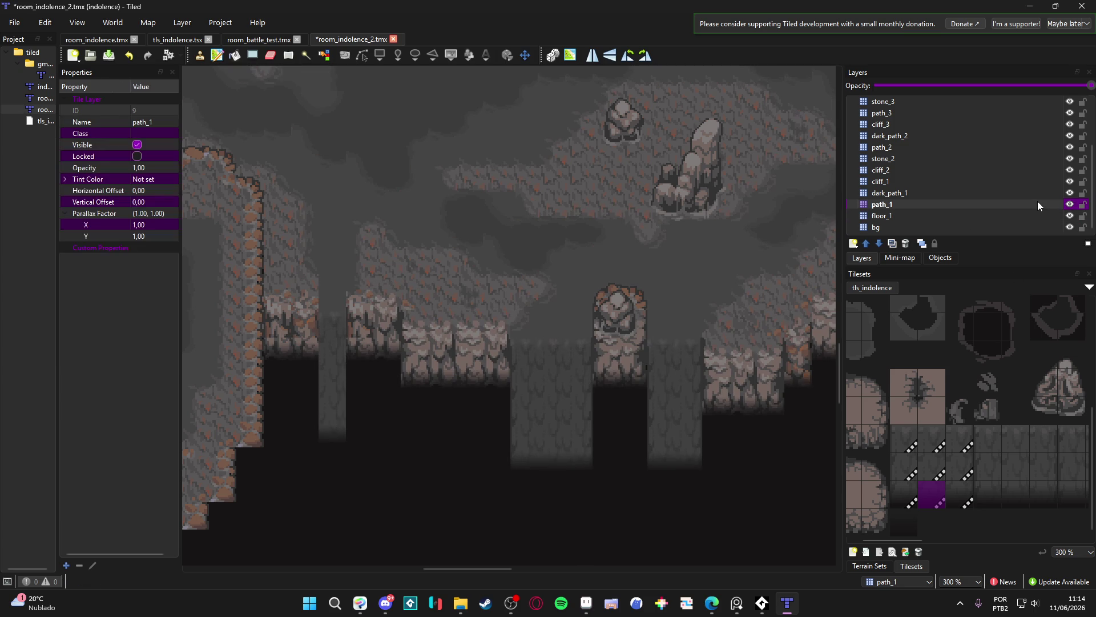
pyautogui.scroll(5, 970, 428)
pyautogui.hscroll(-2, 926, 440)
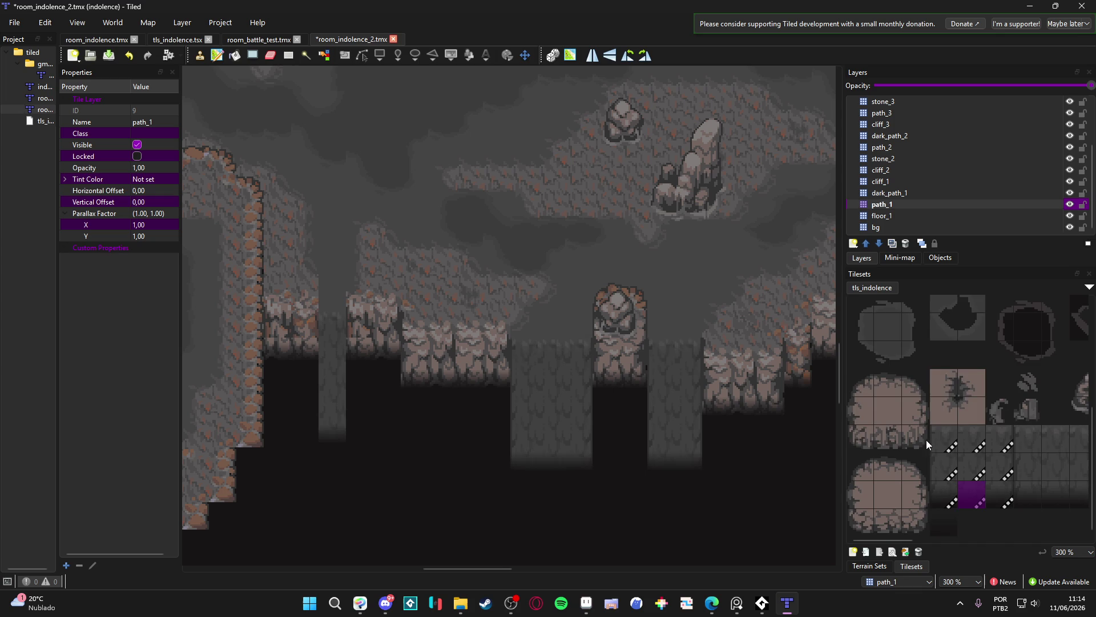
pyautogui.click(917, 382)
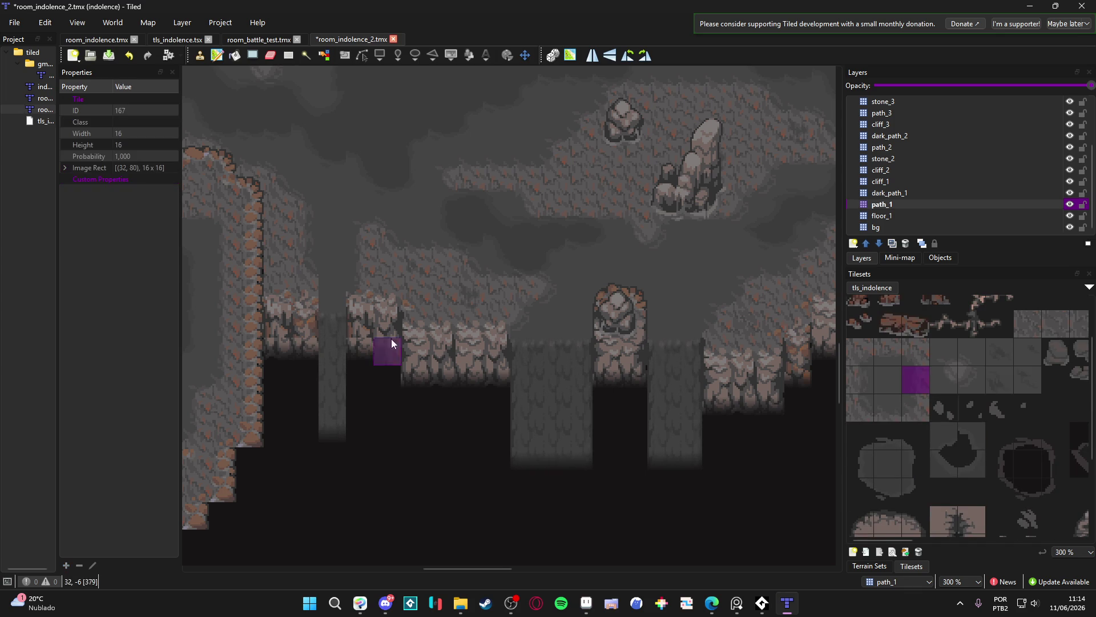
pyautogui.click(861, 379)
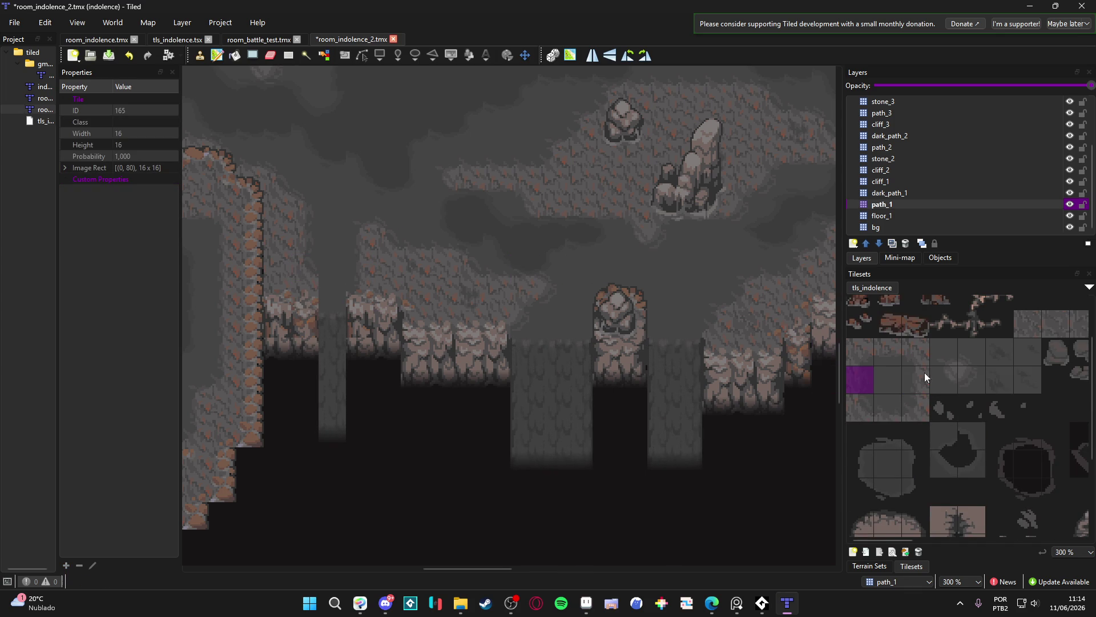
# Compare the map with path_1 and dark_path_1 toggled, then make dark_path_1 active
pyautogui.click(1070, 205)
pyautogui.click(1070, 205)
pyautogui.click(1070, 205)
pyautogui.click(1070, 204)
pyautogui.click(1070, 193)
pyautogui.click(1069, 193)
pyautogui.click(1038, 194)
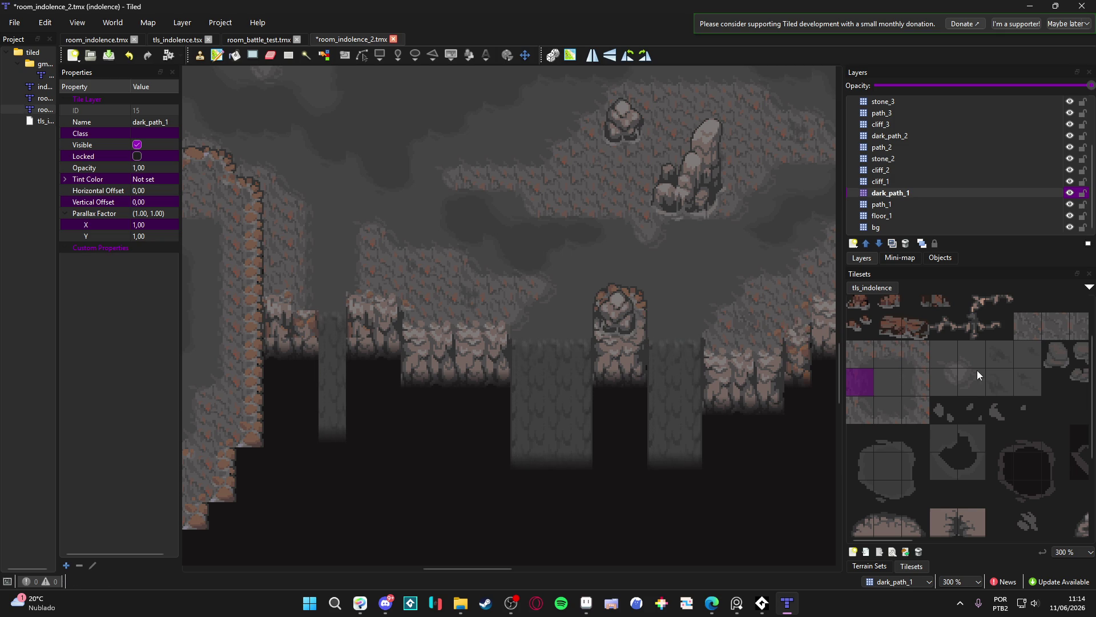
# Try brown cliff and path tiles, then stamp one beneath the left cliff wall
pyautogui.scroll(-5, 977, 370)
pyautogui.click(990, 364)
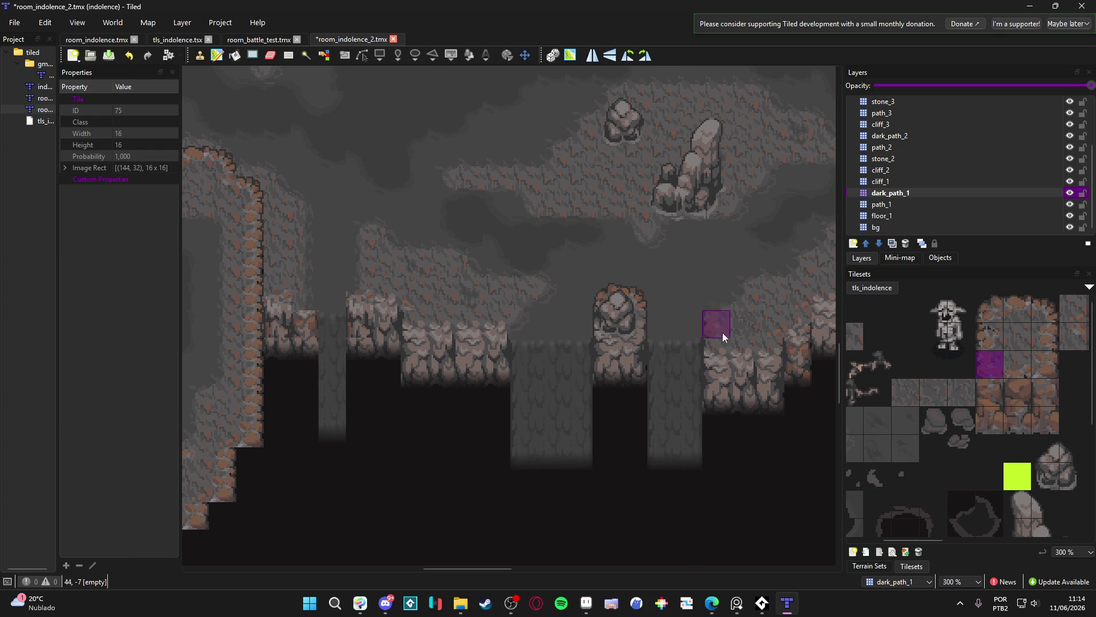
pyautogui.click(1054, 365)
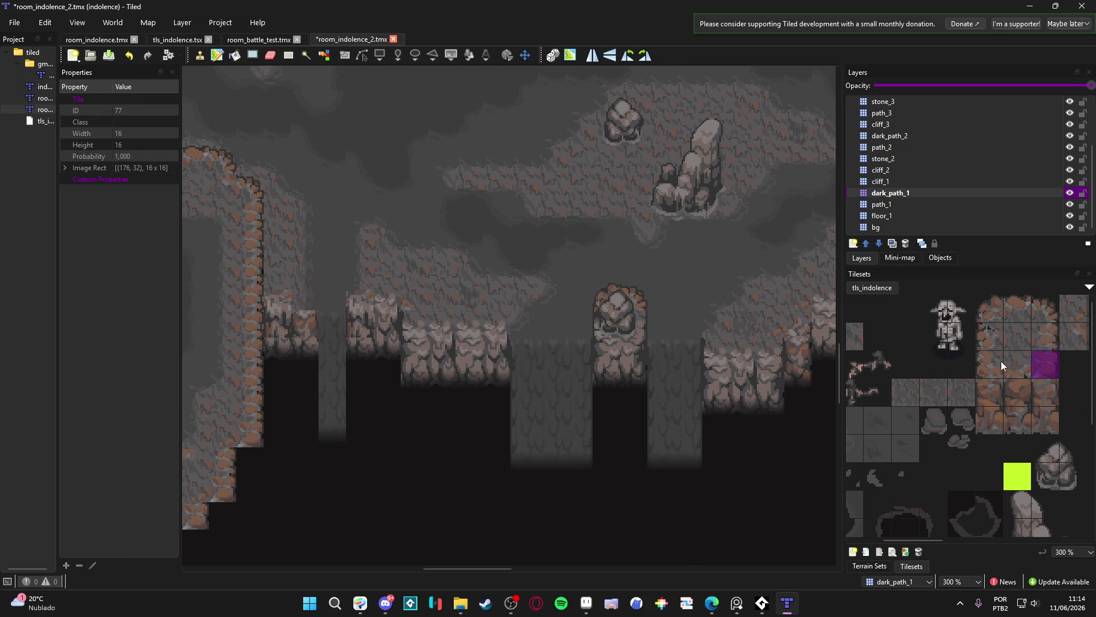
pyautogui.scroll(-3, 932, 378)
pyautogui.scroll(-3, 932, 378)
pyautogui.scroll(5, 879, 387)
pyautogui.scroll(5, 993, 394)
pyautogui.click(995, 335)
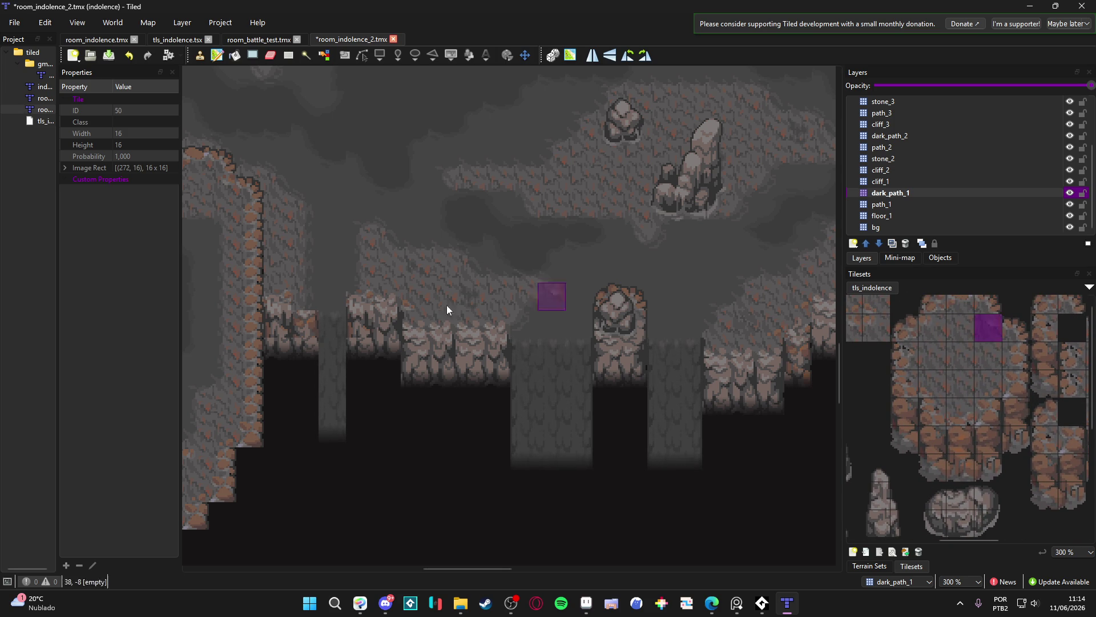
pyautogui.click(935, 383)
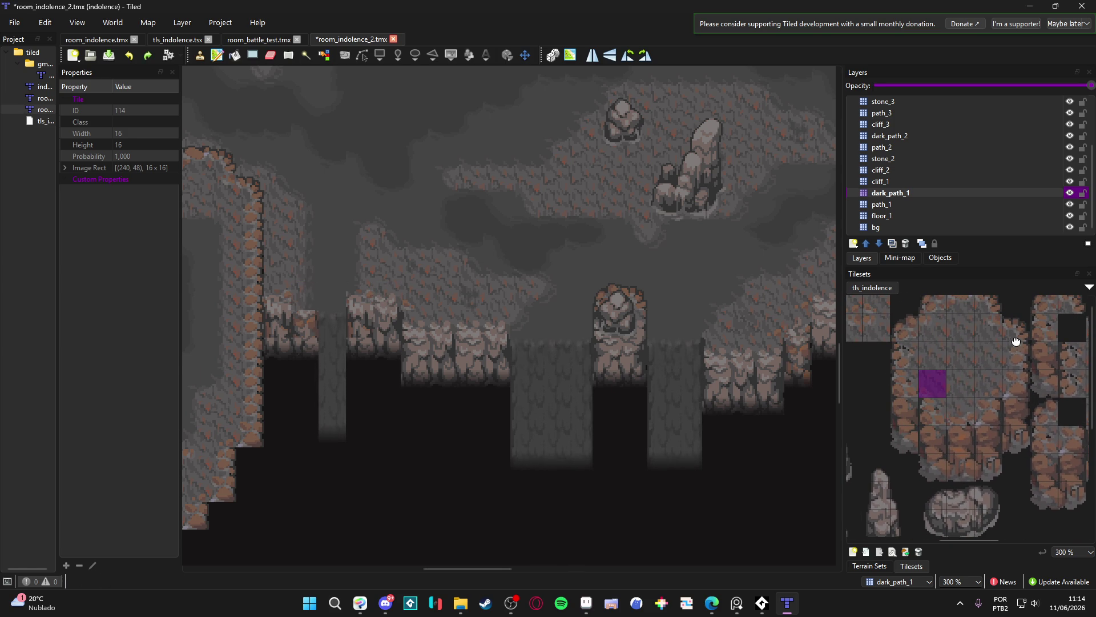
pyautogui.hscroll(-3, 1015, 341)
pyautogui.click(973, 316)
pyautogui.click(314, 297)
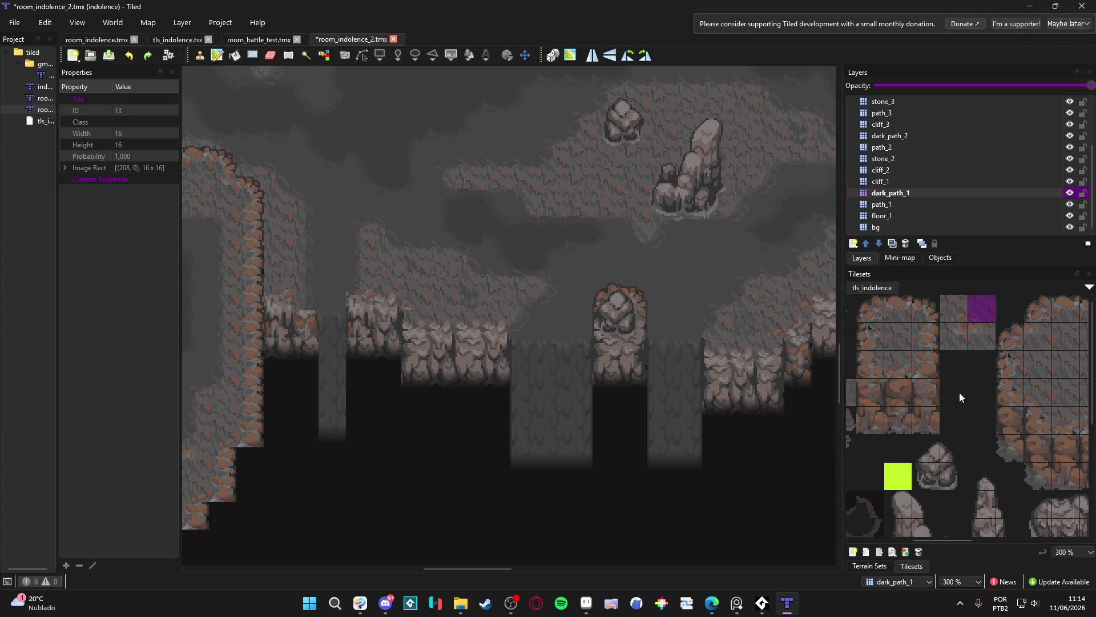
# Browse the tls_indolence tileset and pick cliff-wall tile 313
pyautogui.scroll(-2, 959, 393)
pyautogui.hscroll(-5, 931, 329)
pyautogui.scroll(2, 971, 354)
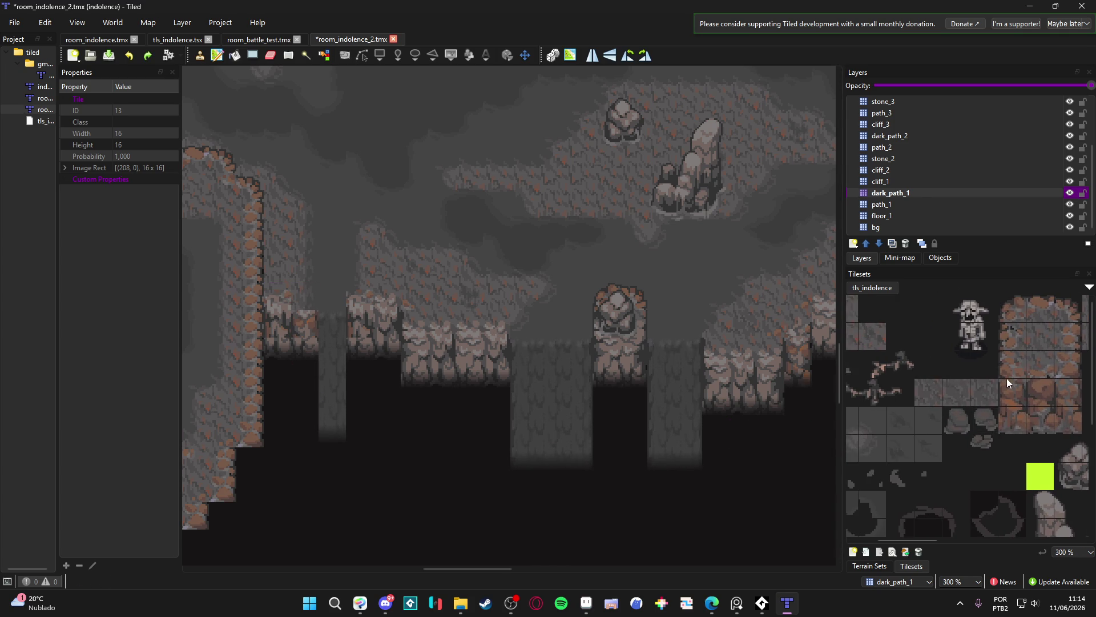
pyautogui.hscroll(-2, 982, 379)
pyautogui.moveTo(955, 393); pyautogui.dragTo(931, 386)
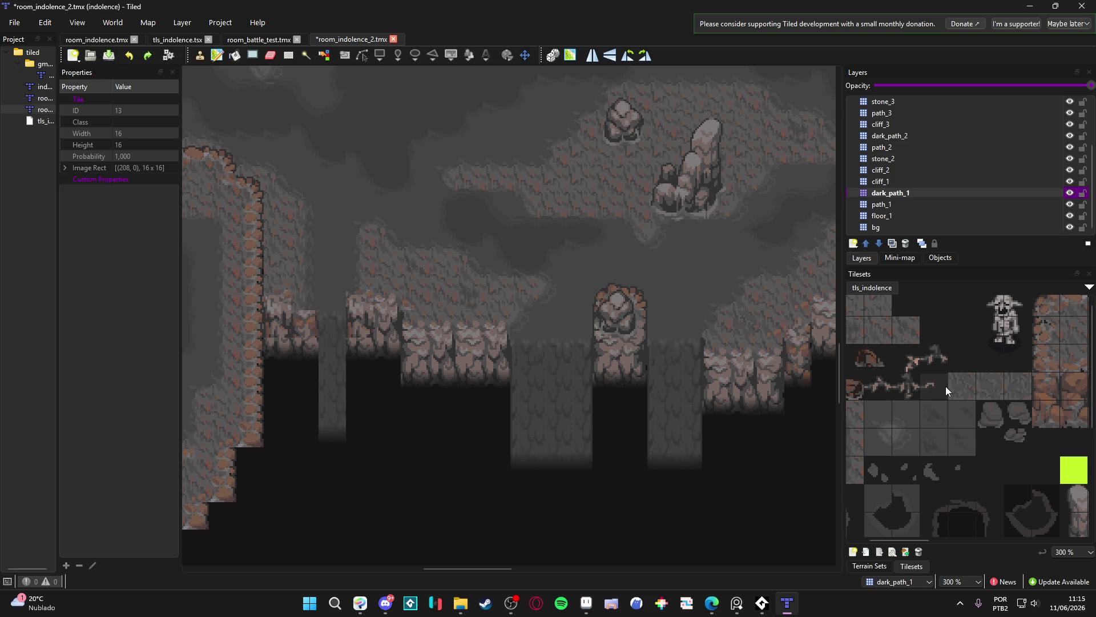
pyautogui.hscroll(3, 942, 392)
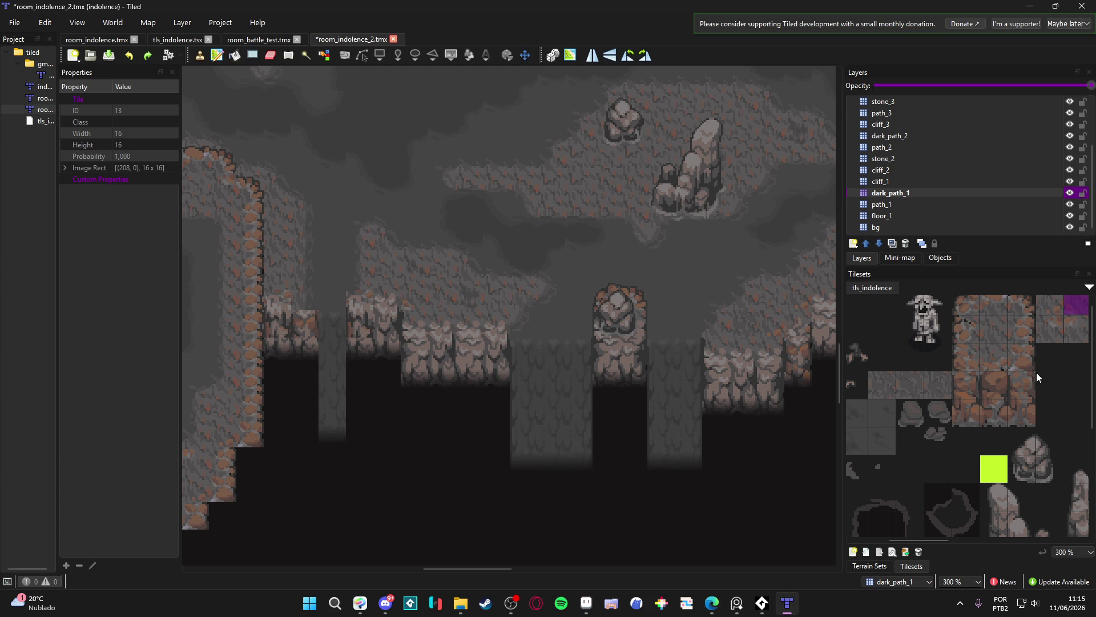
pyautogui.scroll(-10, 1036, 372)
pyautogui.hscroll(8, 1037, 372)
pyautogui.click(978, 422)
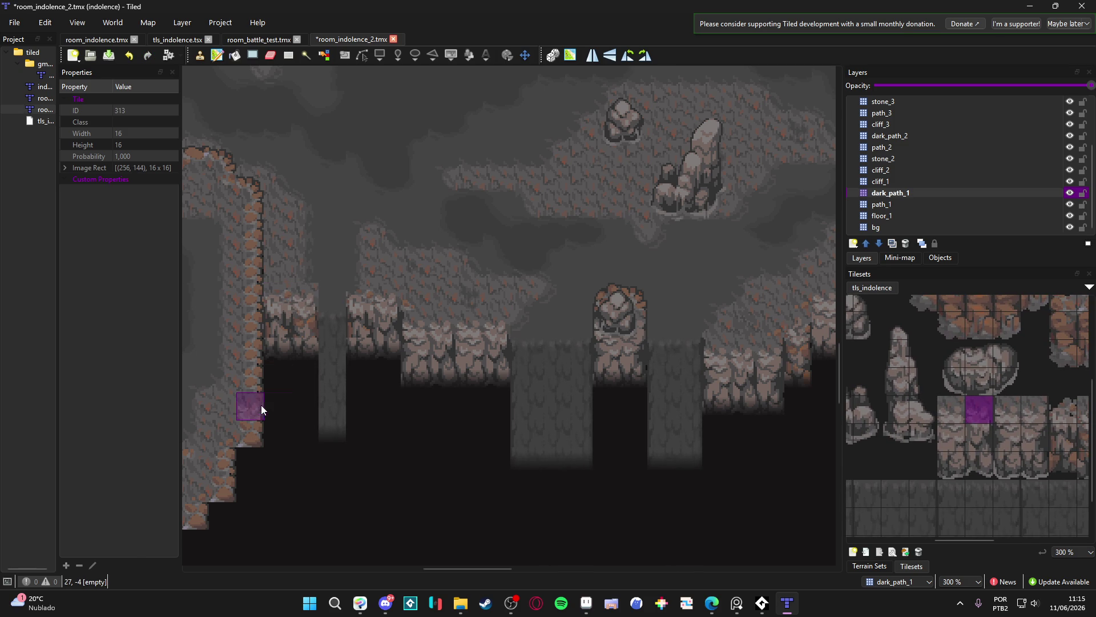
# Pick fading fog tile 198, then 200, and pan the map toward the fog strips
pyautogui.moveTo(939, 371)
pyautogui.mouseDown()
pyautogui.moveTo(1004, 372)
pyautogui.moveTo(1088, 467)
pyautogui.mouseUp()
pyautogui.hscroll(5, 942, 402)
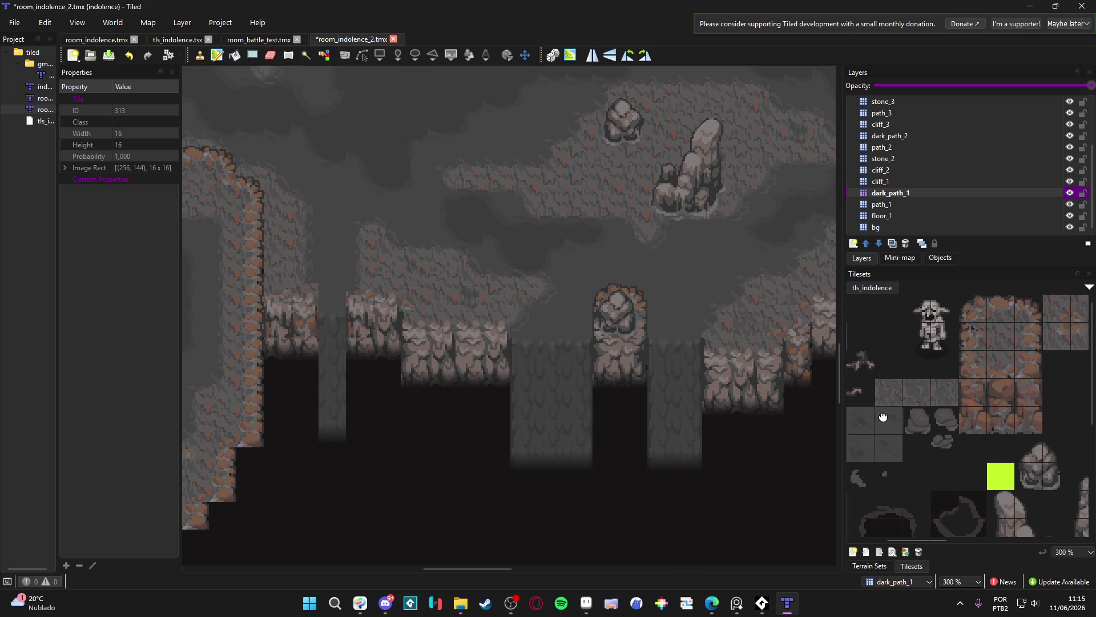
pyautogui.hscroll(-6, 972, 348)
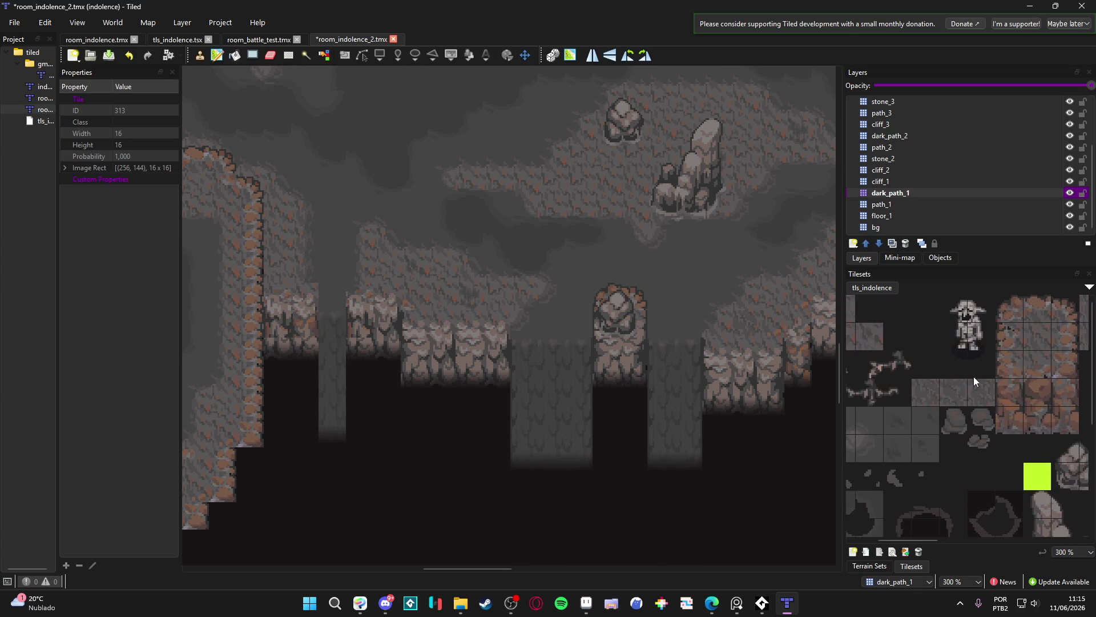
pyautogui.hscroll(-2, 979, 372)
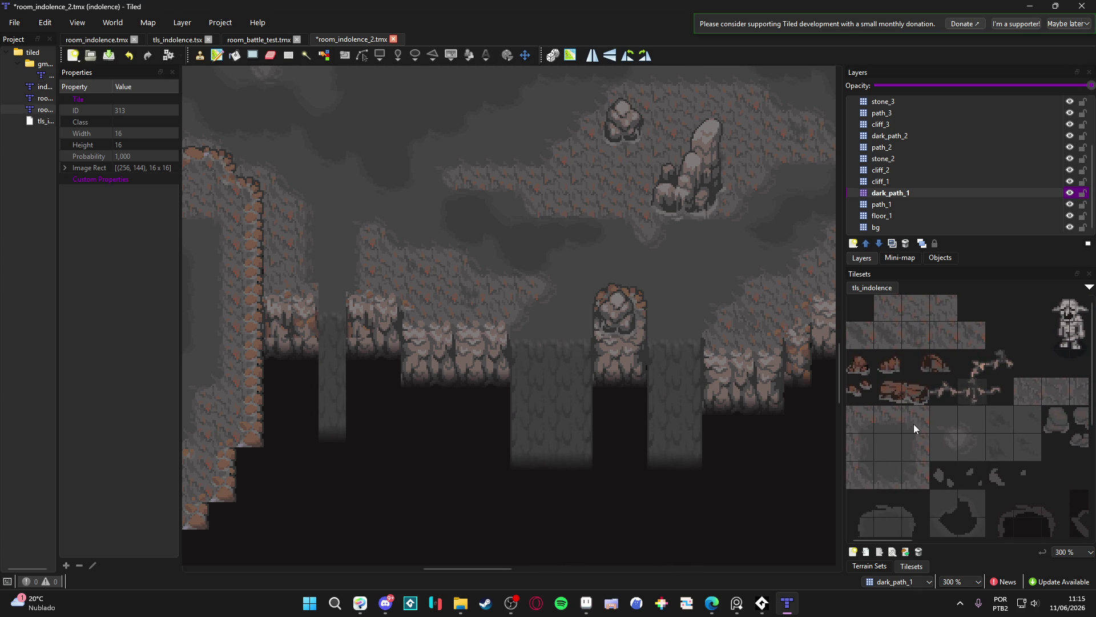
pyautogui.click(863, 467)
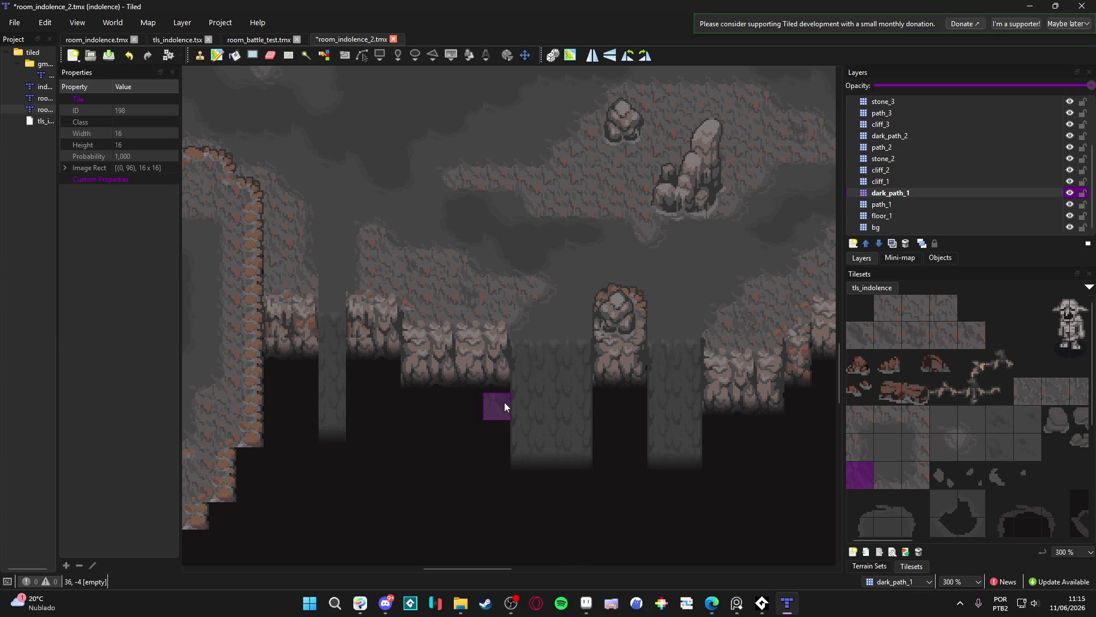
pyautogui.click(925, 473)
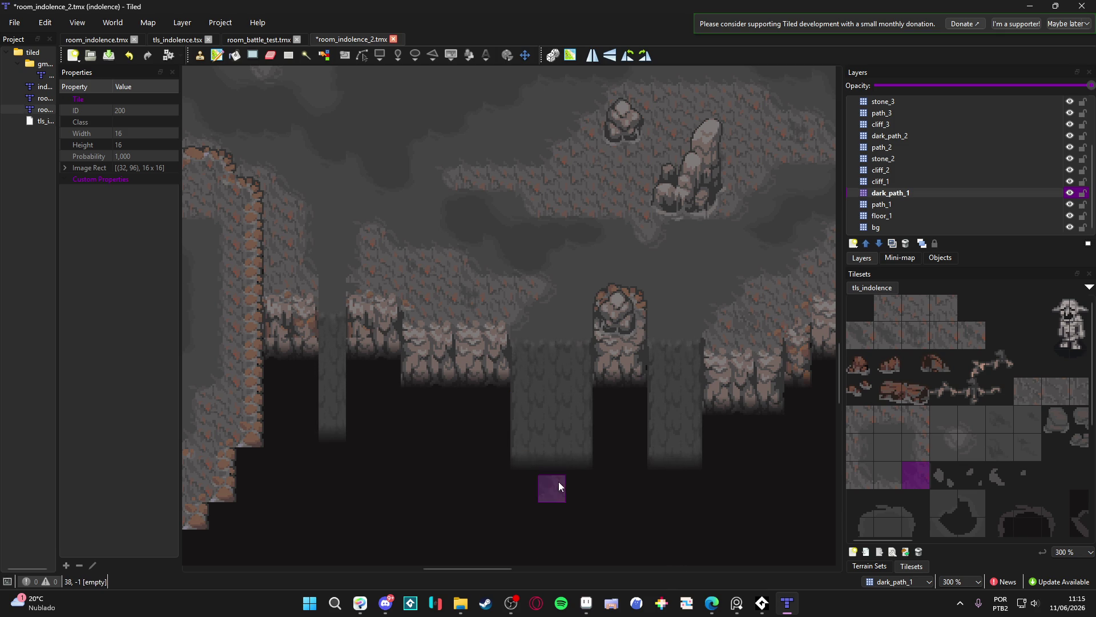
pyautogui.moveTo(565, 476)
pyautogui.mouseDown()
pyautogui.moveTo(498, 451)
pyautogui.moveTo(428, 460)
pyautogui.moveTo(446, 447)
pyautogui.moveTo(426, 448)
pyautogui.moveTo(511, 451)
pyautogui.mouseUp()
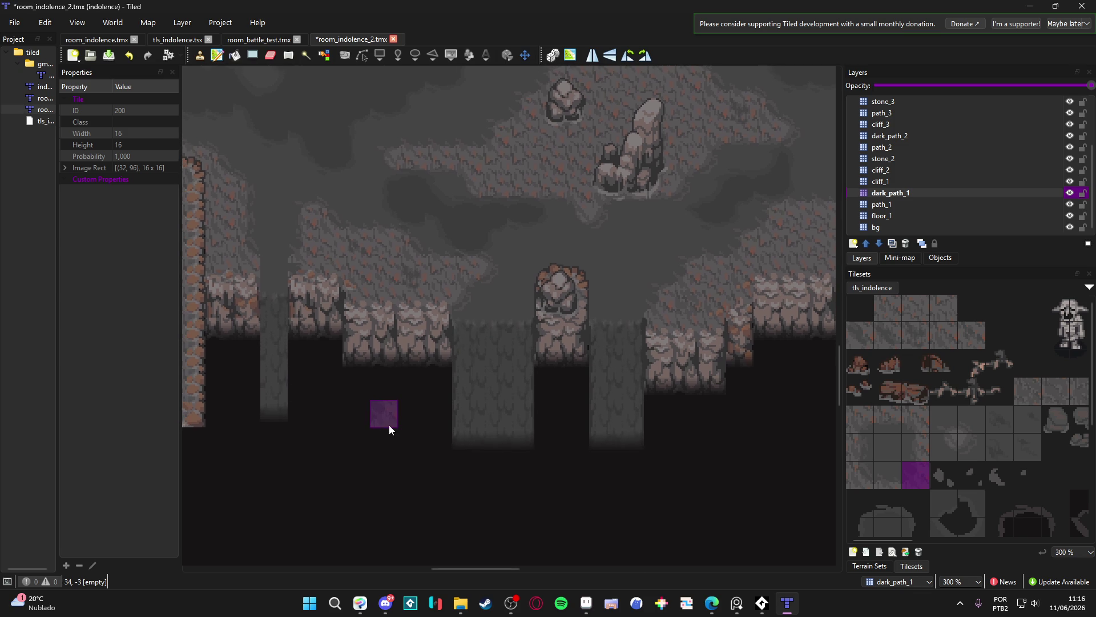
# Save room_indolence_2.tmx, then scroll around the map to review the fog strips
pyautogui.hotkey('ctrl', 's')
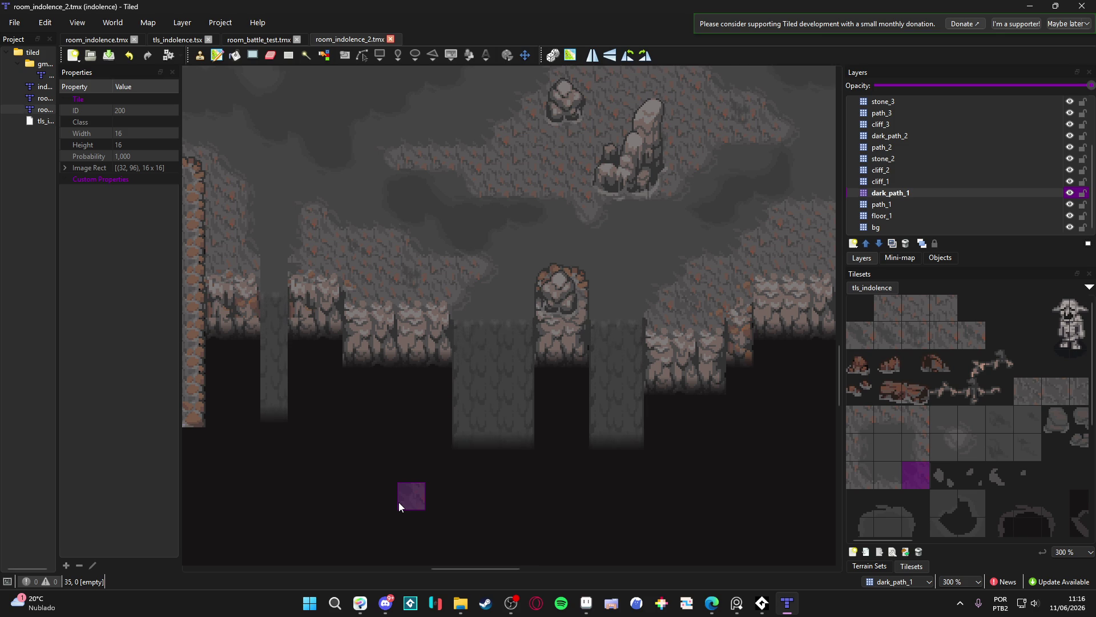
pyautogui.scroll(-1, 503, 380)
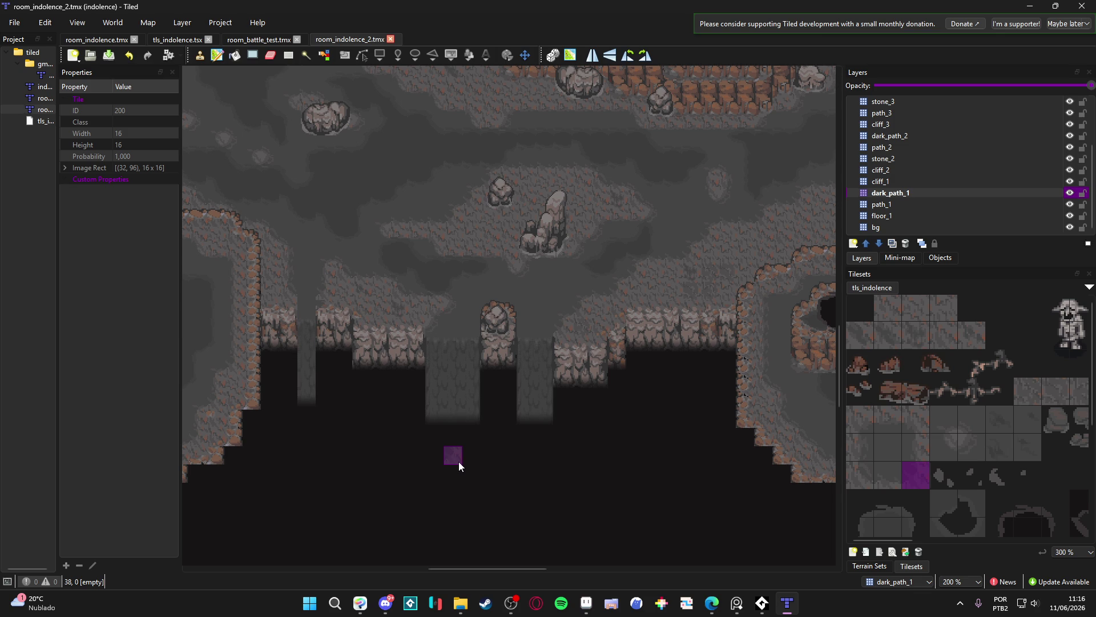
pyautogui.hscroll(1, 600, 463)
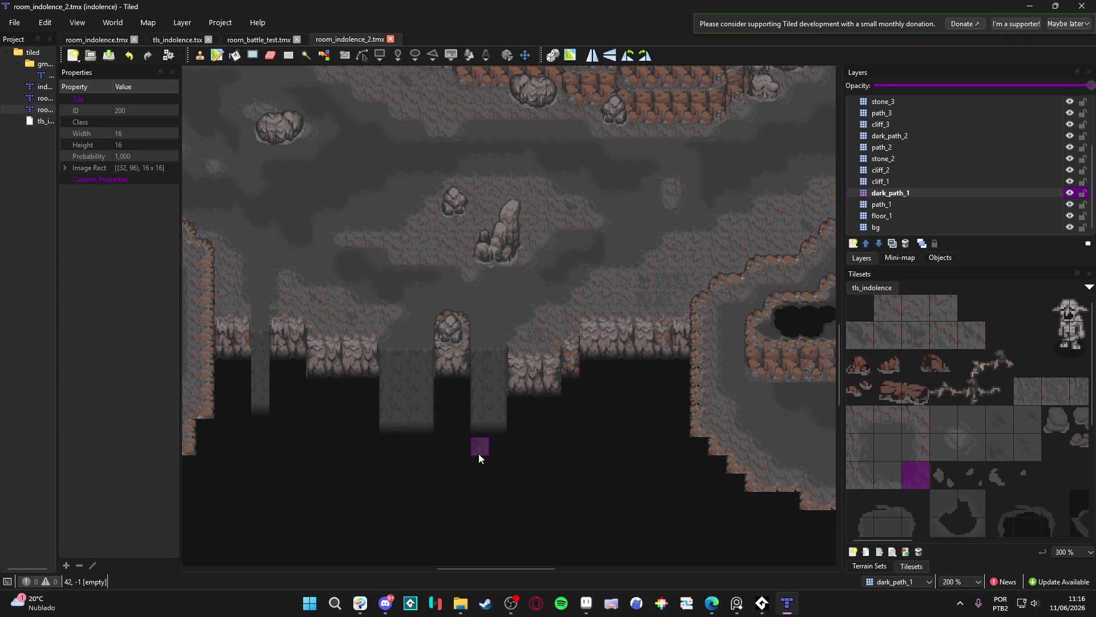
pyautogui.scroll(2, 376, 447)
pyautogui.scroll(1, 375, 447)
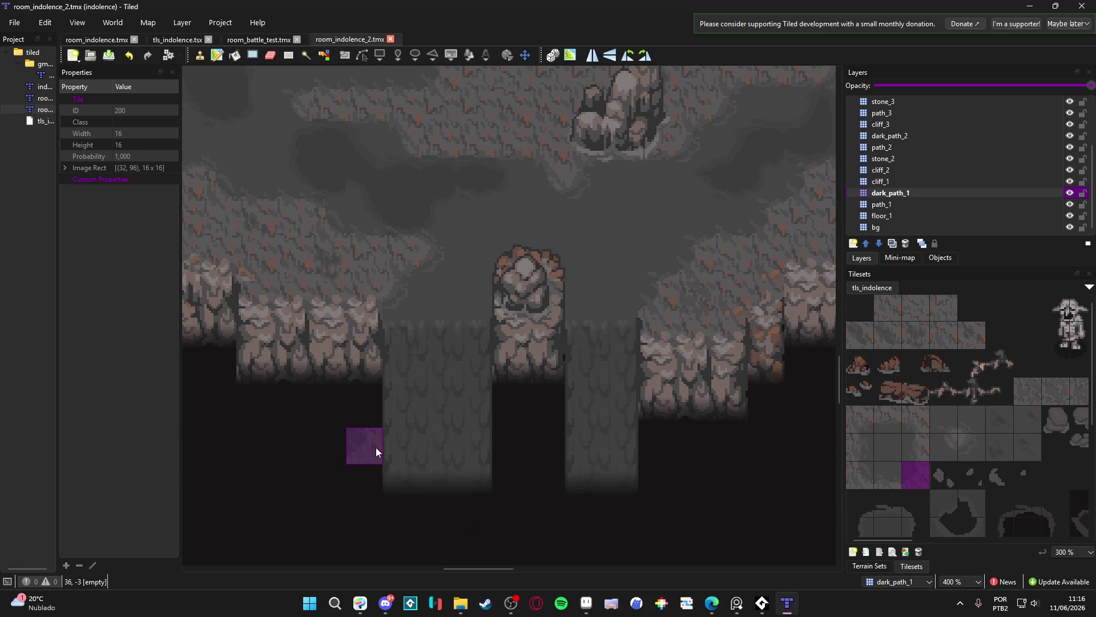
pyautogui.scroll(-1, 376, 447)
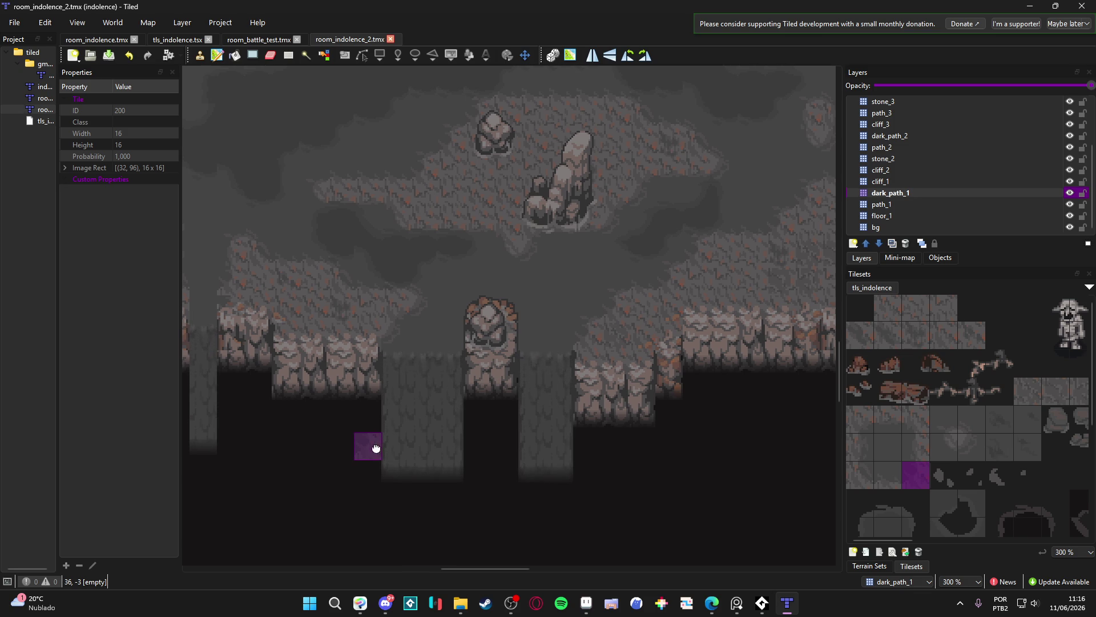
pyautogui.hscroll(-2, 434, 438)
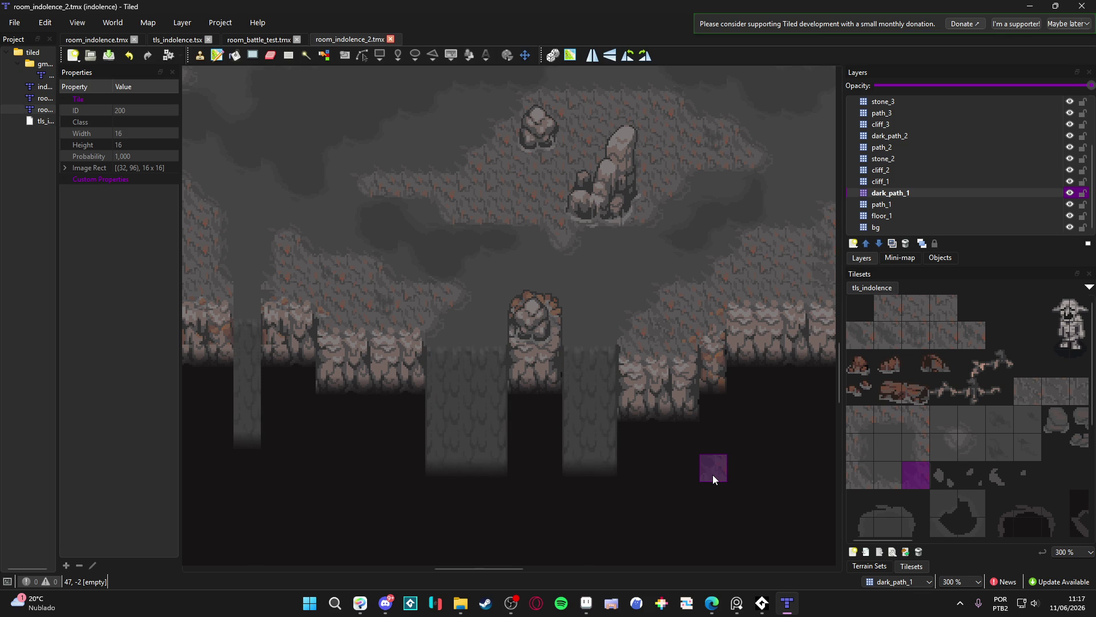
pyautogui.click(584, 601)
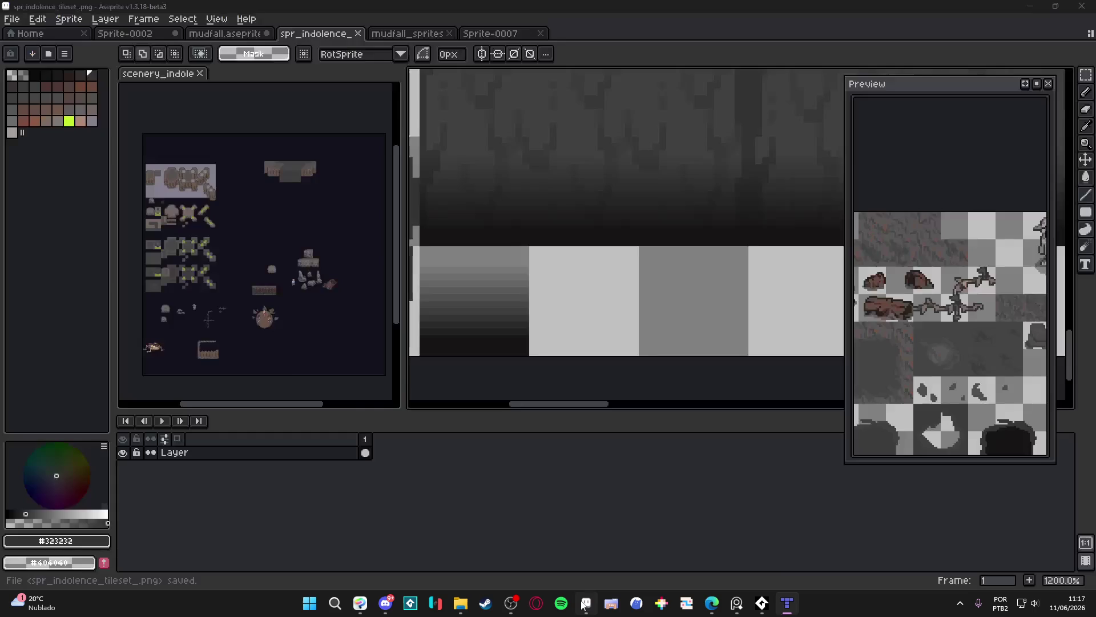
# Bring up the mudfall.aseprite document in Aseprite
pyautogui.scroll(-4, 491, 296)
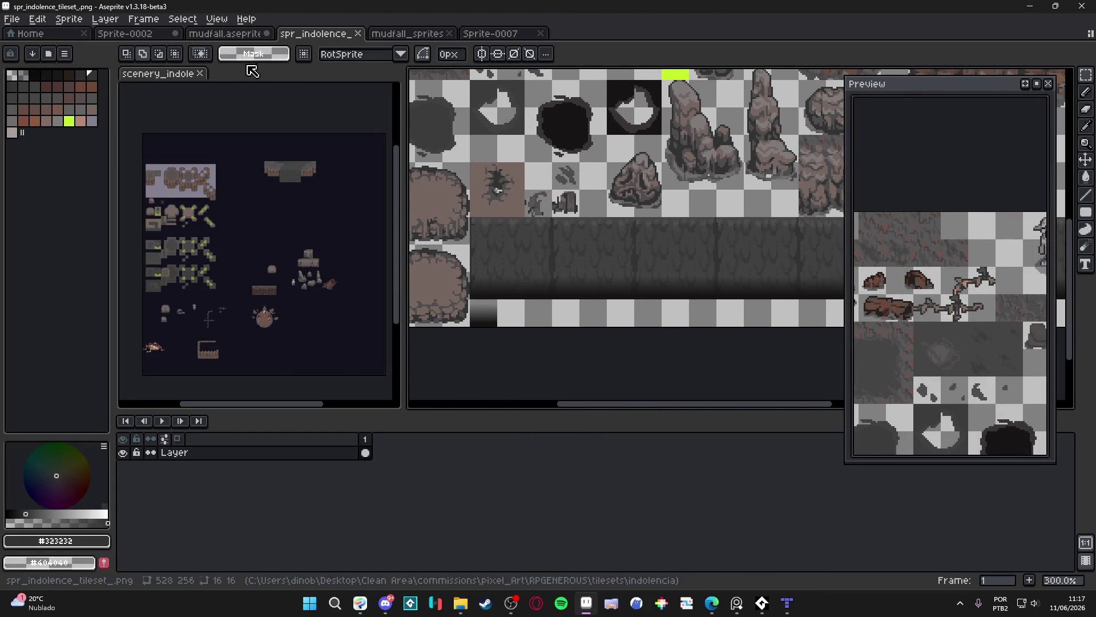
pyautogui.click(399, 37)
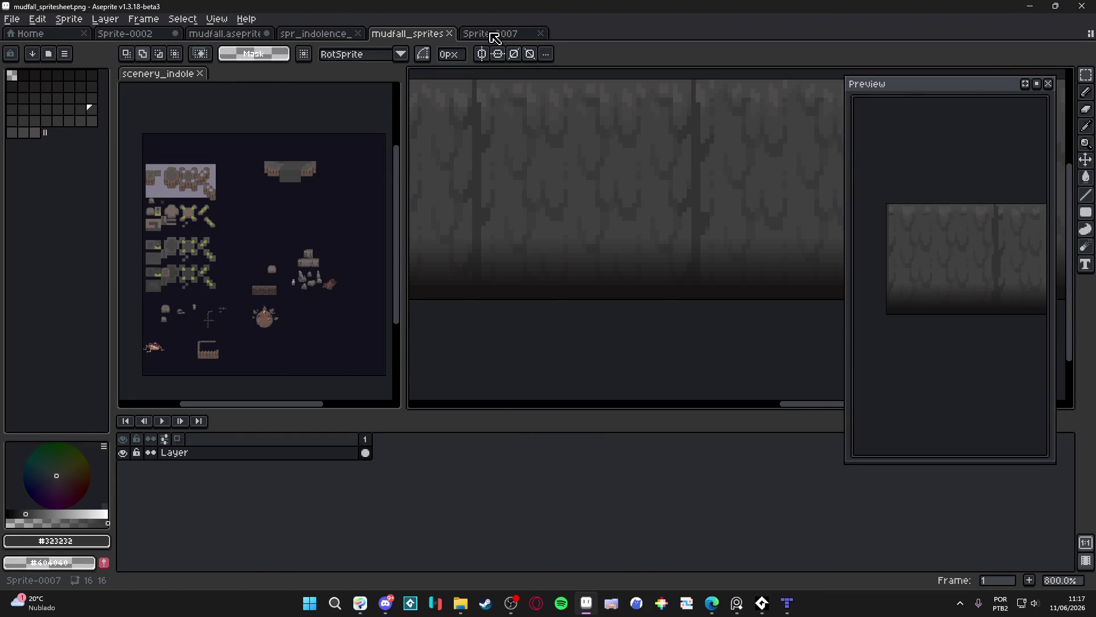
pyautogui.scroll(-3, 472, 212)
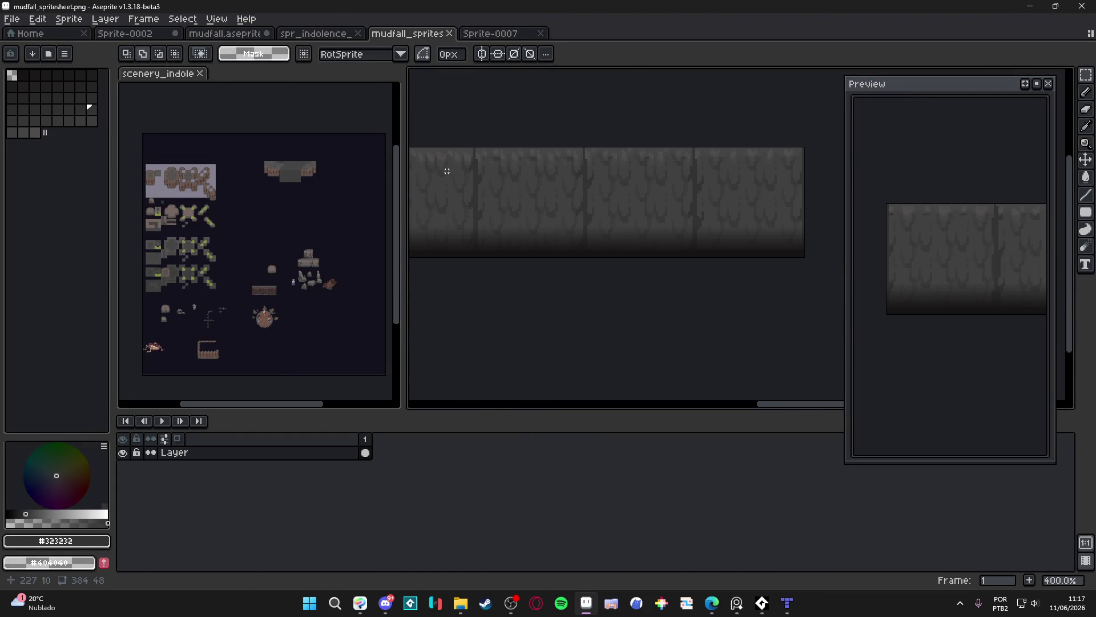
pyautogui.click(331, 39)
pyautogui.click(233, 40)
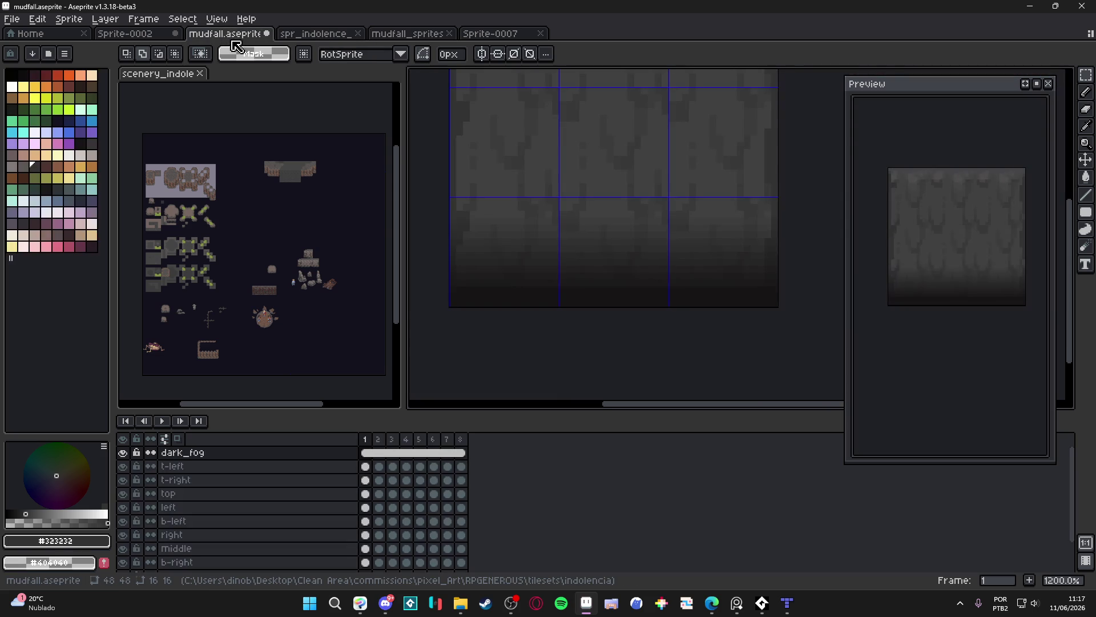
# Select the t-right layer and briefly show, then hide, its tile
pyautogui.scroll(-2, 625, 251)
pyautogui.scroll(2, 725, 188)
pyautogui.press('v')
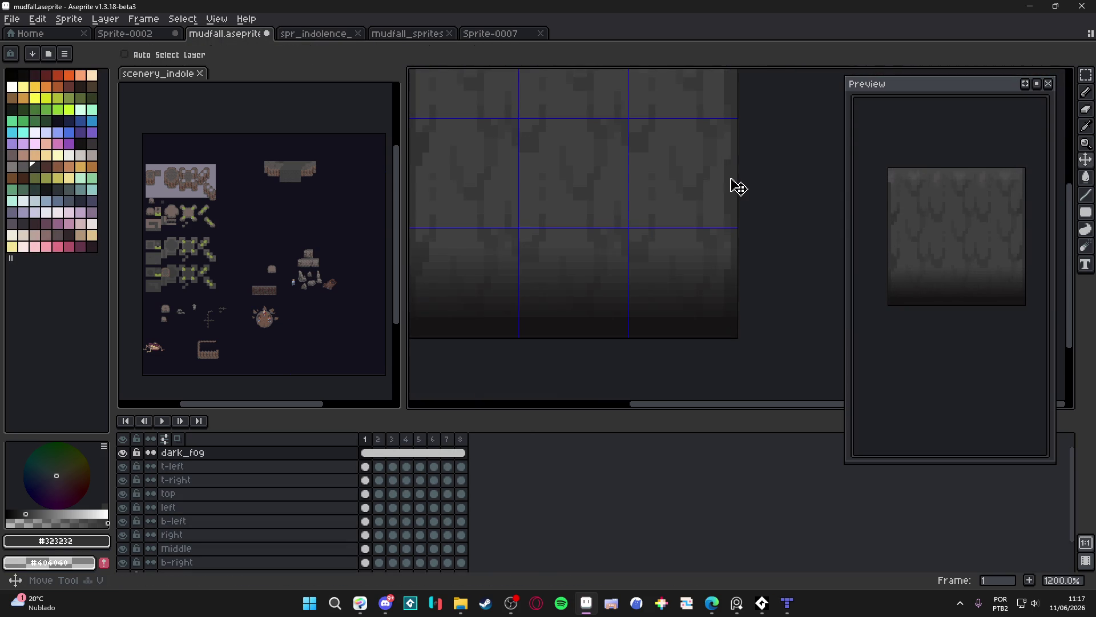
pyautogui.click(171, 480)
pyautogui.click(122, 480)
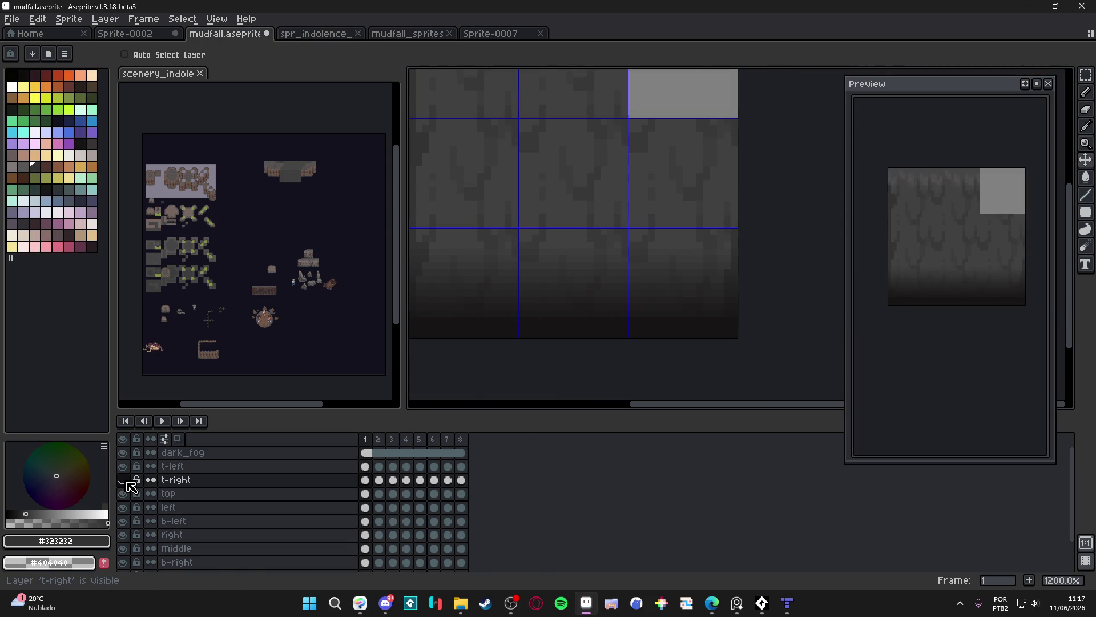
pyautogui.click(127, 481)
# Keep t-right hidden, select the middle layer, and add a new empty layer above it
pyautogui.click(127, 481)
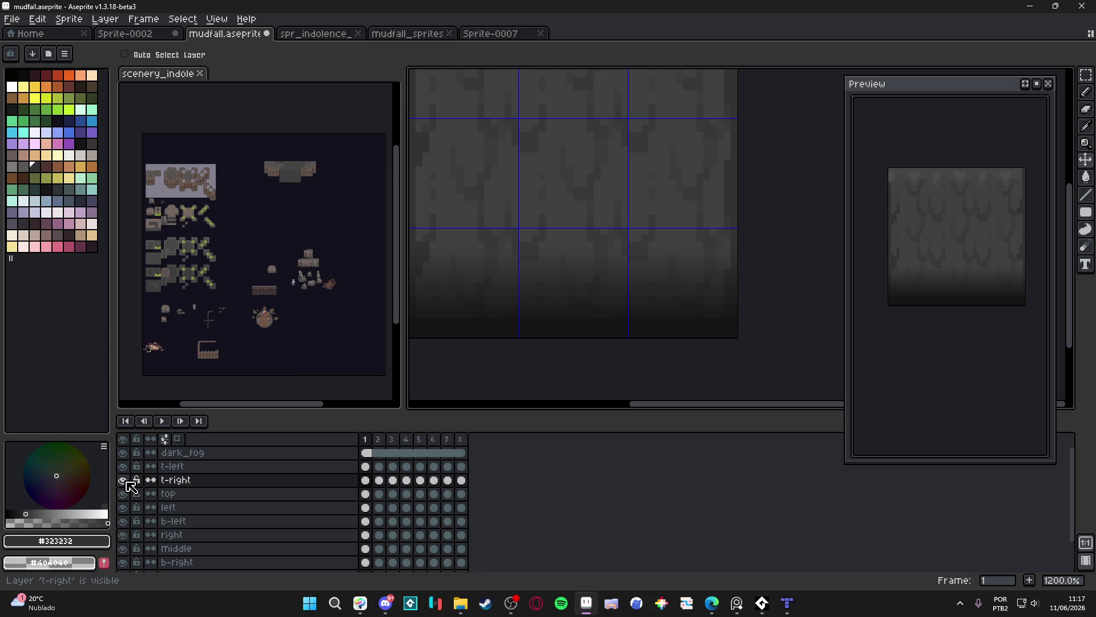
pyautogui.scroll(-3, 605, 255)
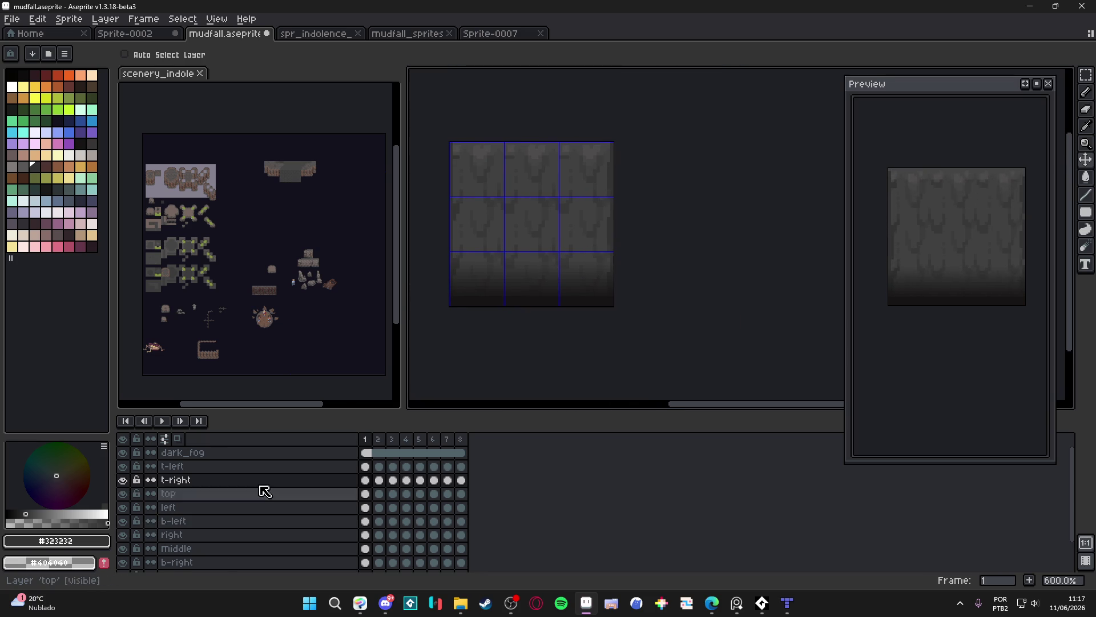
pyautogui.keyDown('ctrl'); pyautogui.click(534, 239); pyautogui.keyUp('ctrl')
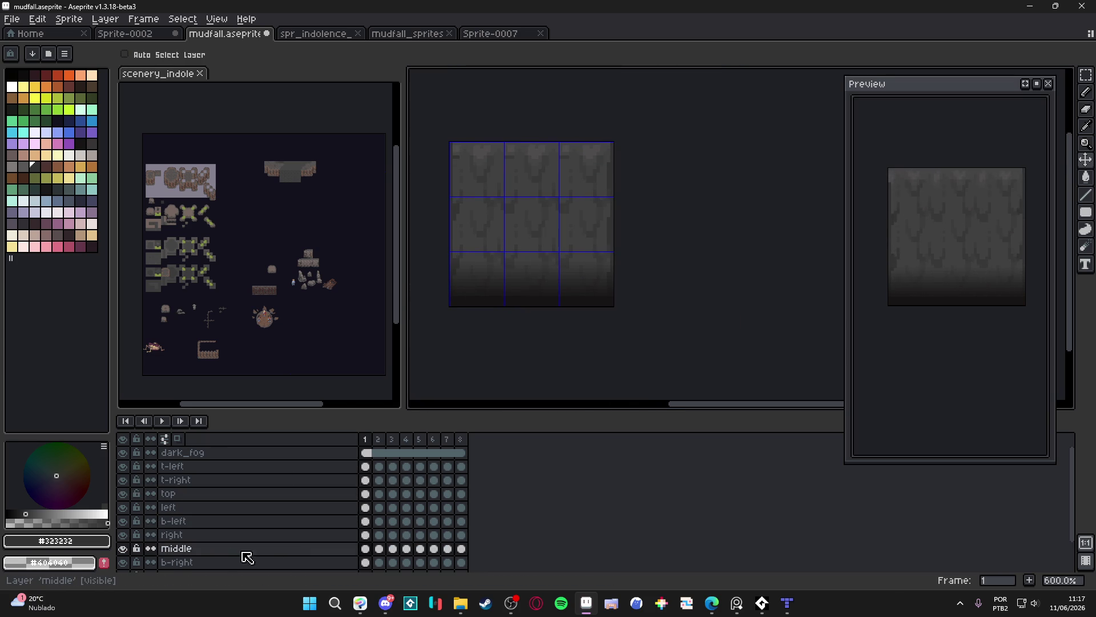
pyautogui.moveTo(366, 548); pyautogui.dragTo(464, 553)
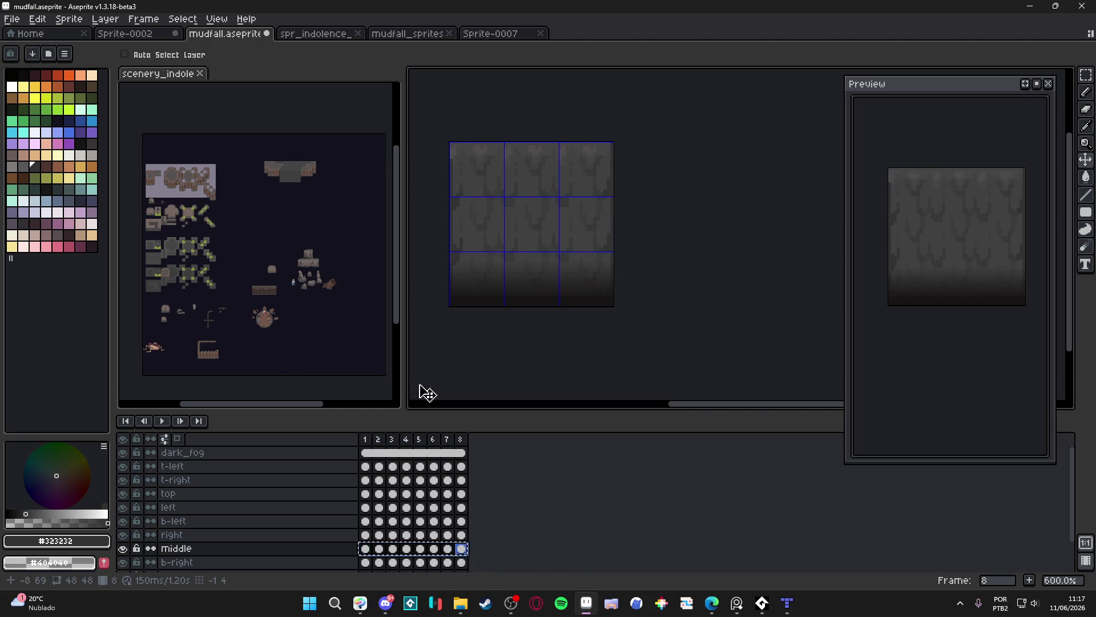
pyautogui.click(234, 552)
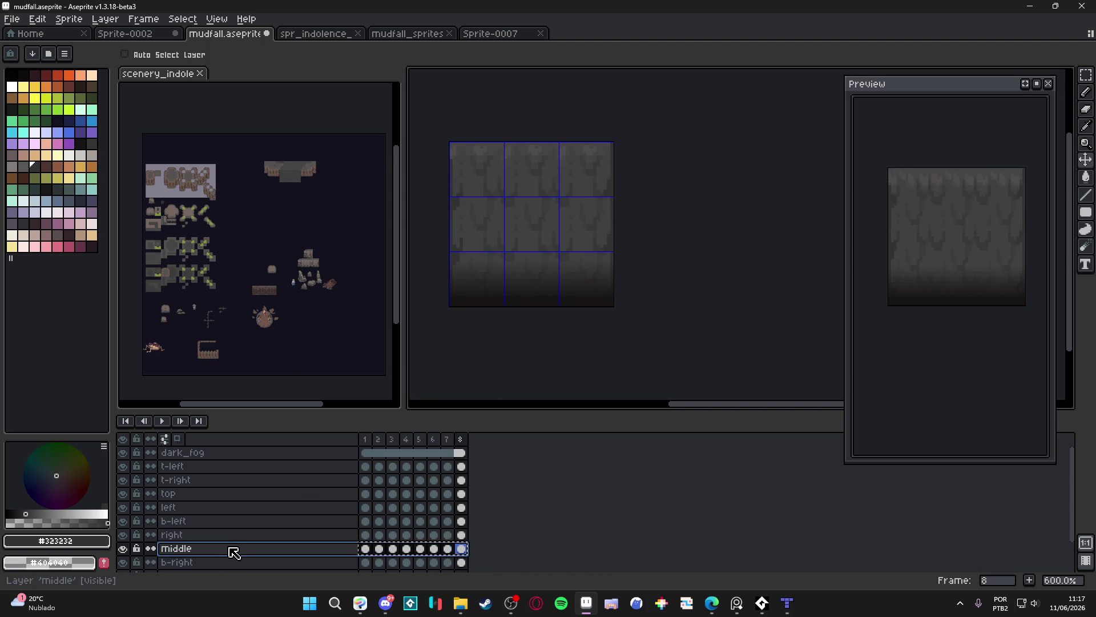
pyautogui.hotkey('shift', 'n')
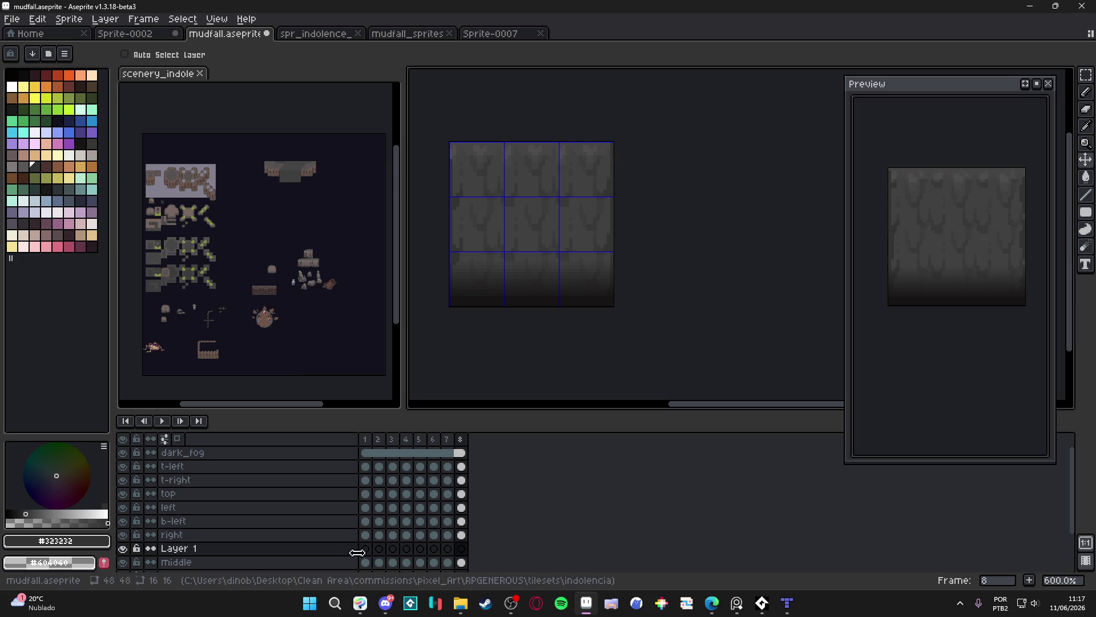
# Copy the middle layer's eight cels into the new layer and rename it 'single'
pyautogui.click(365, 548)
pyautogui.moveTo(371, 565); pyautogui.dragTo(465, 562)
pyautogui.hotkey('ctrl', 'c')
pyautogui.click(367, 549)
pyautogui.hotkey('ctrl', 'v')
pyautogui.doubleClick(320, 552)
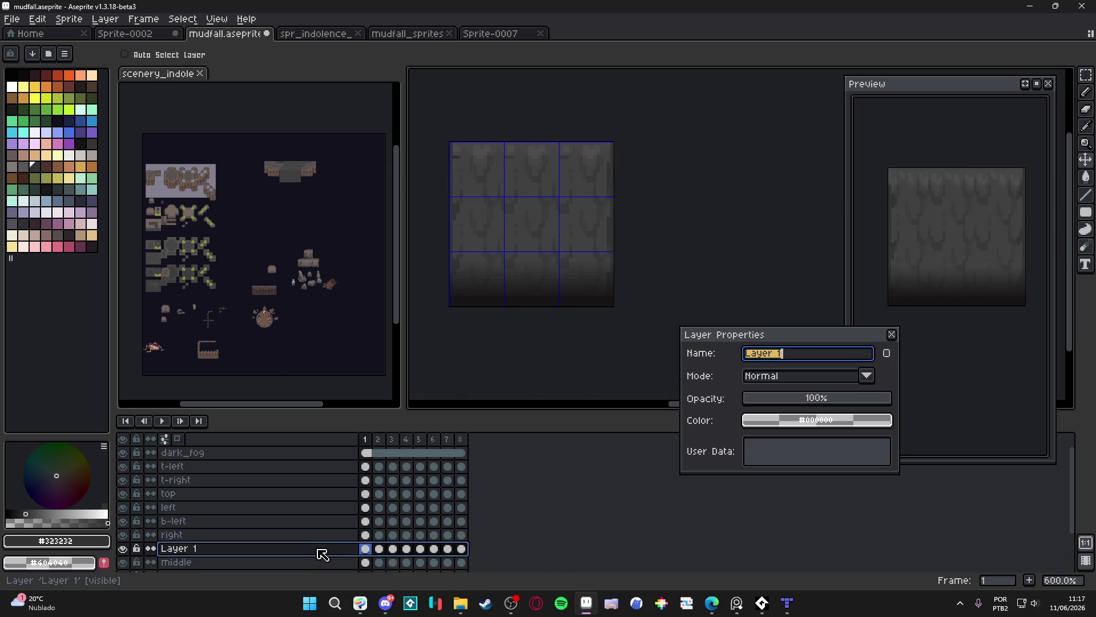
pyautogui.write('gle')
pyautogui.press('Return')
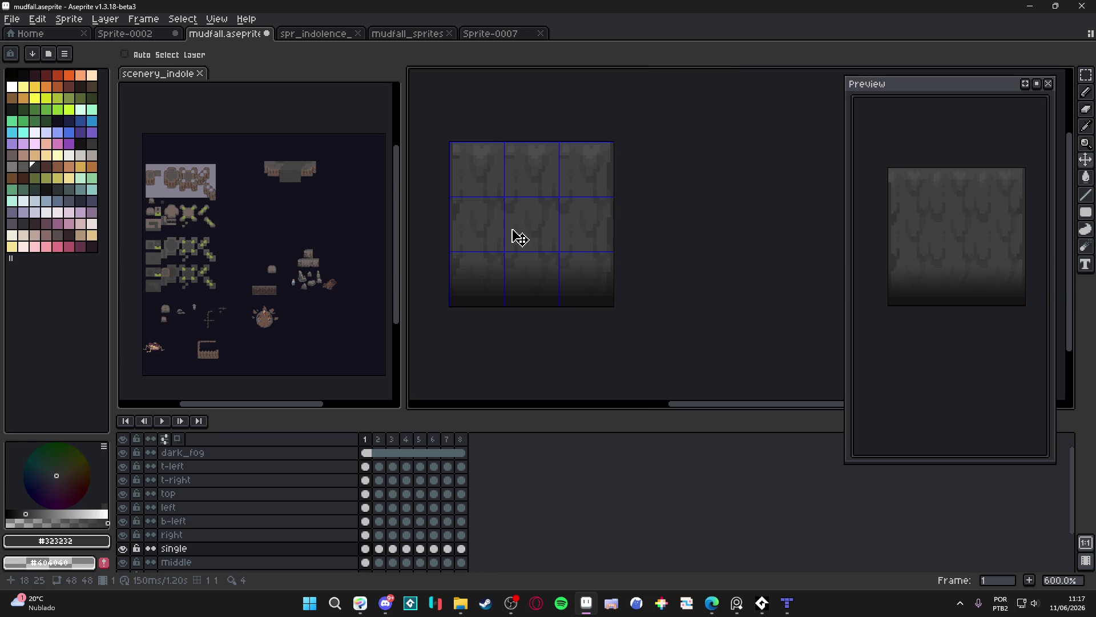
# Draw two dark vertical pencil streaks on frame 1 of the single layer
pyautogui.scroll(2, 519, 237)
pyautogui.scroll(-2, 521, 247)
pyautogui.scroll(2, 491, 229)
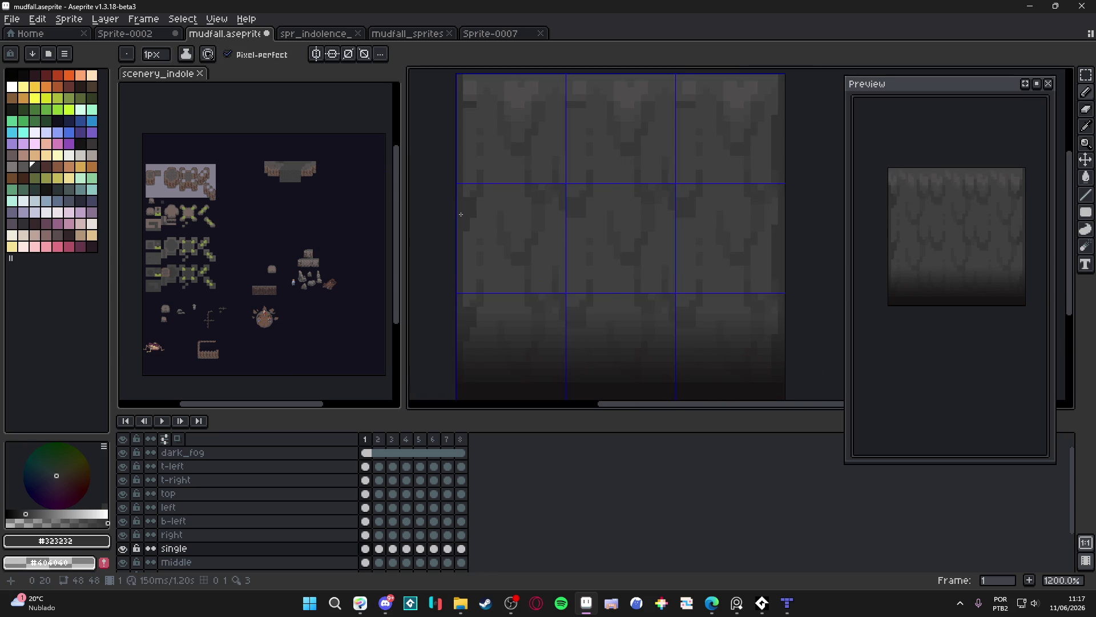
pyautogui.scroll(1, 584, 194)
pyautogui.moveTo(564, 187); pyautogui.dragTo(563, 332)
pyautogui.moveTo(700, 321)
pyautogui.mouseDown()
pyautogui.moveTo(704, 172)
pyautogui.moveTo(701, 182)
pyautogui.mouseUp()
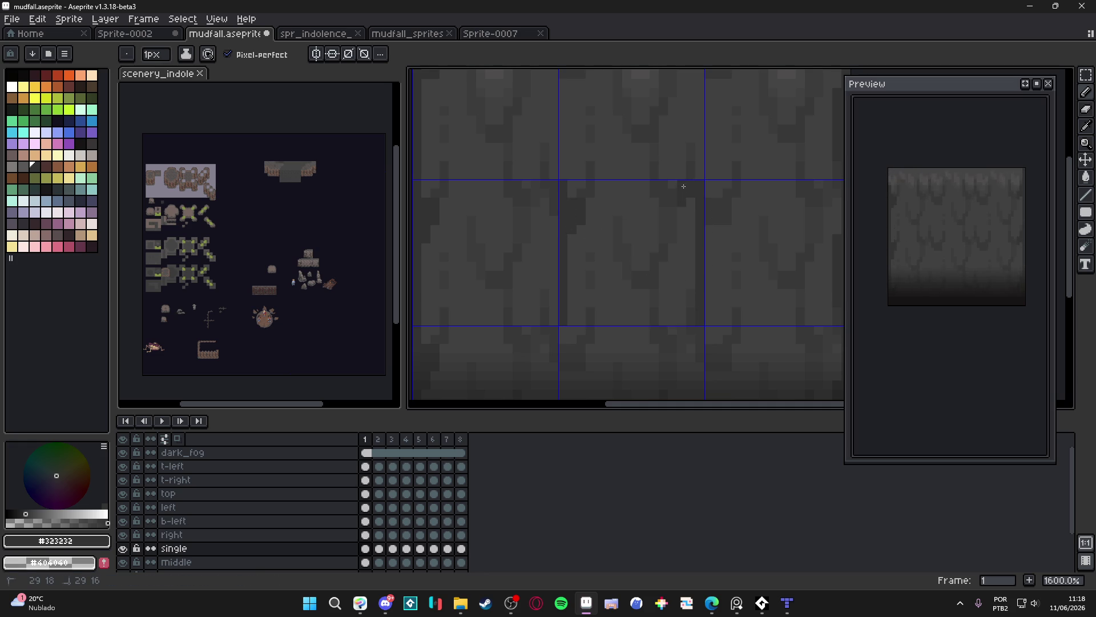
pyautogui.scroll(-2, 677, 214)
pyautogui.moveTo(689, 238); pyautogui.dragTo(683, 243)
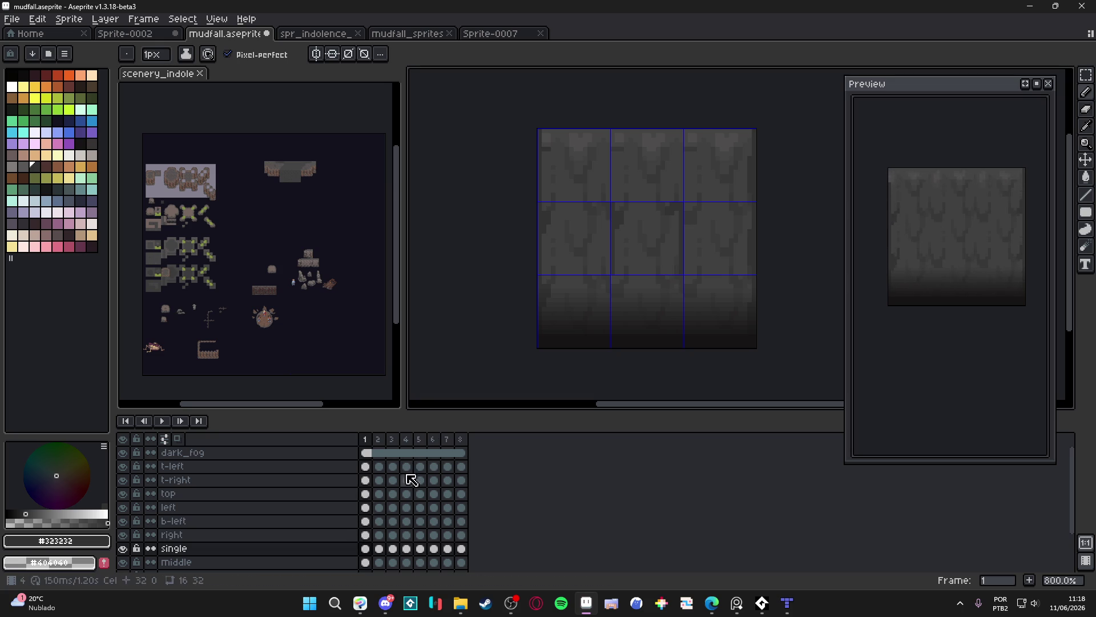
# Draw dark vertical streaks on frames 2 and 3, undoing one stray stroke
pyautogui.press('Right')
pyautogui.scroll(2, 605, 234)
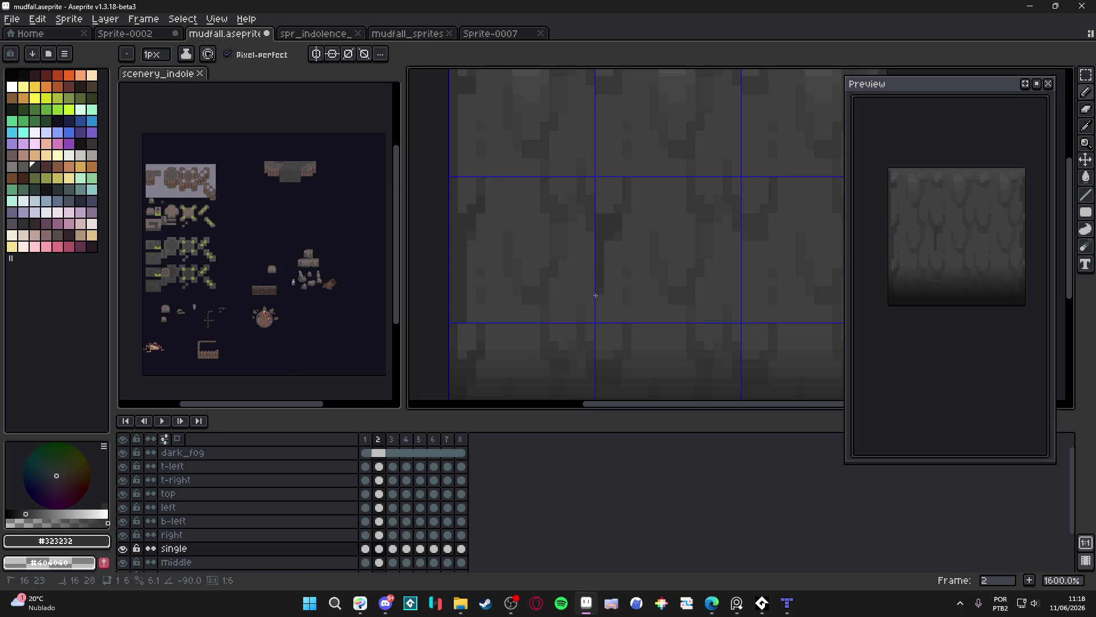
pyautogui.moveTo(599, 318); pyautogui.dragTo(598, 183)
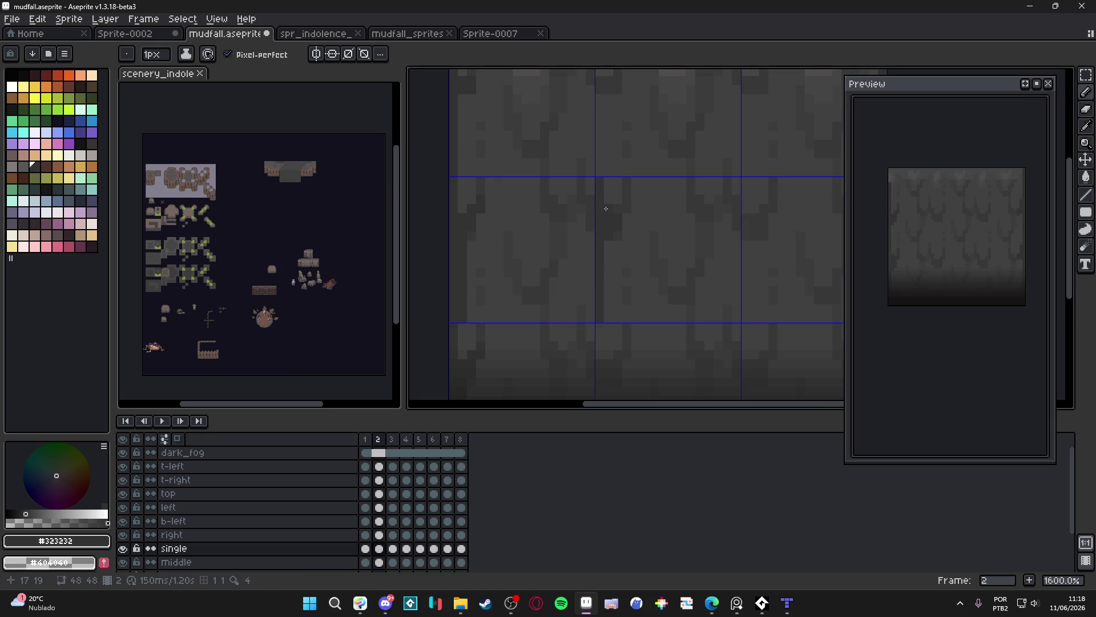
pyautogui.moveTo(736, 234); pyautogui.dragTo(737, 320)
pyautogui.press(',')
pyautogui.press('.')
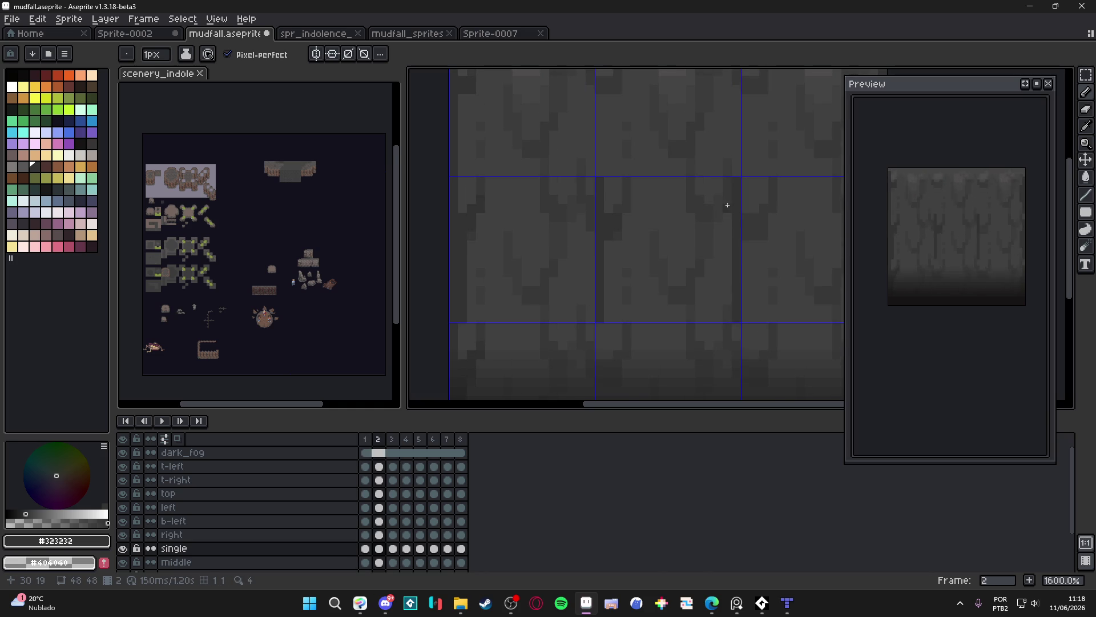
pyautogui.press('v')
pyautogui.press('b')
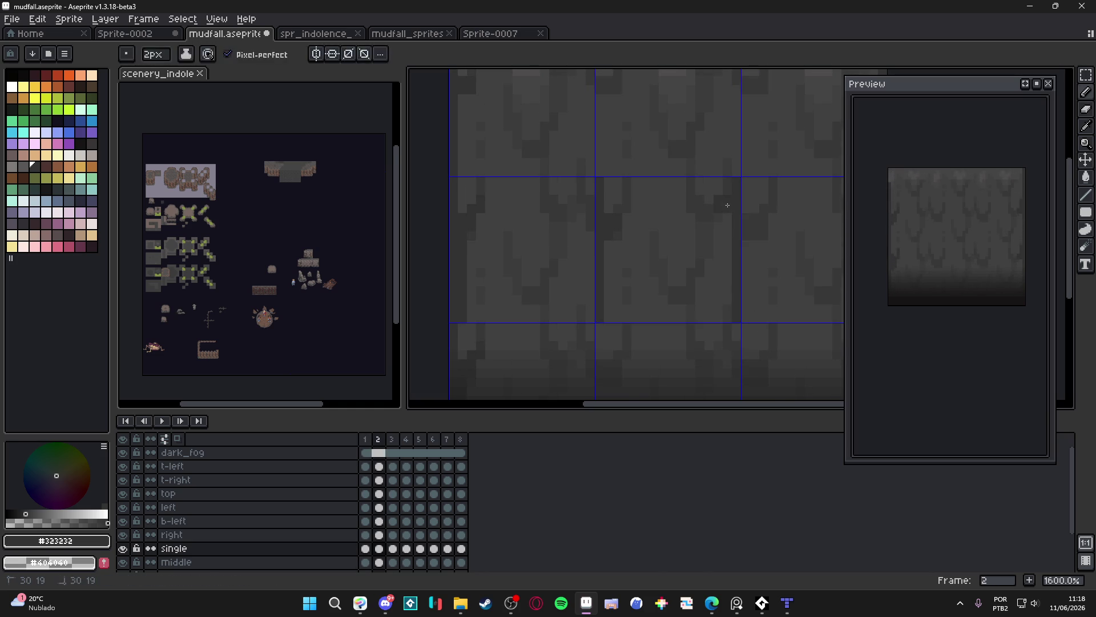
pyautogui.moveTo(737, 217); pyautogui.dragTo(736, 320)
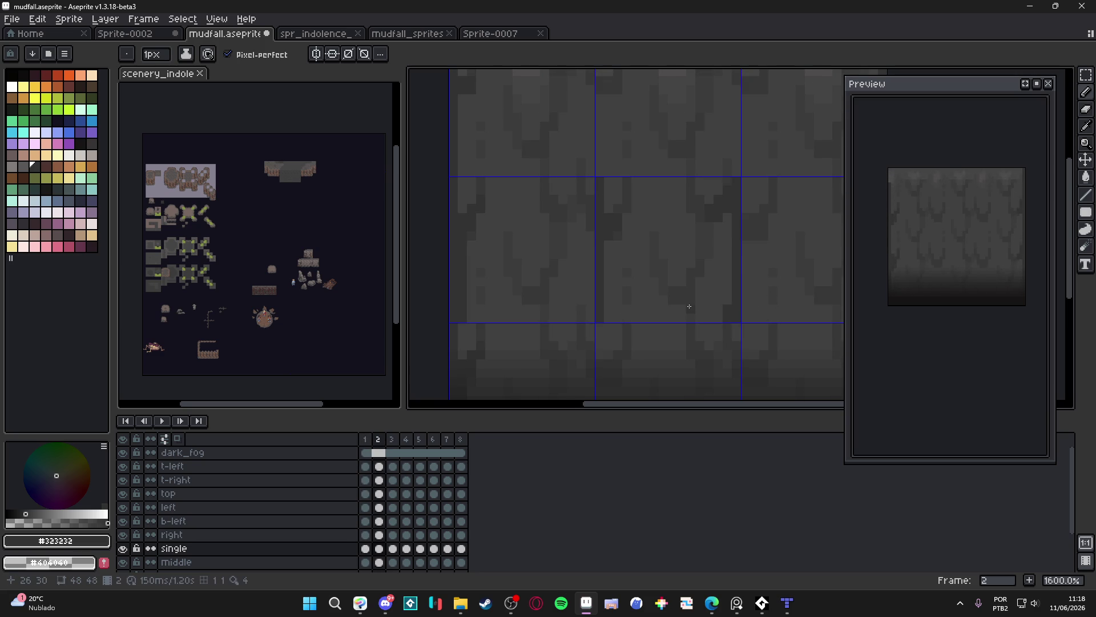
pyautogui.hotkey('ctrl', 'z')
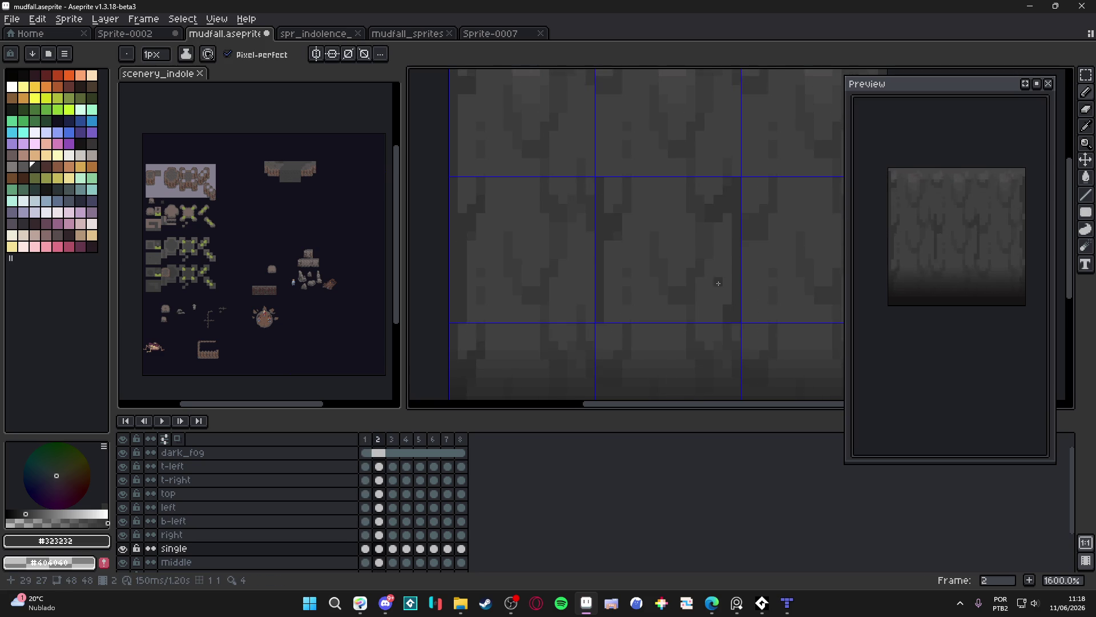
pyautogui.press('Right')
pyautogui.moveTo(740, 246); pyautogui.dragTo(737, 320)
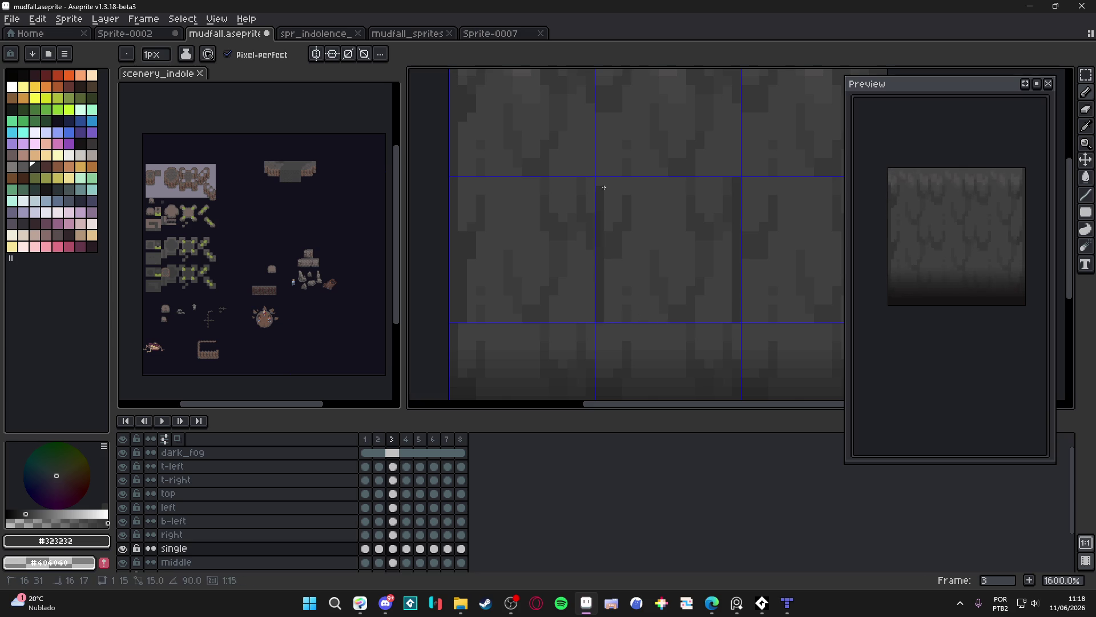
# Draw two dark 1px vertical streaks on frame 4 of the single layer
pyautogui.press('+')
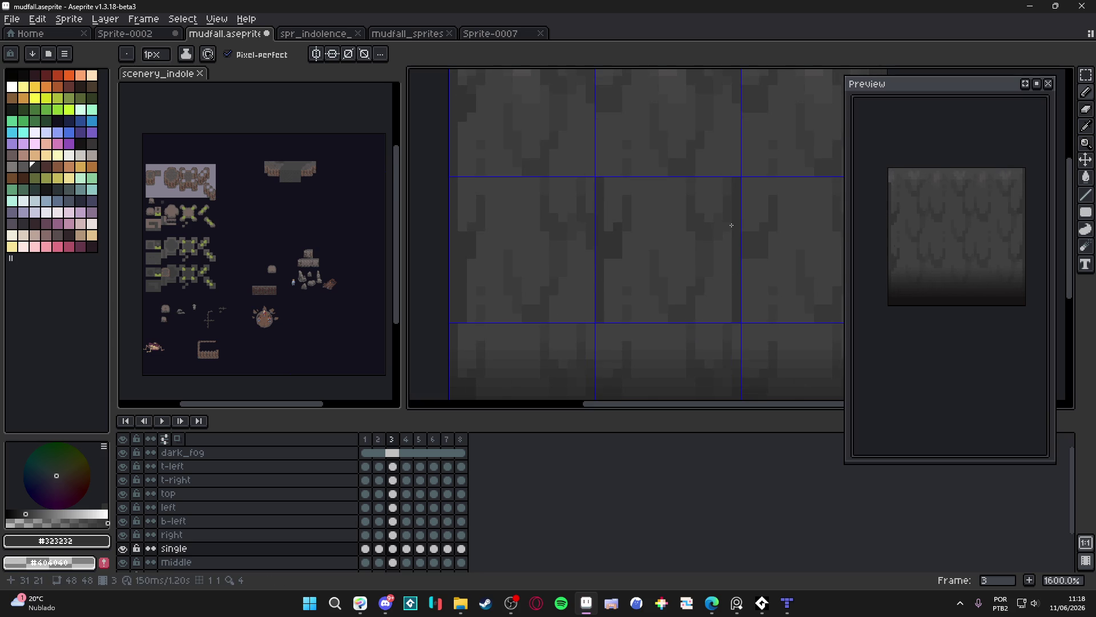
pyautogui.press('v')
pyautogui.press('b')
pyautogui.press('+')
pyautogui.press('Right')
pyautogui.press('-')
pyautogui.moveTo(736, 181); pyautogui.dragTo(735, 320)
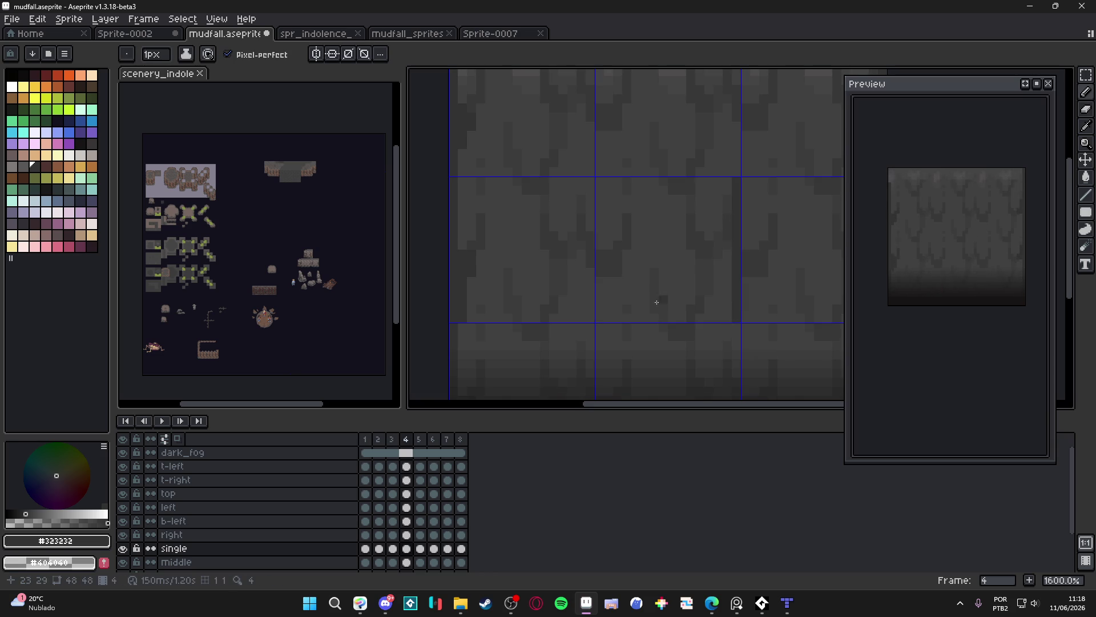
pyautogui.moveTo(605, 318); pyautogui.dragTo(602, 178)
pyautogui.press('v')
pyautogui.press('b')
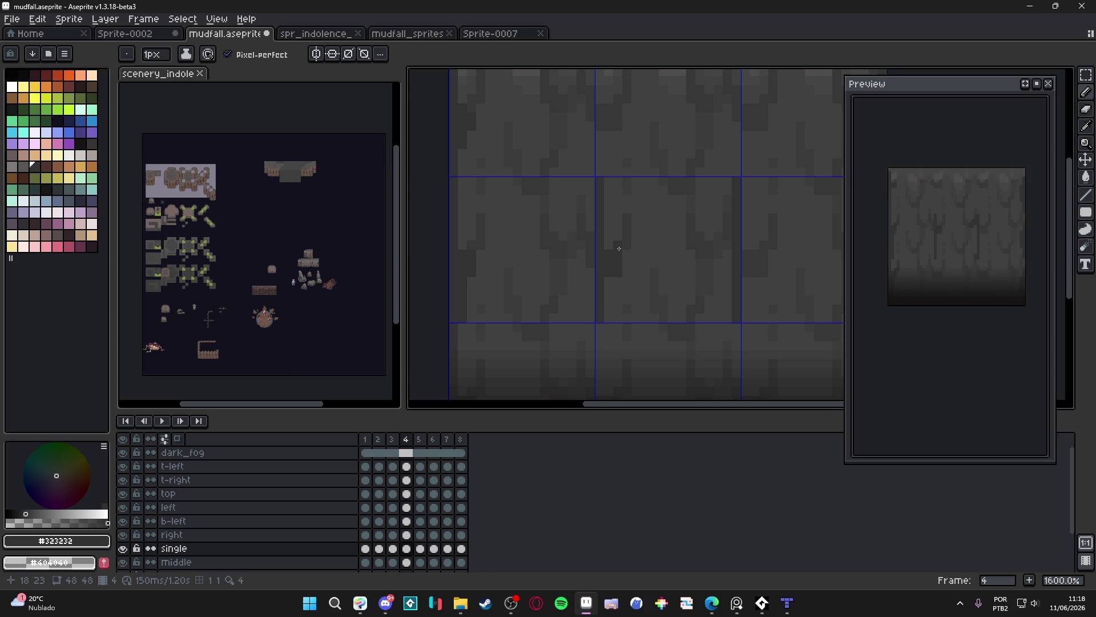
# With a 2px brush, add three dark streaks down the wall on frame 5
pyautogui.press('+')
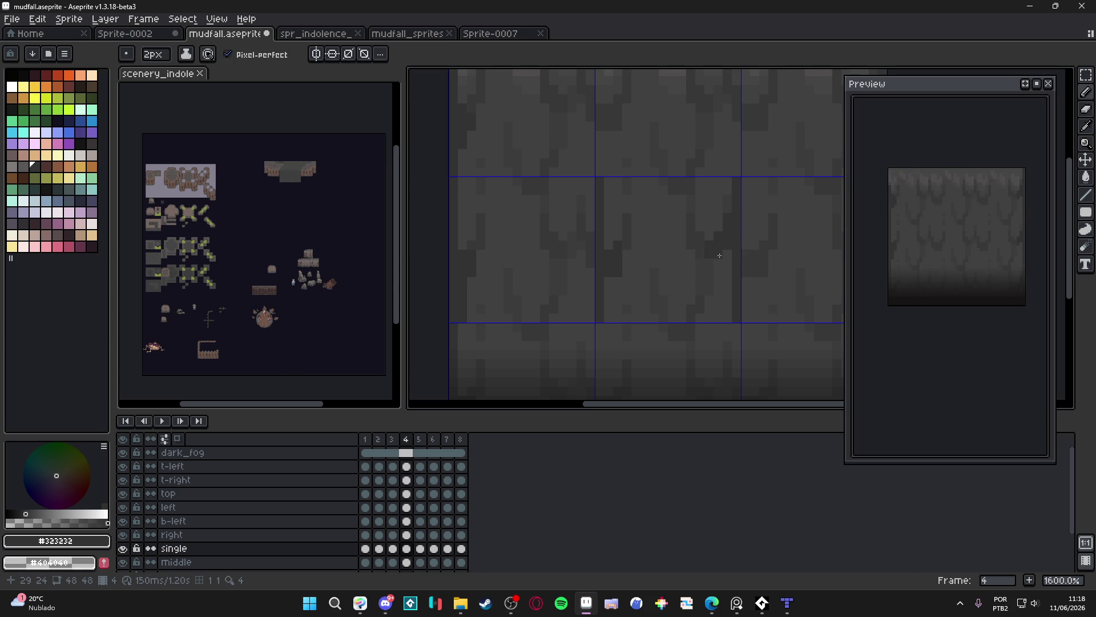
pyautogui.press('Right')
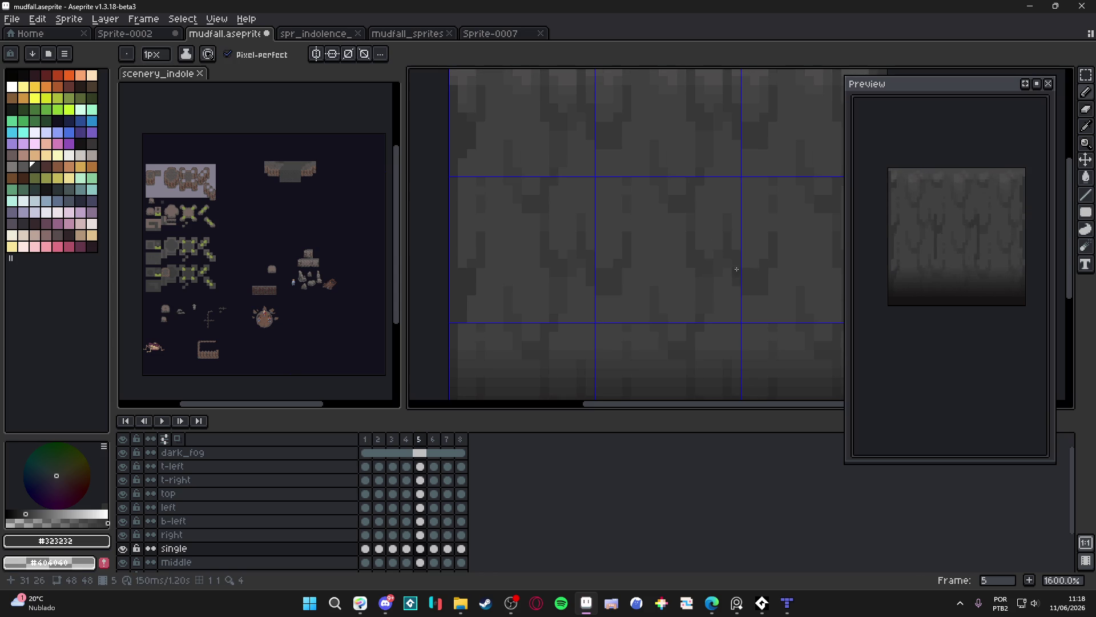
pyautogui.keyDown('shift'); pyautogui.click(732, 192); pyautogui.keyUp('shift')
pyautogui.click(600, 181)
pyautogui.keyDown('shift'); pyautogui.click(605, 314); pyautogui.keyUp('shift')
pyautogui.press('+')
pyautogui.press('-')
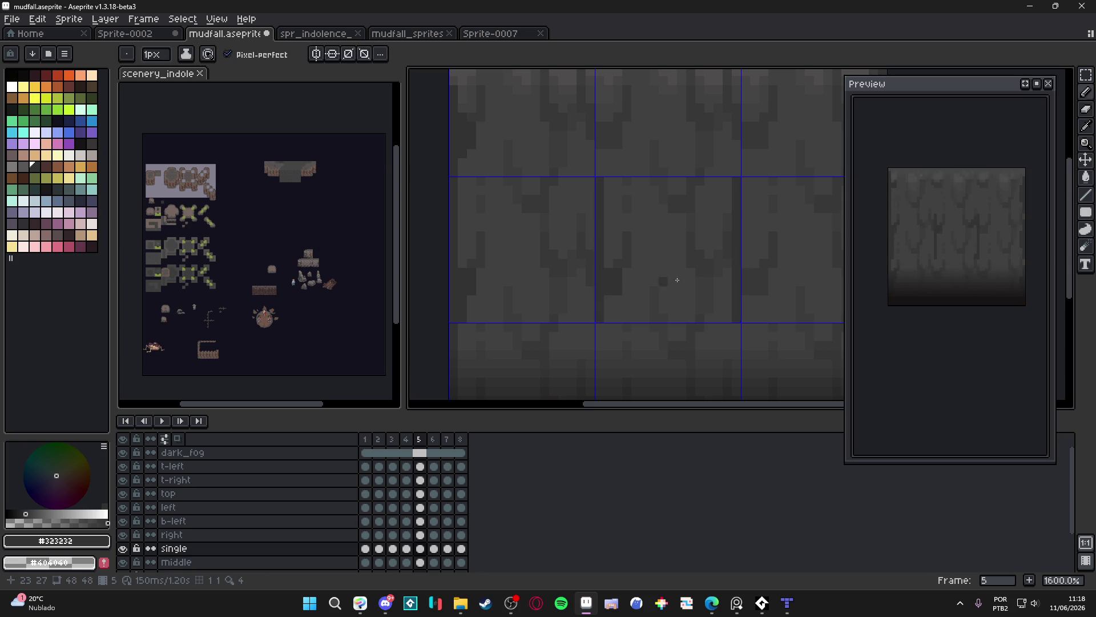
pyautogui.press('+')
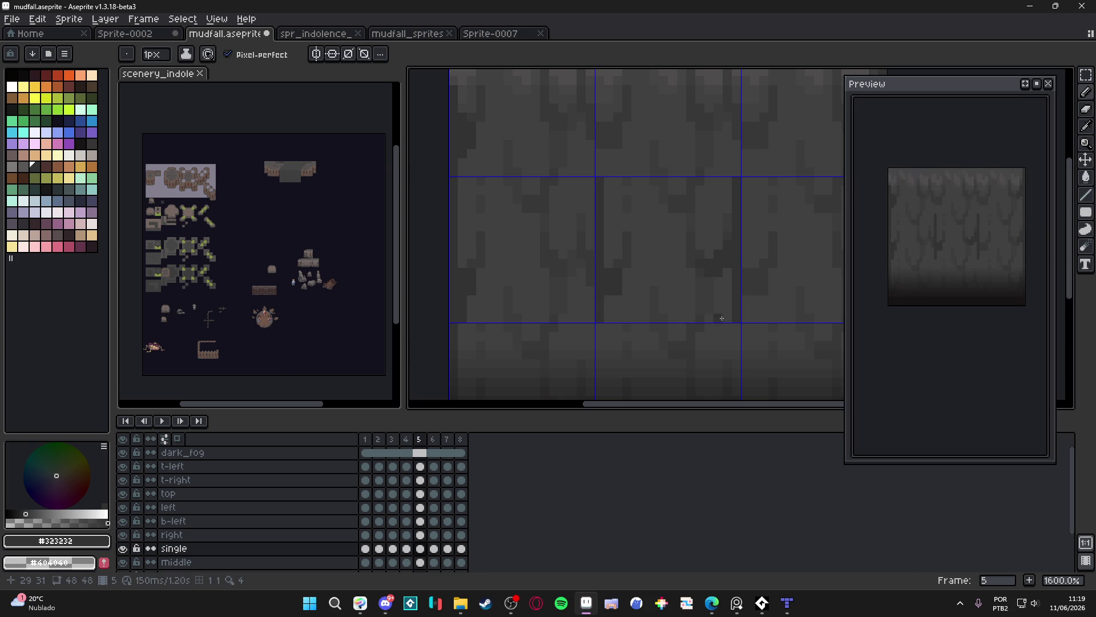
# Draw two dark vertical streaks and a 2px dab on frame 6
pyautogui.press('Right')
pyautogui.moveTo(604, 180); pyautogui.dragTo(603, 311)
pyautogui.moveTo(736, 179); pyautogui.dragTo(736, 267)
pyautogui.press('+')
pyautogui.click(737, 278)
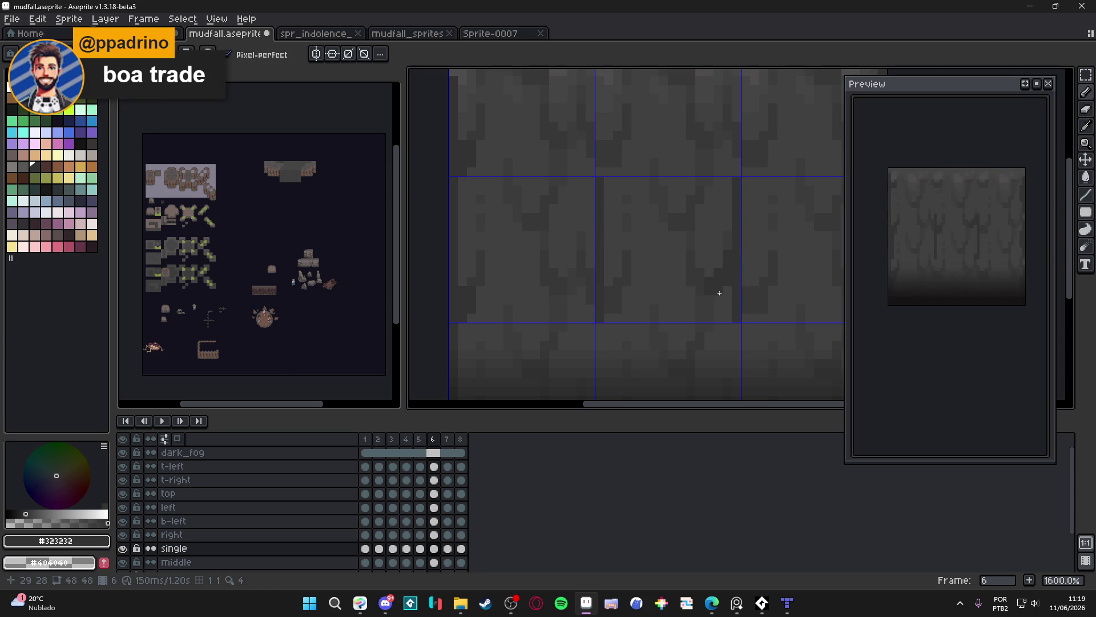
# Draw two dark vertical streaks and touch-up pixels on frame 7
pyautogui.scroll(2, 639, 284)
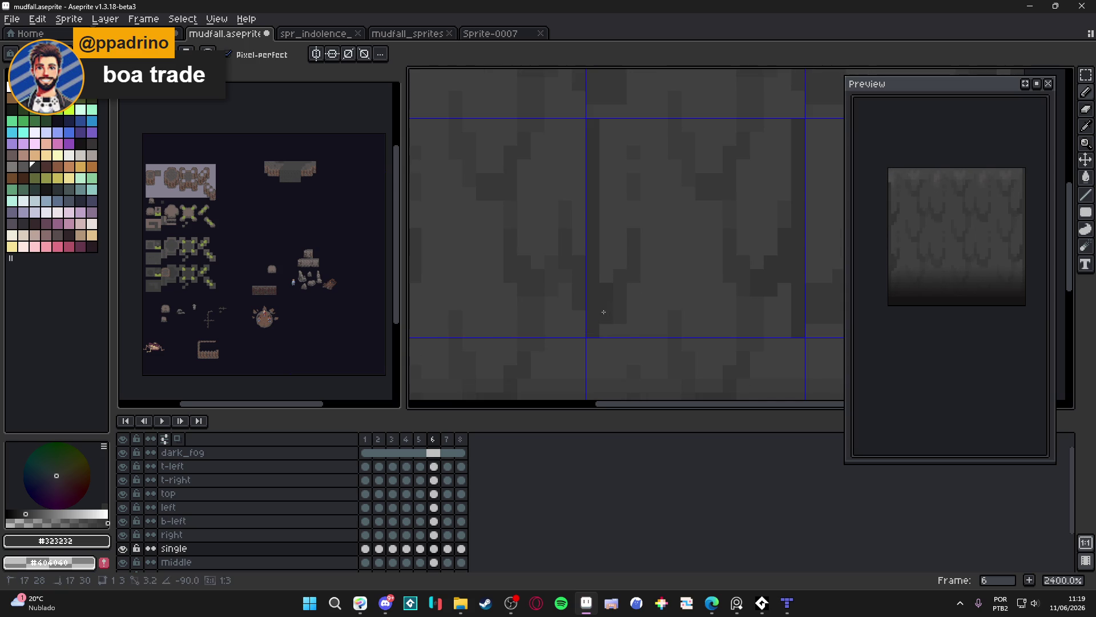
pyautogui.scroll(-3, 623, 284)
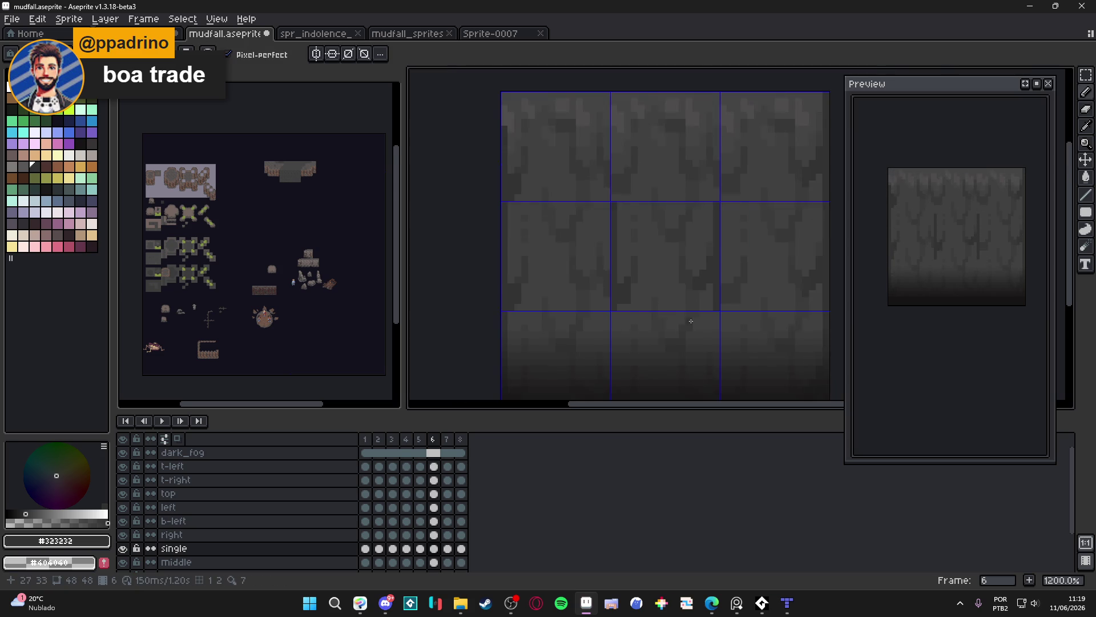
pyautogui.press('Right')
pyautogui.scroll(3, 716, 312)
pyautogui.moveTo(717, 313)
pyautogui.mouseDown()
pyautogui.moveTo(704, 130)
pyautogui.moveTo(718, 103)
pyautogui.mouseUp()
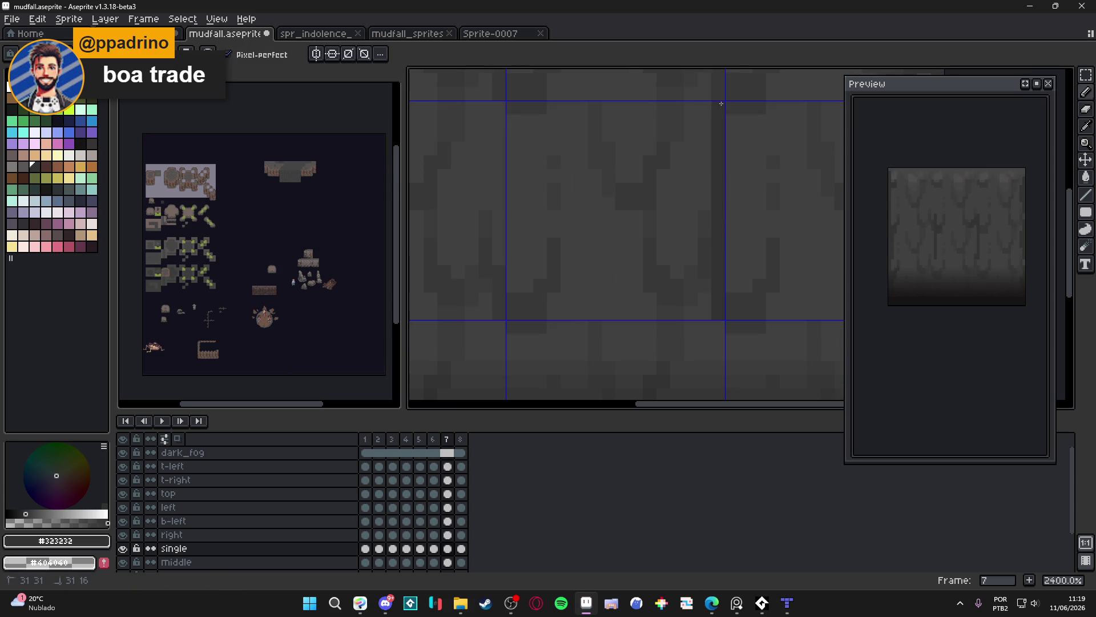
pyautogui.moveTo(512, 117); pyautogui.dragTo(513, 274)
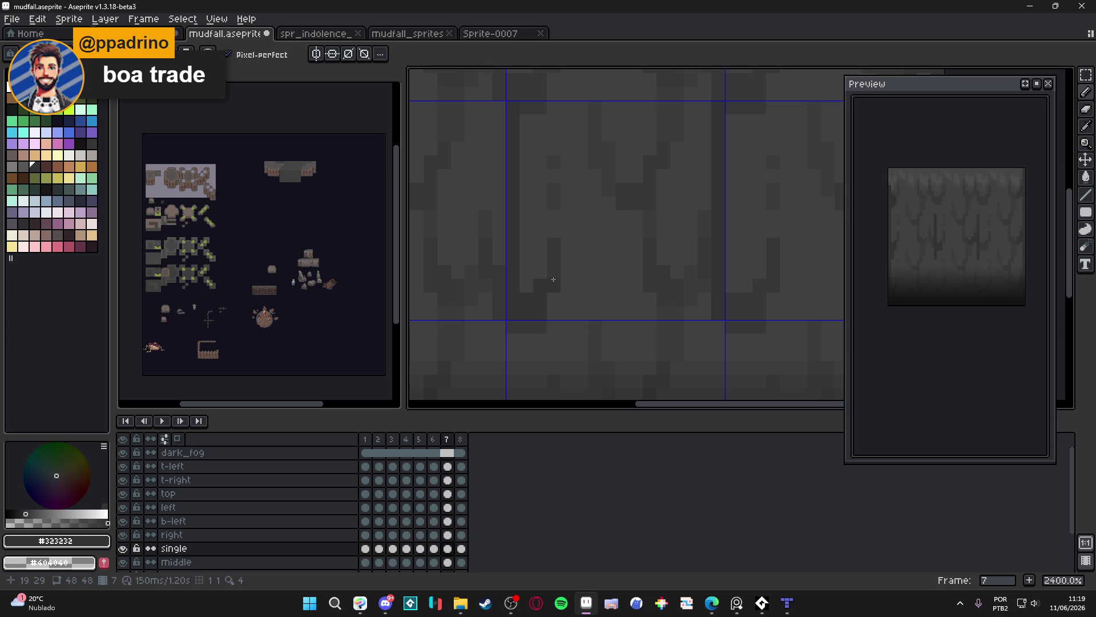
pyautogui.click(698, 281)
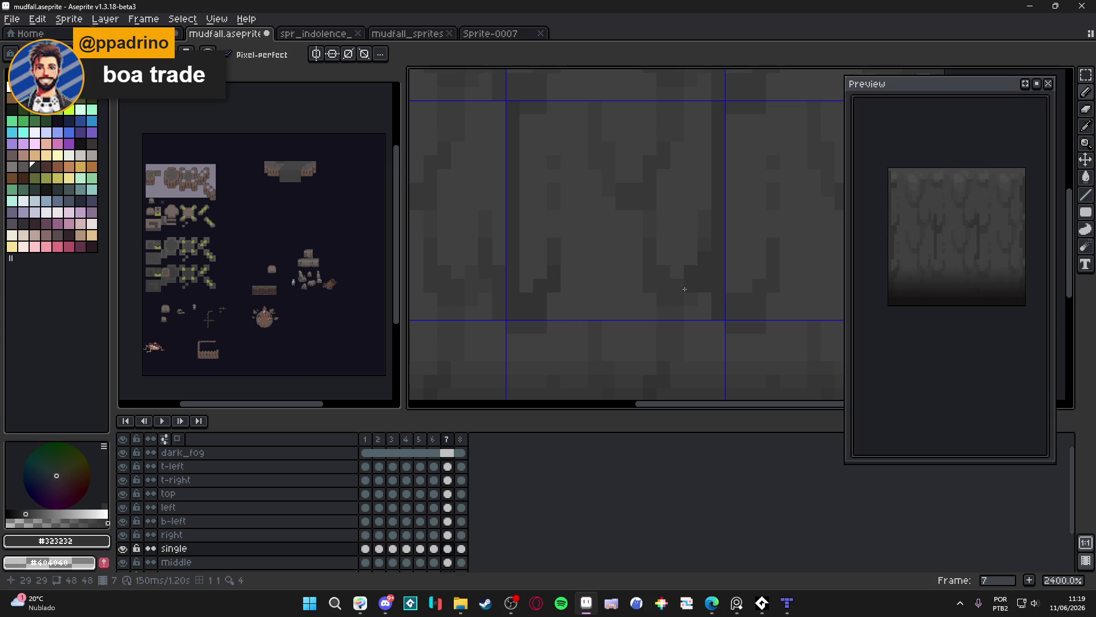
# Add thin dark streaks and a pixel block on frame 8, then select all eight single cels
pyautogui.scroll(-2, 680, 286)
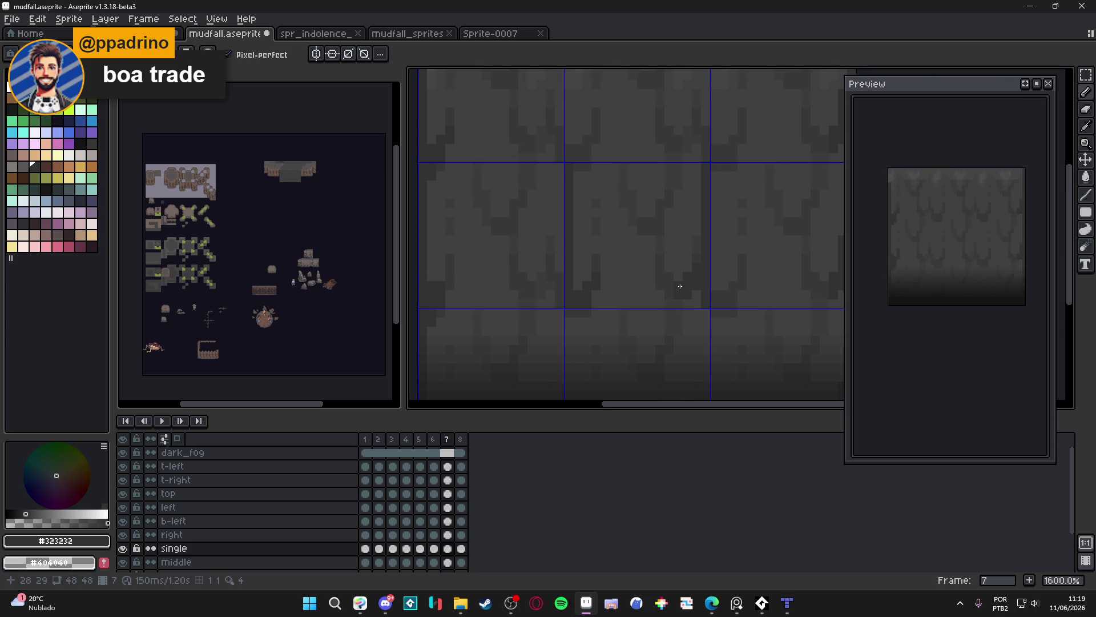
pyautogui.press('Right')
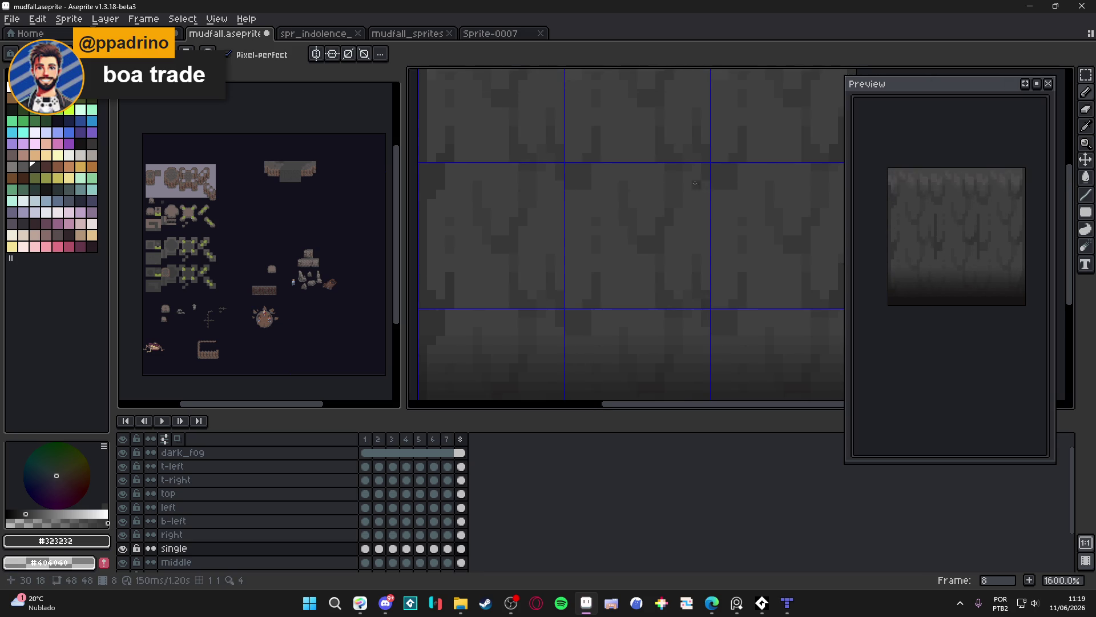
pyautogui.moveTo(706, 164); pyautogui.dragTo(706, 233)
pyautogui.moveTo(573, 163); pyautogui.dragTo(565, 306)
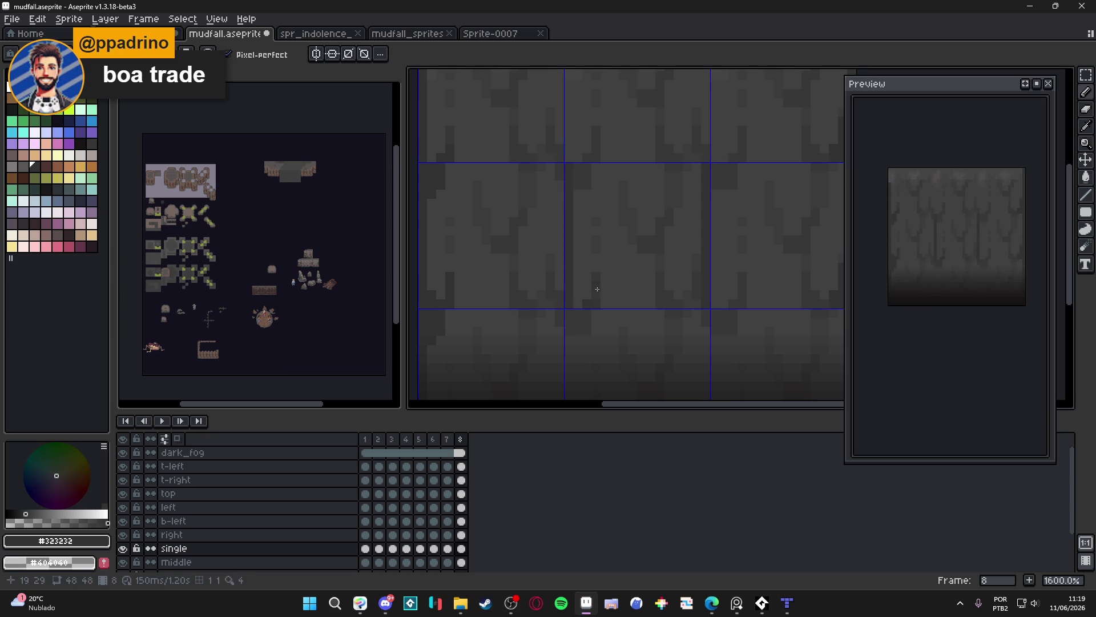
pyautogui.click(589, 182)
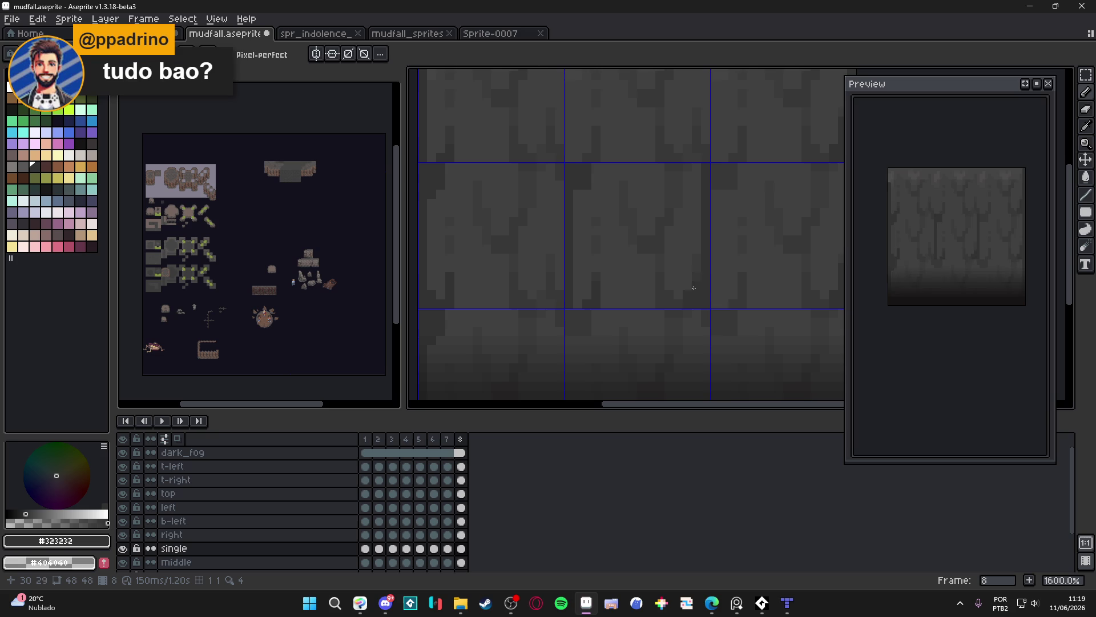
pyautogui.scroll(-1, 705, 228)
pyautogui.scroll(3, 704, 228)
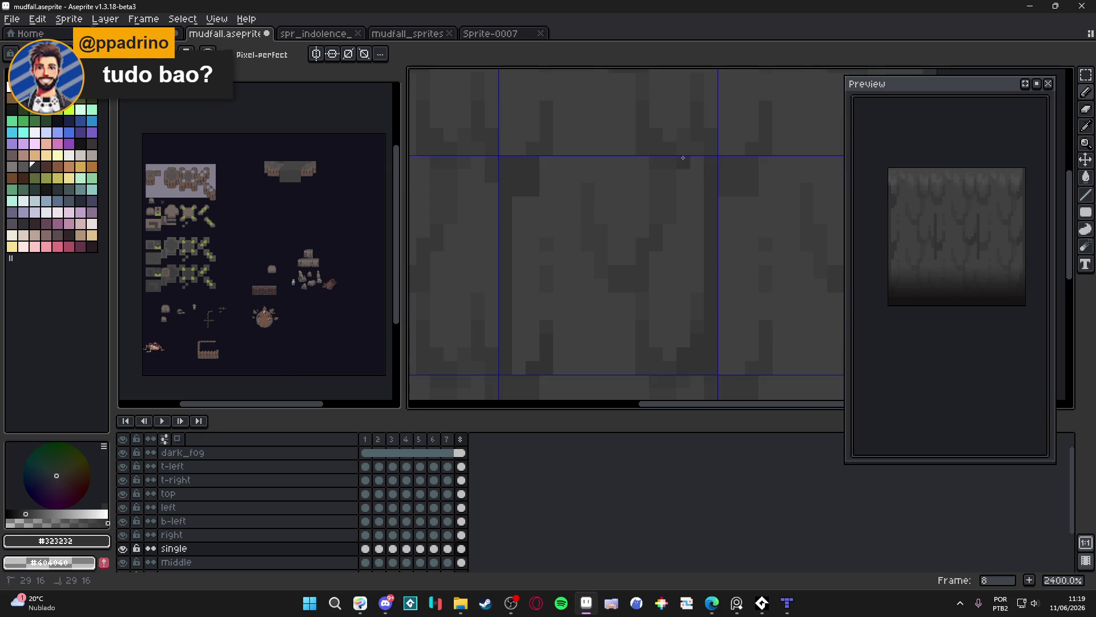
pyautogui.scroll(-5, 690, 189)
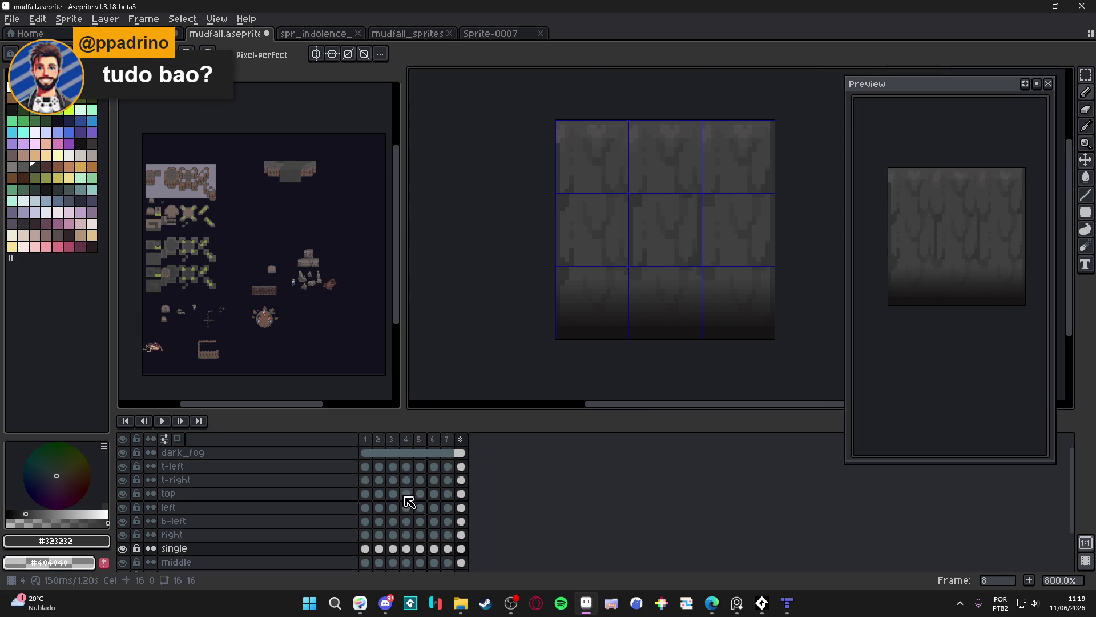
pyautogui.moveTo(367, 552); pyautogui.dragTo(463, 549)
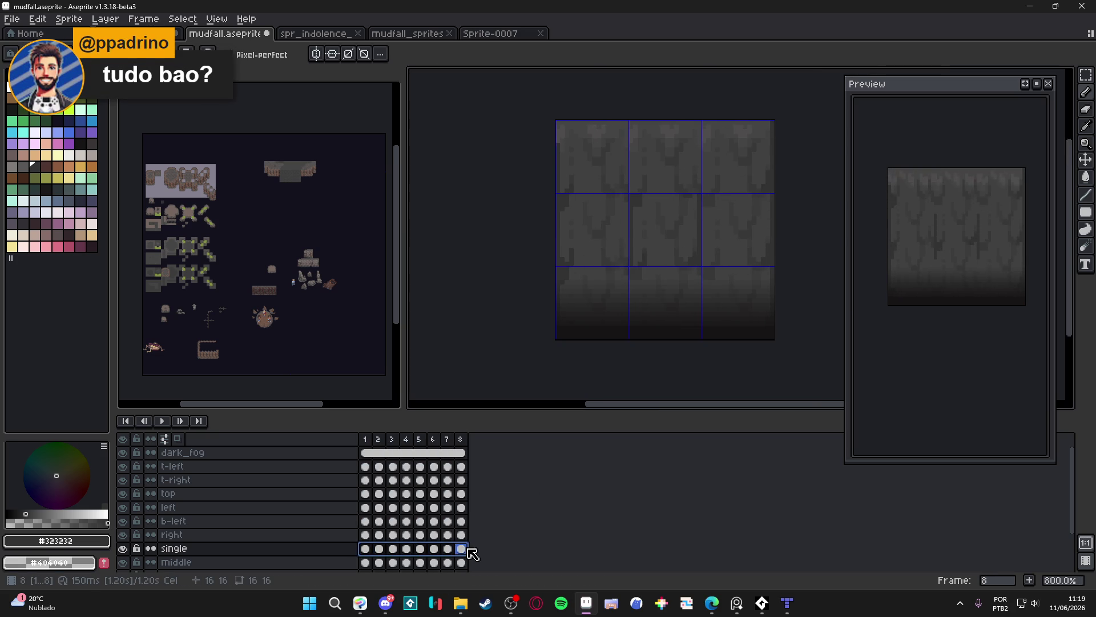
# Create a new 16x16 sprite and paste the eight drip frames into it, aligned to the canvas
pyautogui.click(12, 18)
pyautogui.click(23, 35)
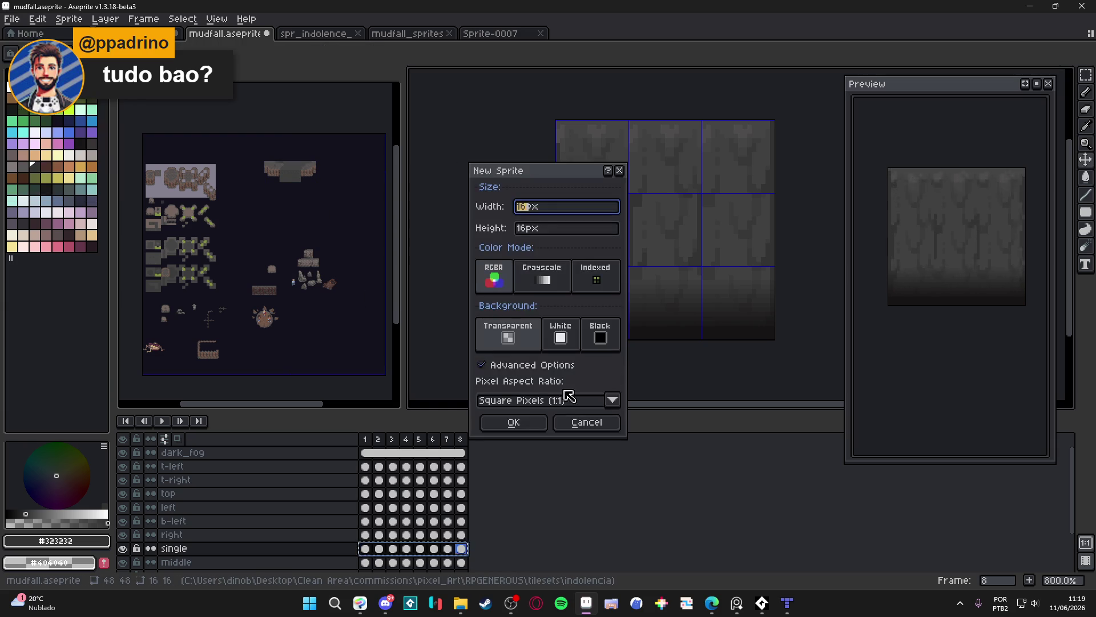
pyautogui.click(512, 420)
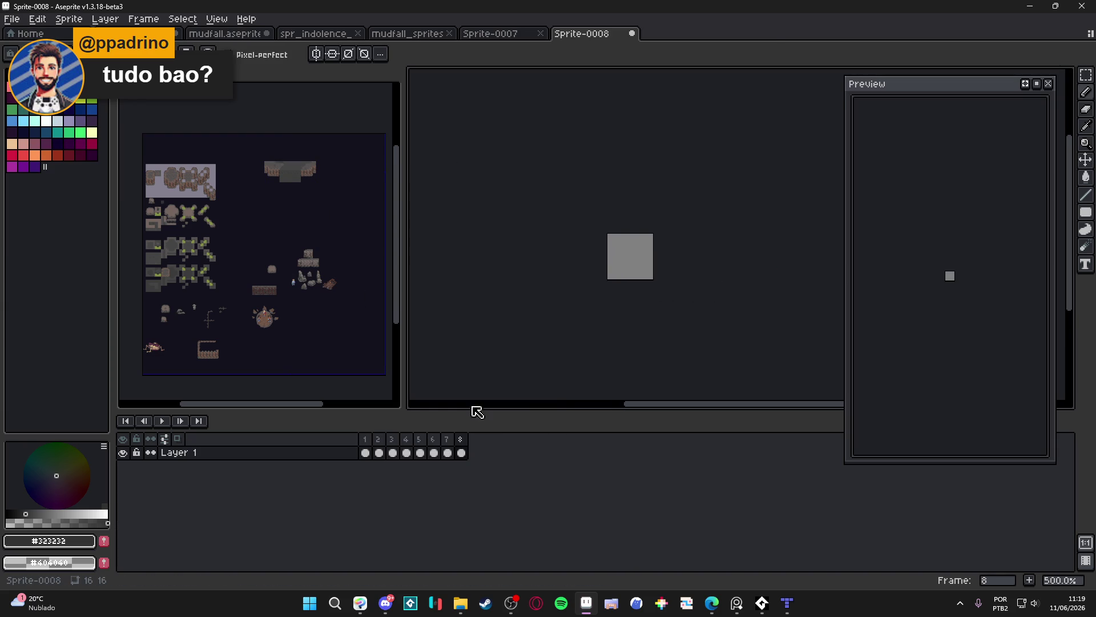
pyautogui.moveTo(367, 454); pyautogui.dragTo(461, 454)
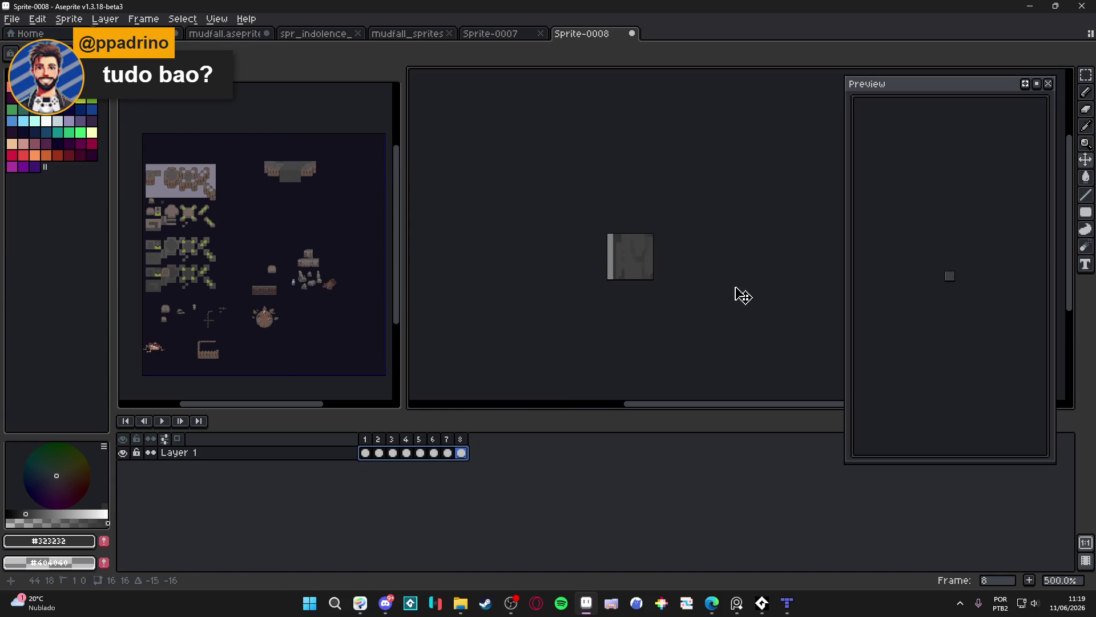
pyautogui.scroll(5, 652, 243)
pyautogui.moveTo(651, 245)
pyautogui.mouseDown()
pyautogui.moveTo(606, 283)
pyautogui.moveTo(630, 247)
pyautogui.moveTo(619, 247)
pyautogui.mouseUp()
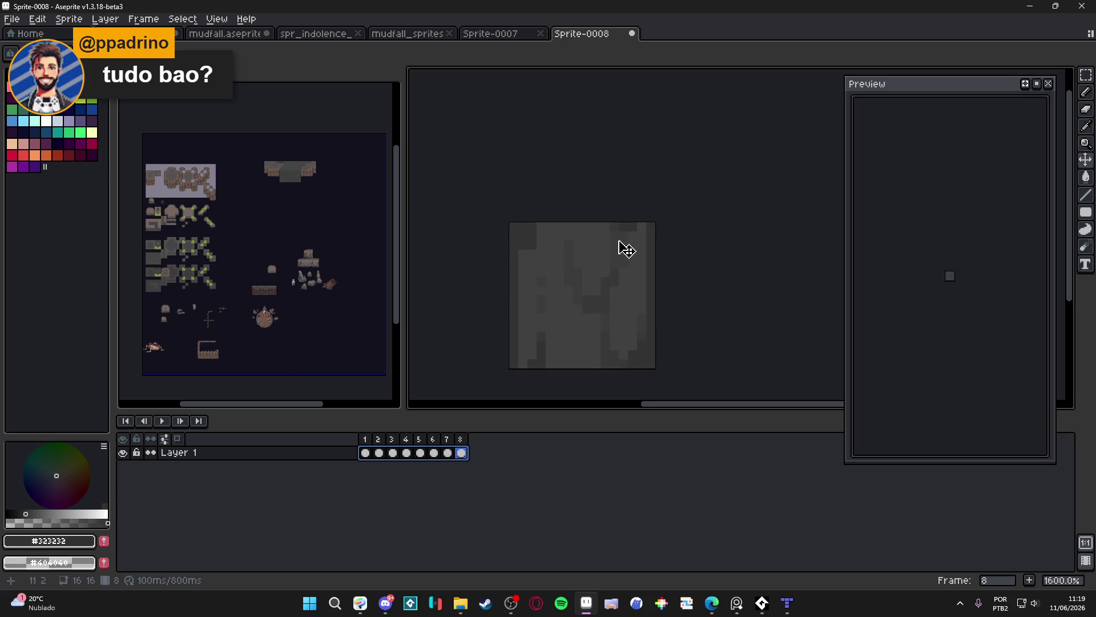
pyautogui.scroll(-5, 619, 247)
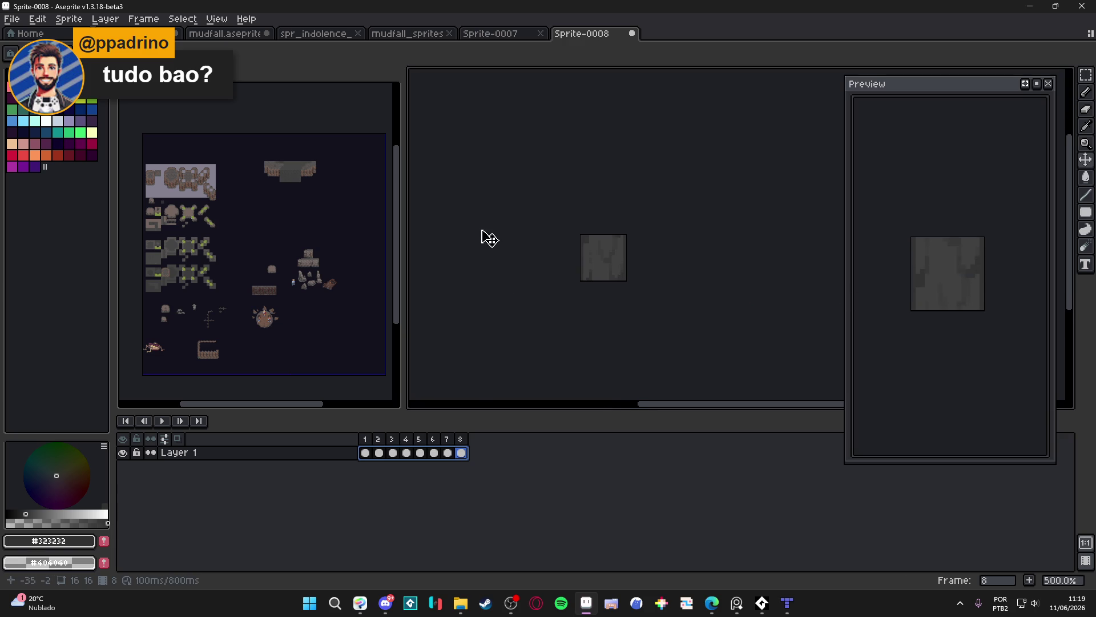
# Export the sprite sheet to the indolencia tilesets folder as mudfall_single_spritesheet
pyautogui.hotkey('ctrl', 'e')
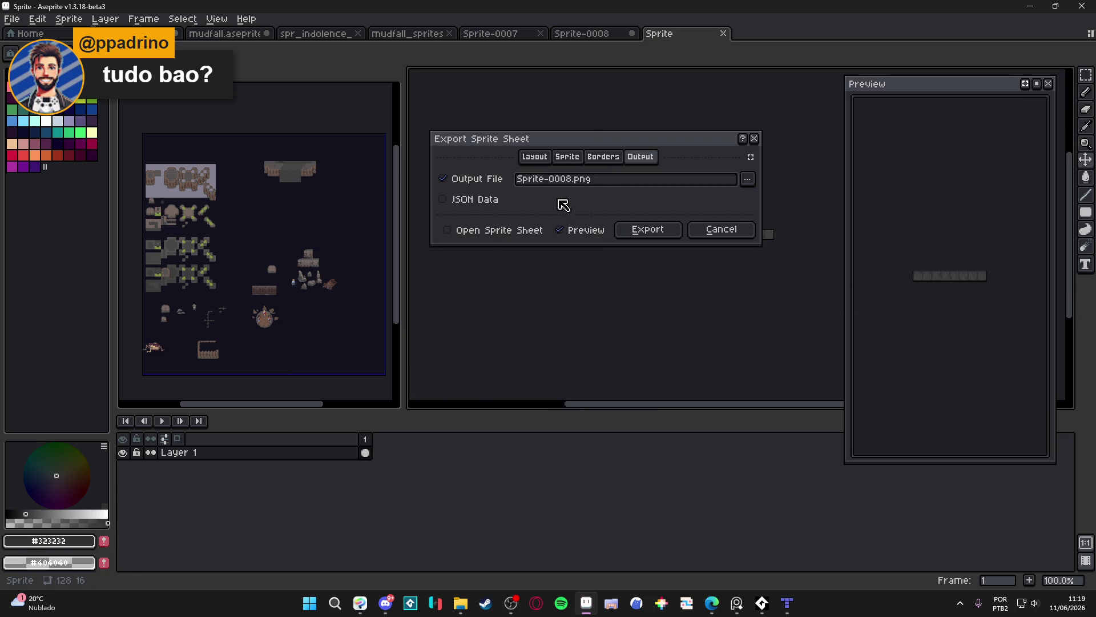
pyautogui.click(747, 178)
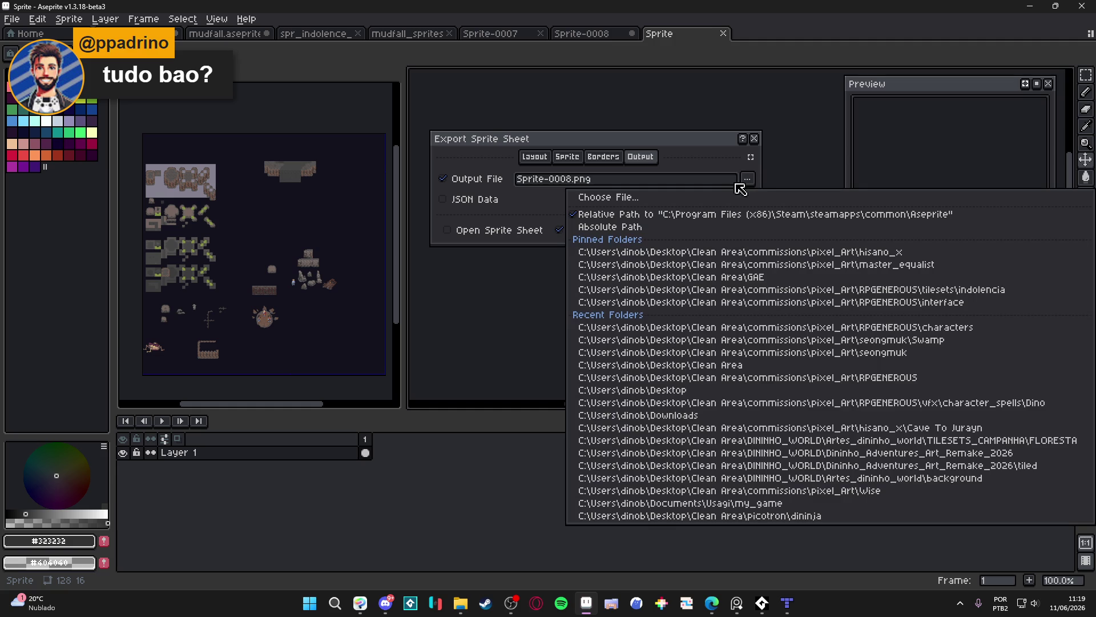
pyautogui.click(714, 199)
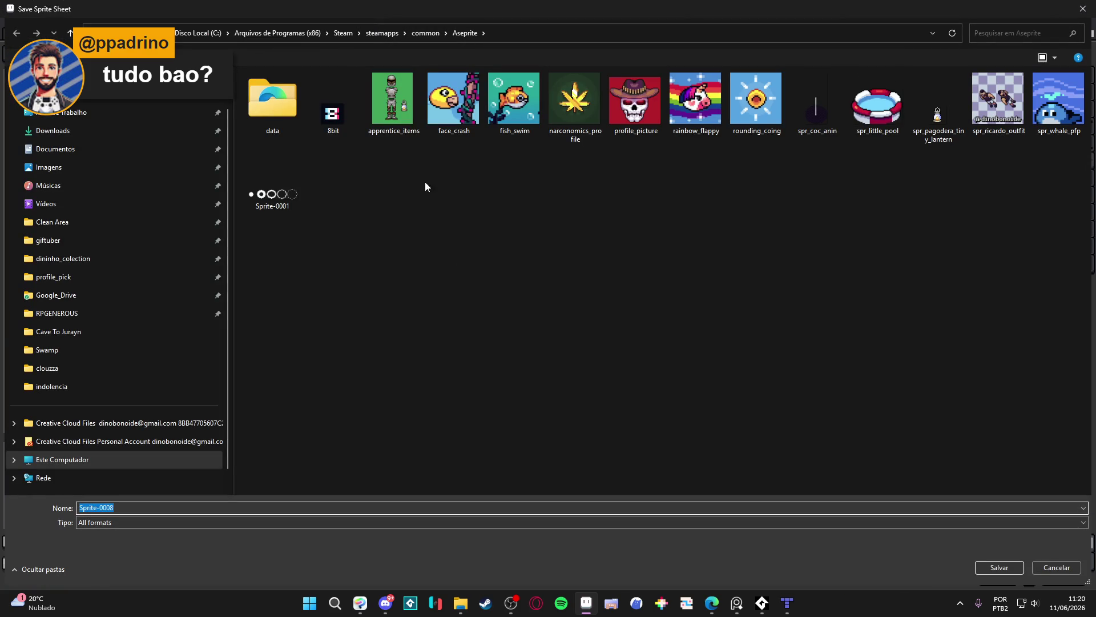
pyautogui.click(107, 314)
pyautogui.doubleClick(798, 86)
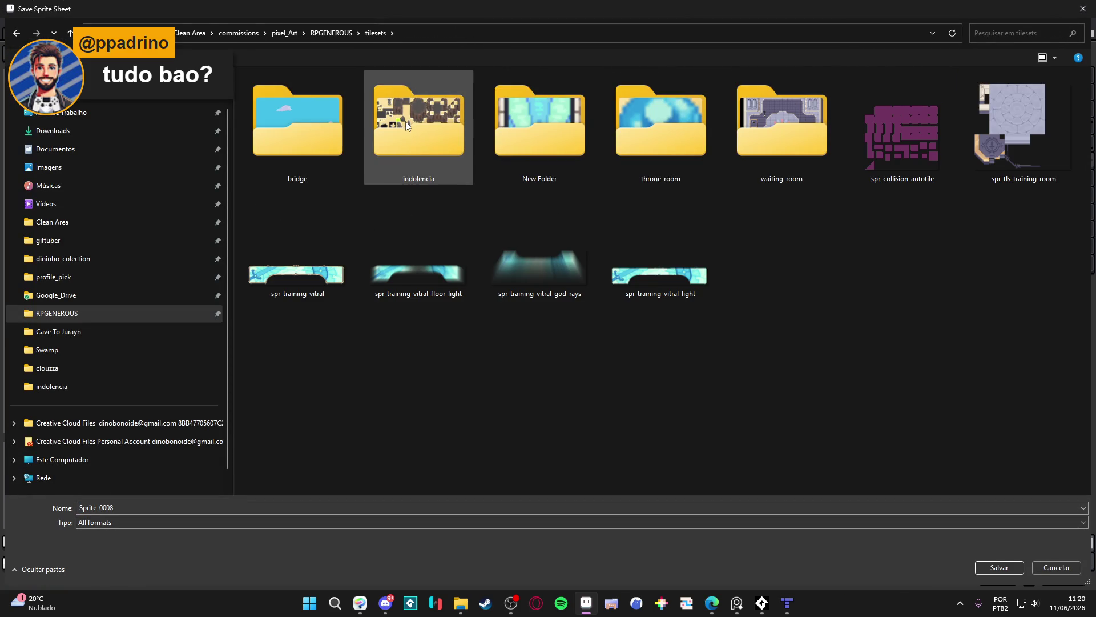
pyautogui.doubleClick(405, 121)
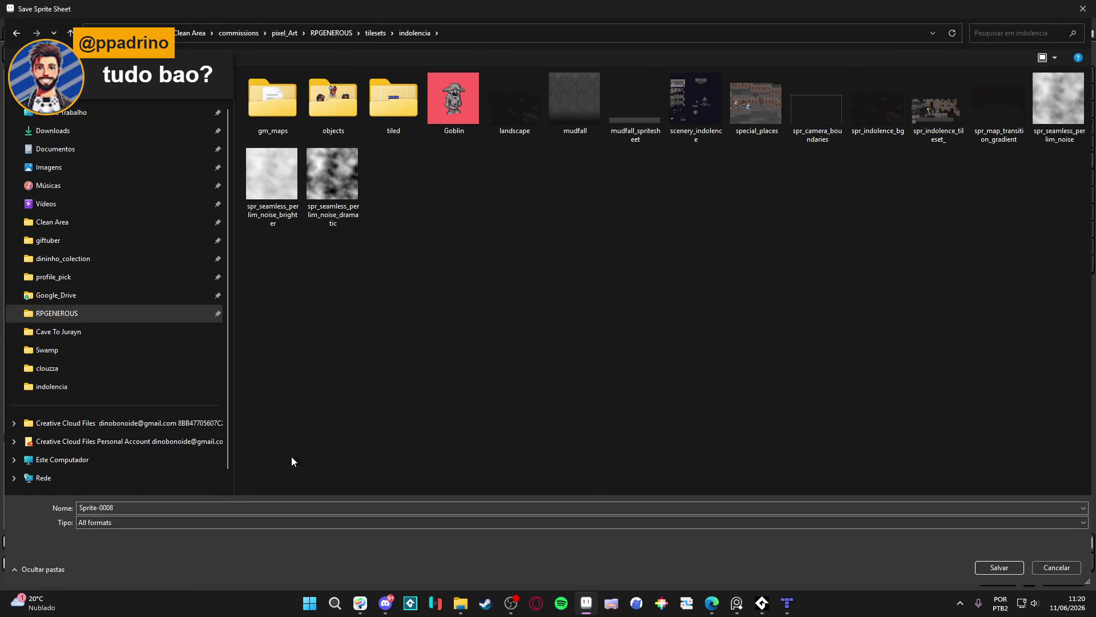
pyautogui.click(651, 122)
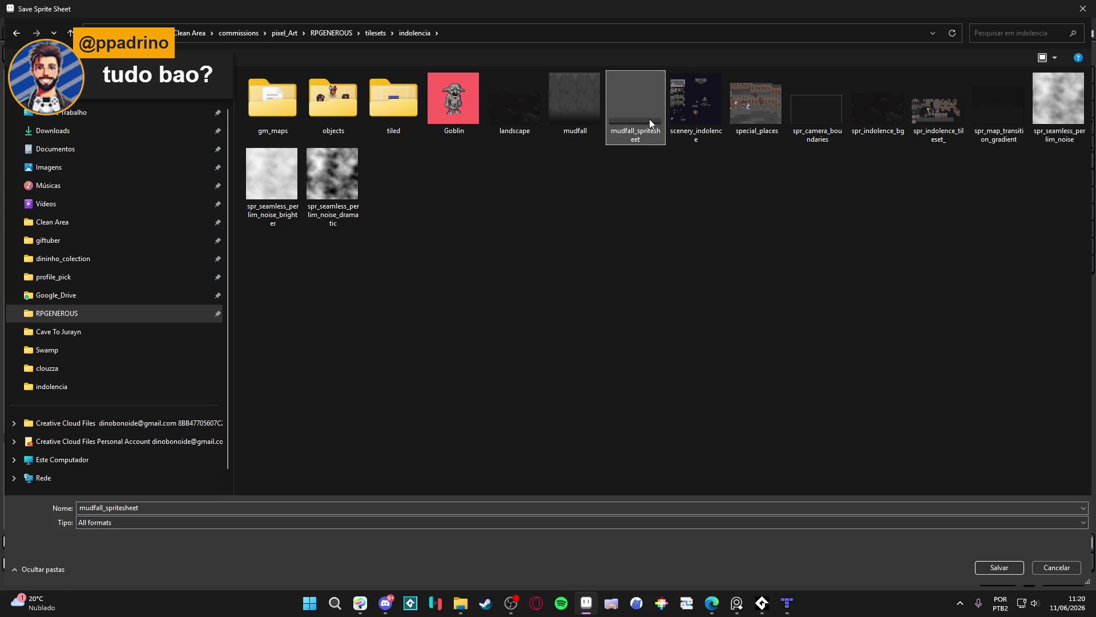
pyautogui.click(187, 506)
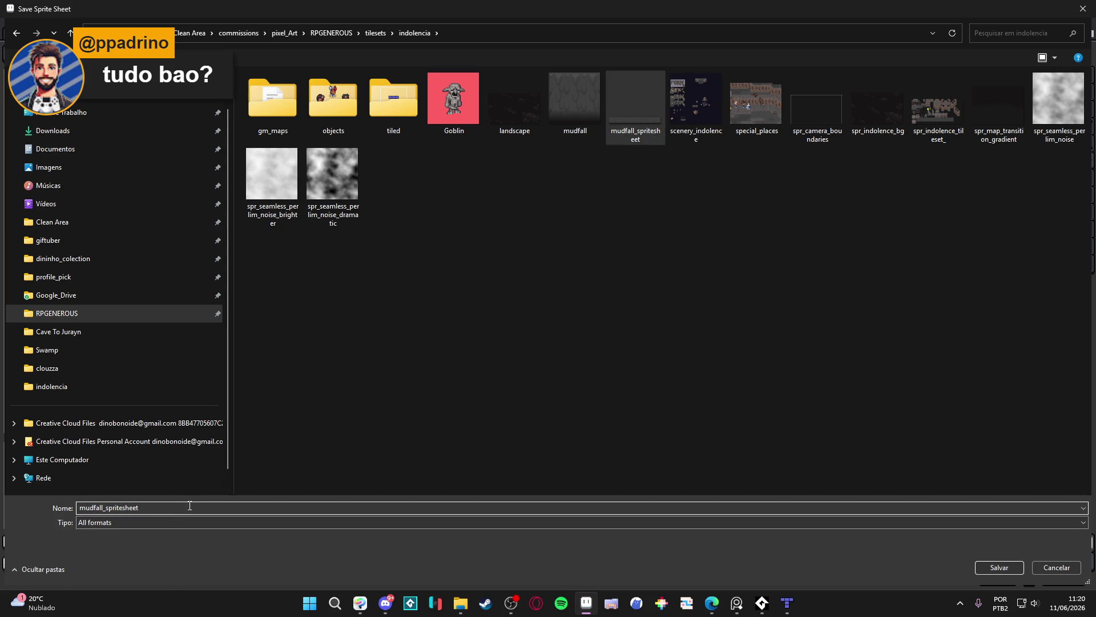
pyautogui.write('single')
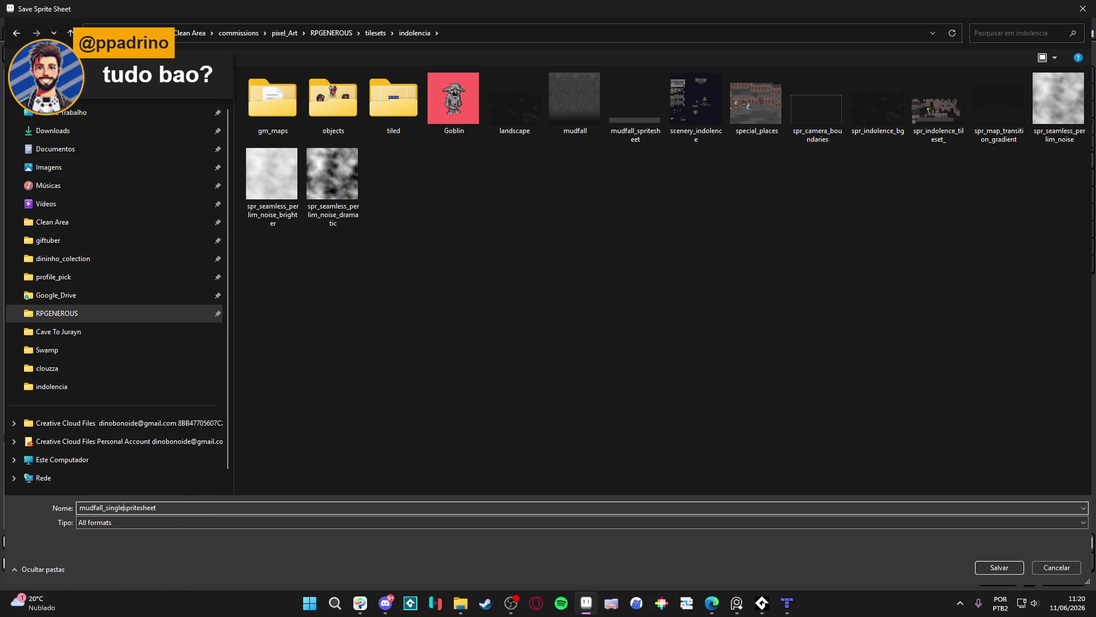
pyautogui.write('_')
pyautogui.press('Return')
pyautogui.click(648, 227)
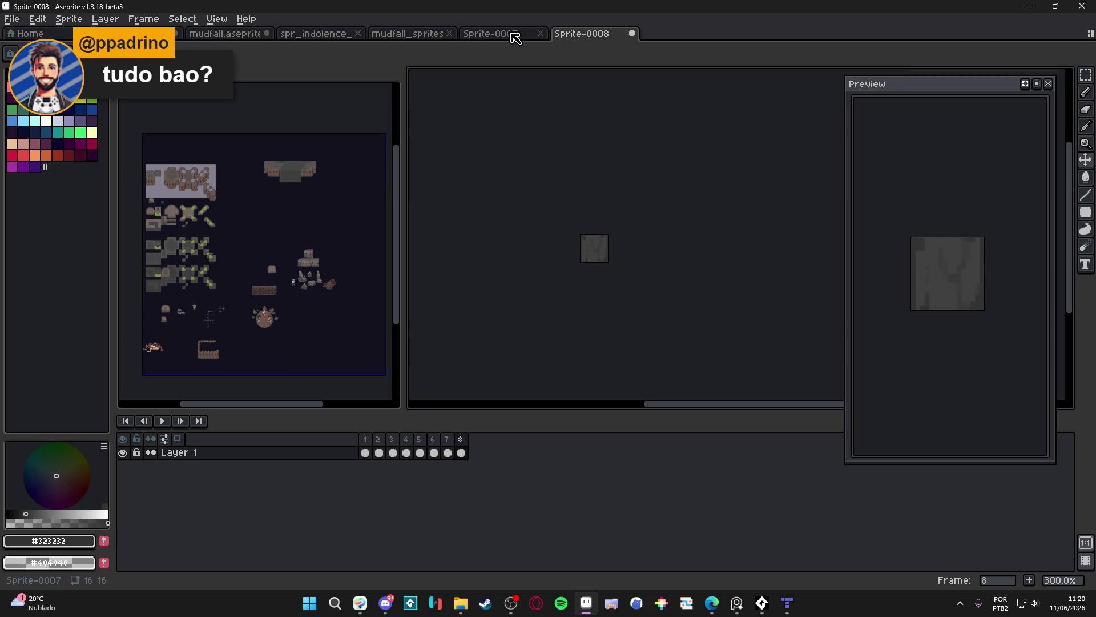
# Close Sprite-0008, Sprite-0007 and mudfall_spritesheet without saving
pyautogui.click(631, 33)
pyautogui.click(554, 330)
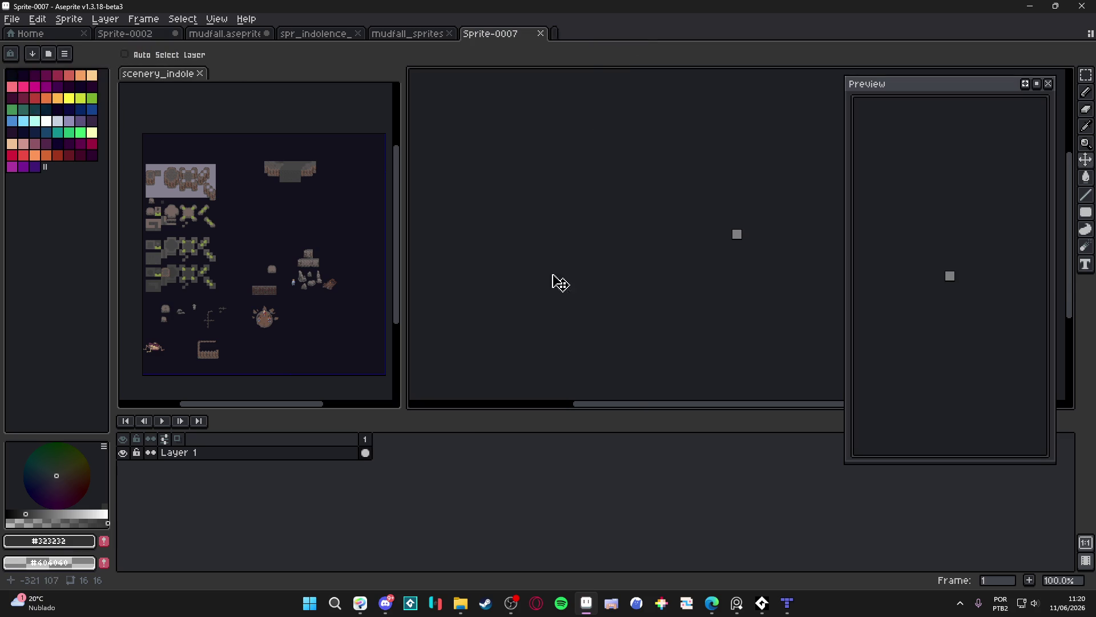
pyautogui.click(541, 35)
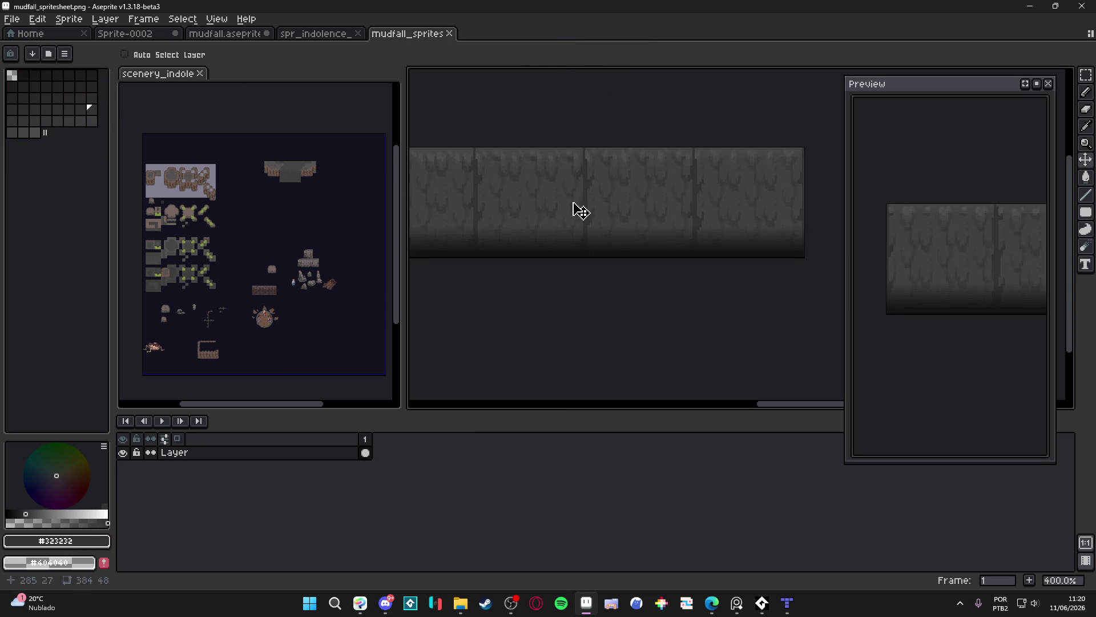
pyautogui.click(449, 34)
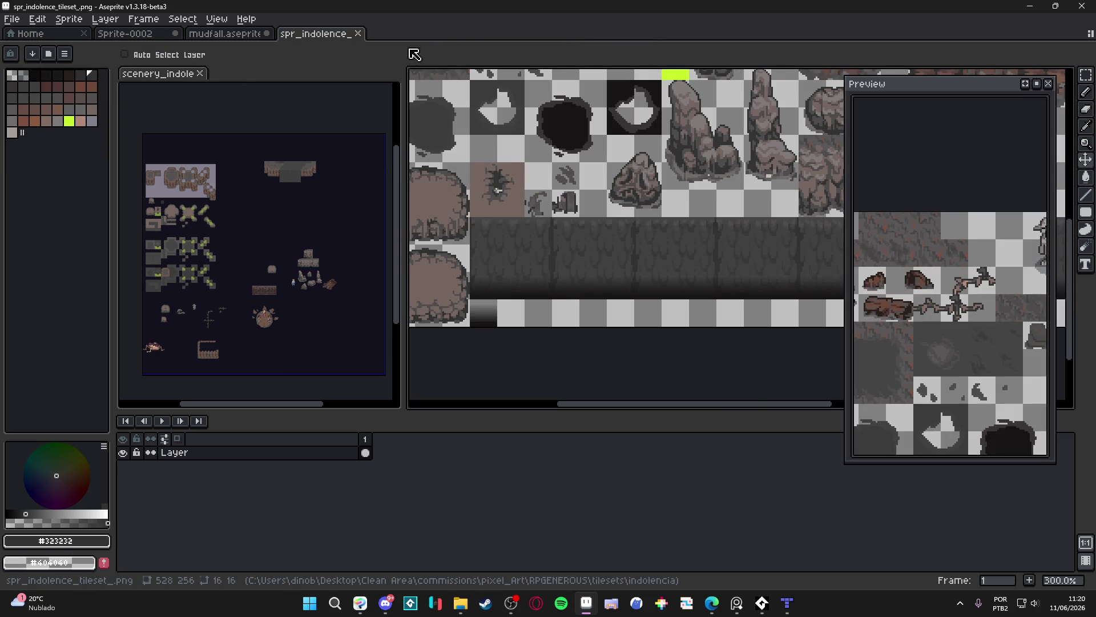
# Open mudfall_single_spritesheet.png from the indolencia folder in Aseprite
pyautogui.click(473, 604)
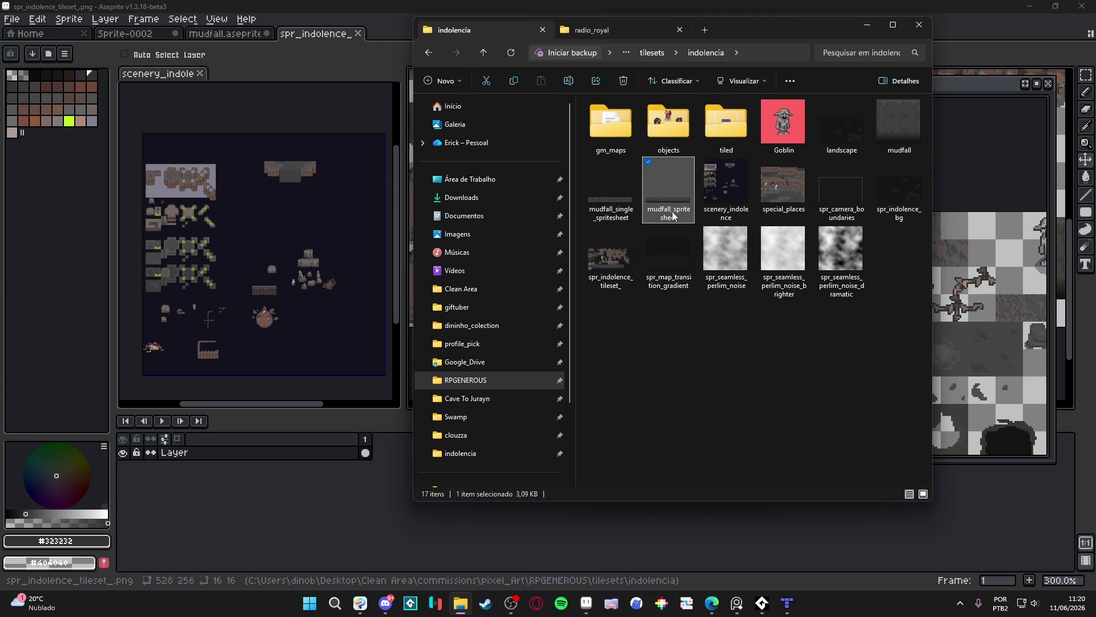
pyautogui.click(606, 222)
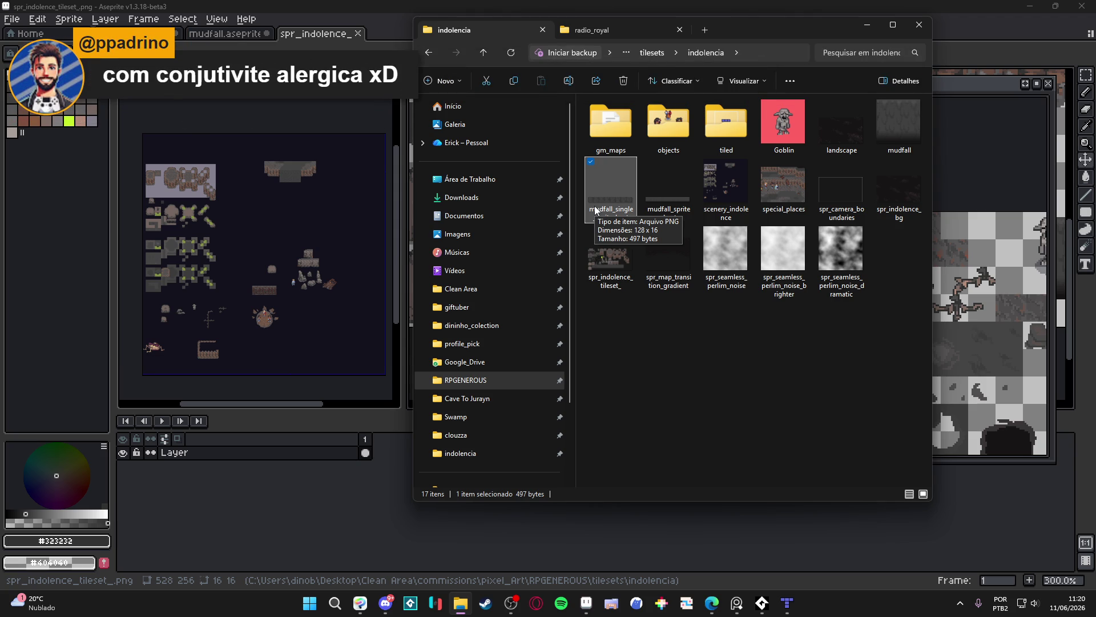
pyautogui.moveTo(594, 206)
pyautogui.mouseDown()
pyautogui.moveTo(619, 208)
pyautogui.moveTo(1010, 46)
pyautogui.mouseUp()
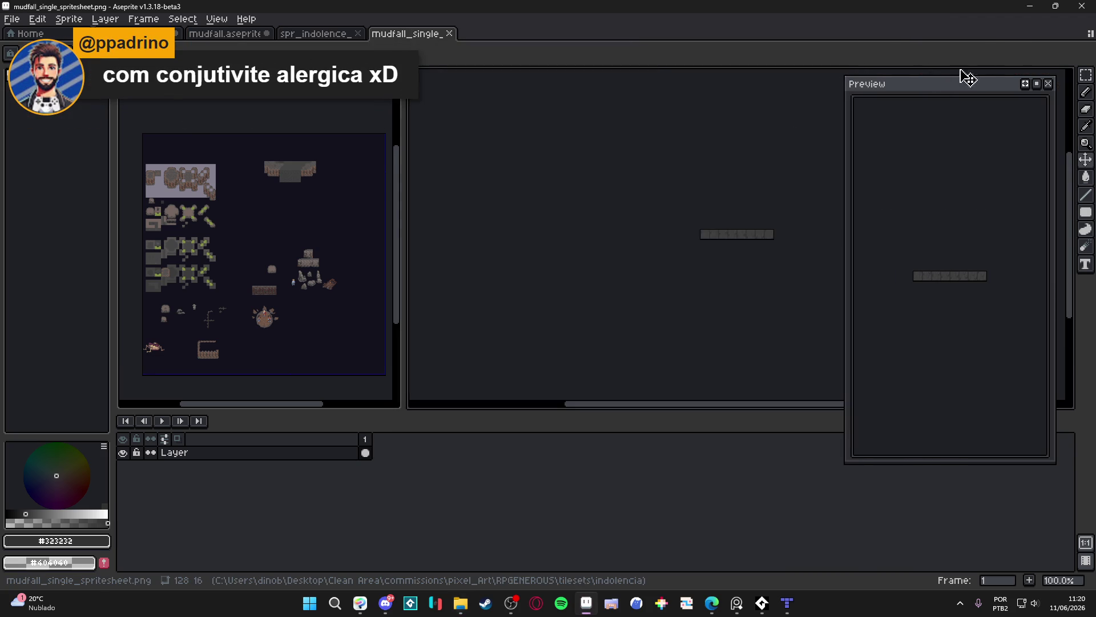
# Paste the 128x16 mudfall strip into spr_indolence_tileset's bottom row at 64,240
pyautogui.scroll(2, 771, 255)
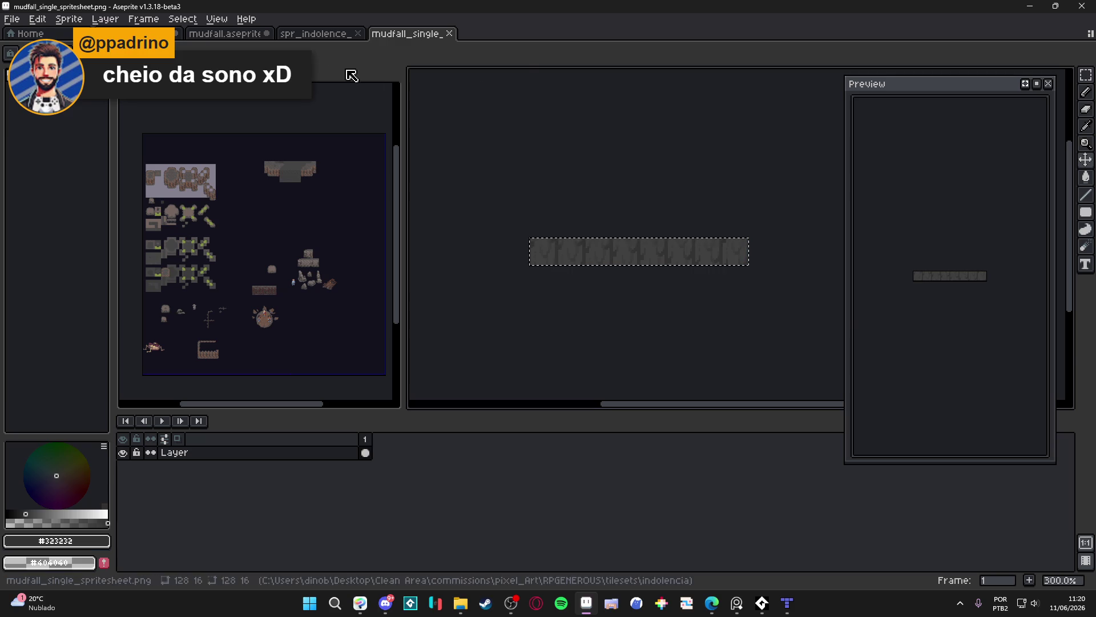
pyautogui.click(315, 33)
pyautogui.scroll(2, 513, 305)
pyautogui.hotkey('ctrl', 'v')
pyautogui.moveTo(514, 252)
pyautogui.mouseDown()
pyautogui.moveTo(544, 262)
pyautogui.moveTo(619, 330)
pyautogui.moveTo(644, 333)
pyautogui.moveTo(592, 335)
pyautogui.mouseUp()
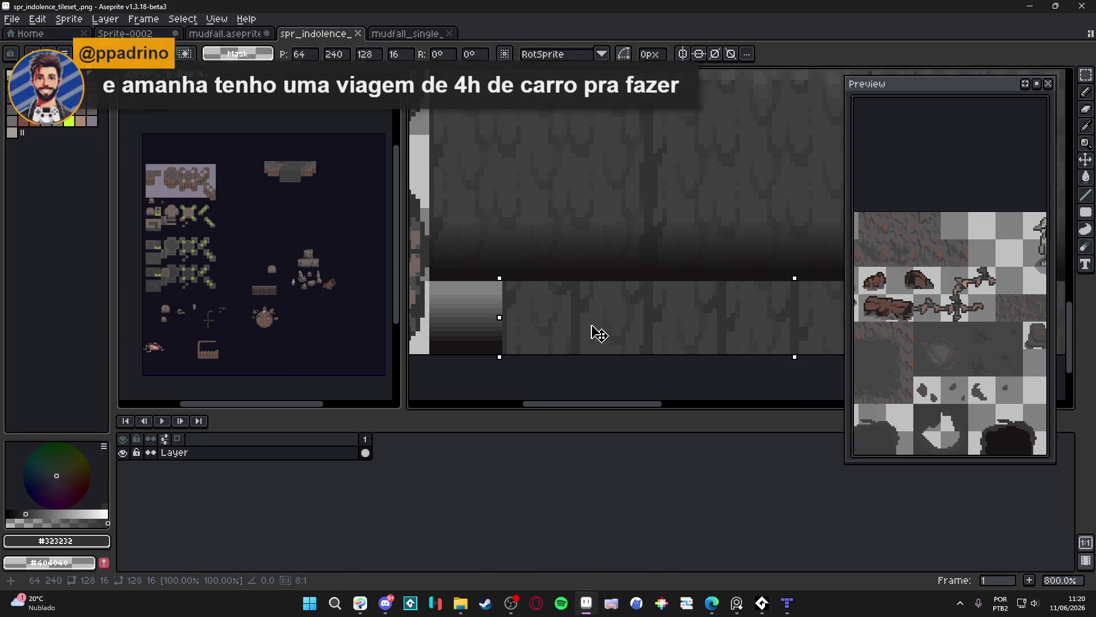
pyautogui.scroll(-1, 597, 333)
pyautogui.scroll(-2, 593, 331)
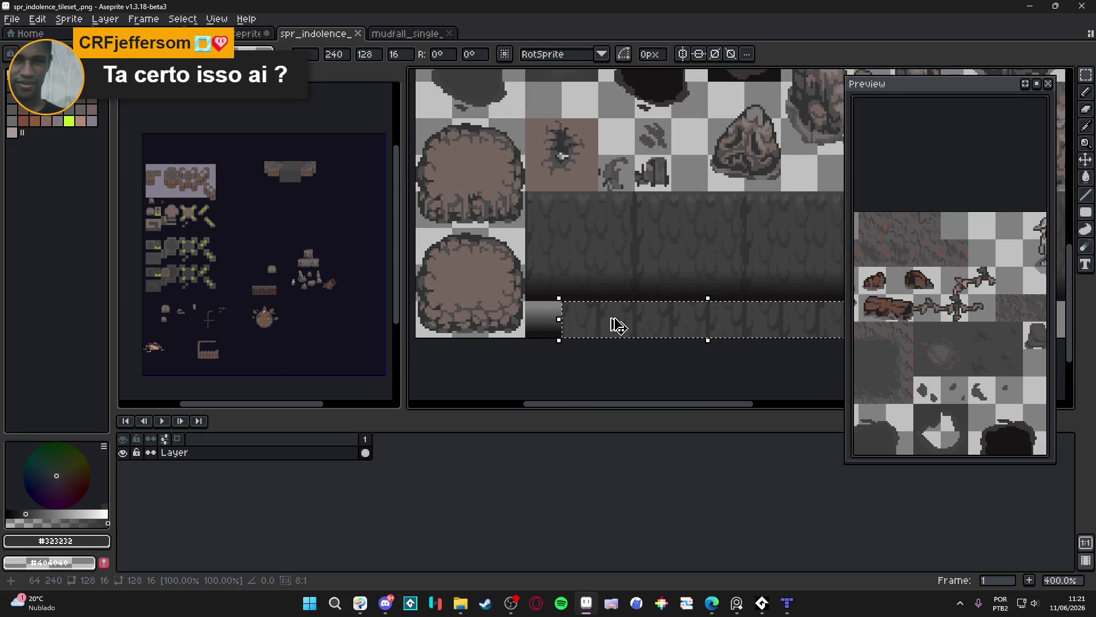
pyautogui.hotkey('ctrl', 'd')
# Save the spr_indolence_tileset image
pyautogui.scroll(-1, 610, 317)
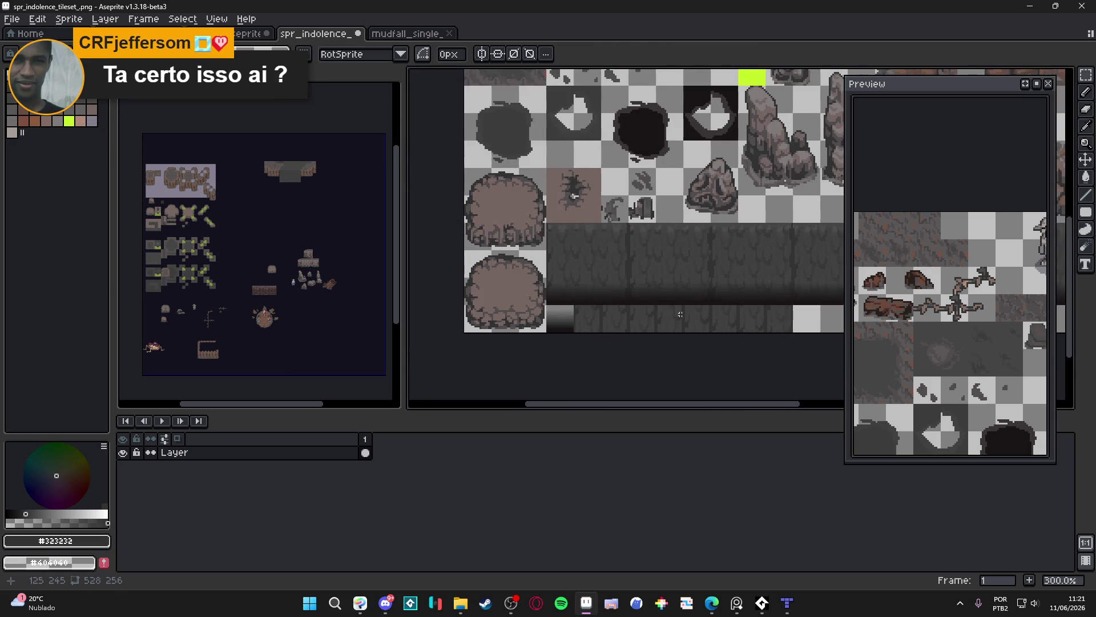
pyautogui.hscroll(2, 623, 311)
pyautogui.hotkey('ctrl', 's')
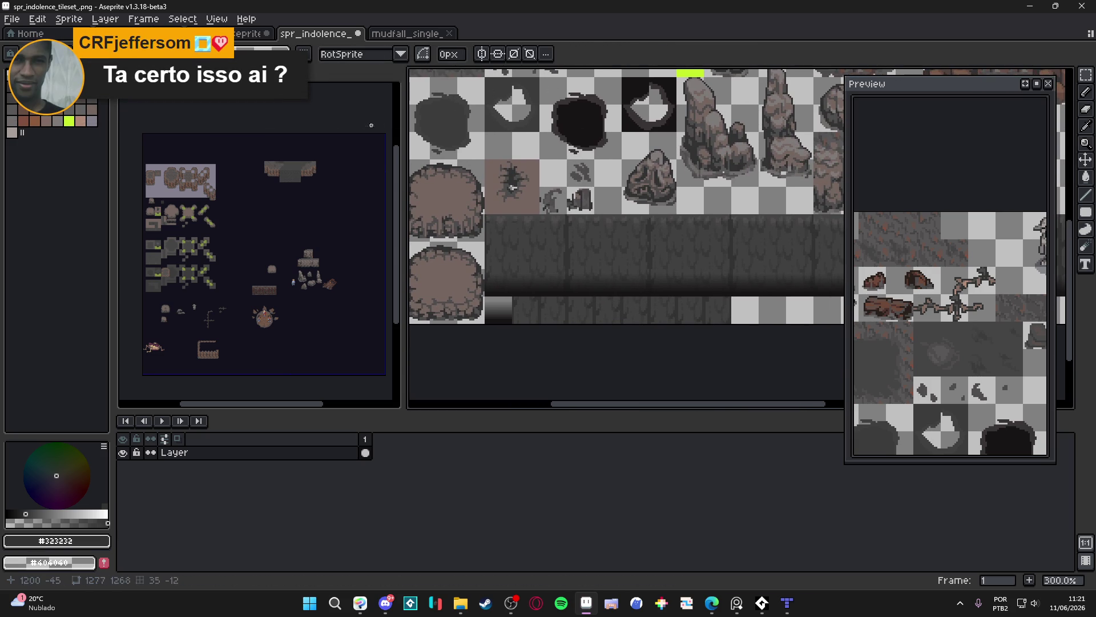
pyautogui.click(789, 607)
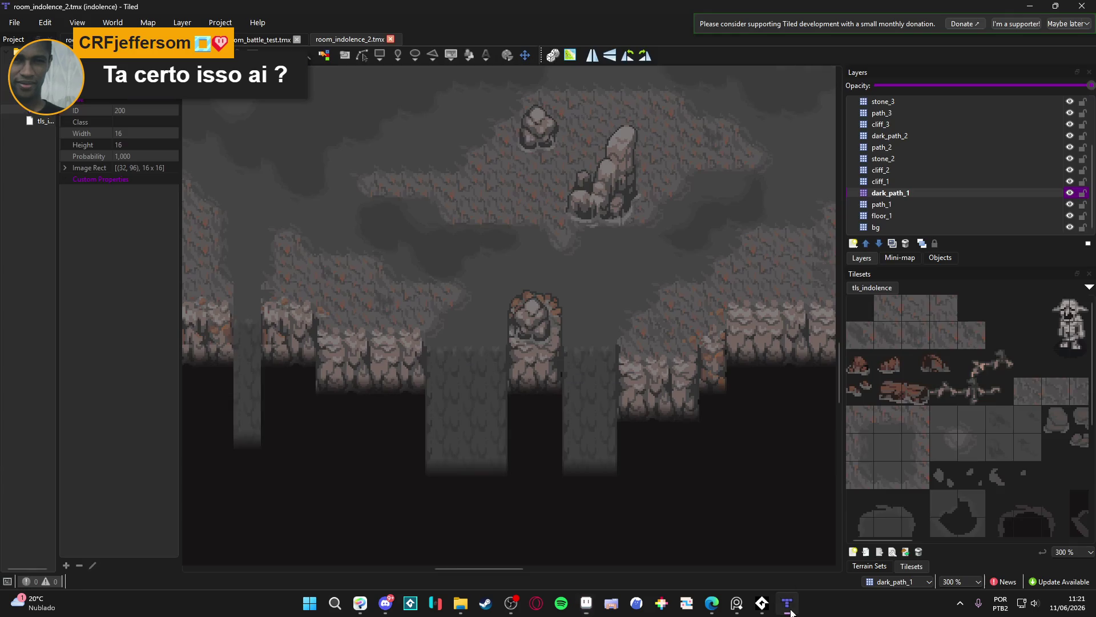
# Animate tile 499 of tls_indolence with the mudfall strip frames at 150 ms, and save the tileset
pyautogui.click(893, 554)
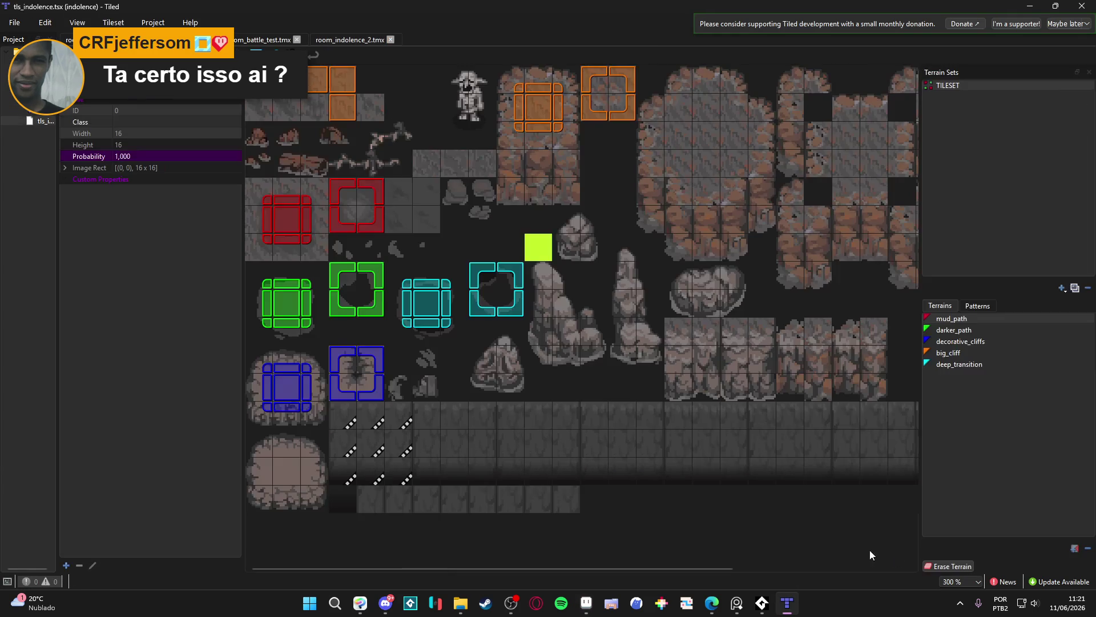
pyautogui.click(255, 51)
pyautogui.click(368, 499)
pyautogui.doubleClick(784, 265)
pyautogui.doubleClick(792, 264)
pyautogui.doubleClick(804, 265)
pyautogui.doubleClick(813, 265)
pyautogui.doubleClick(820, 265)
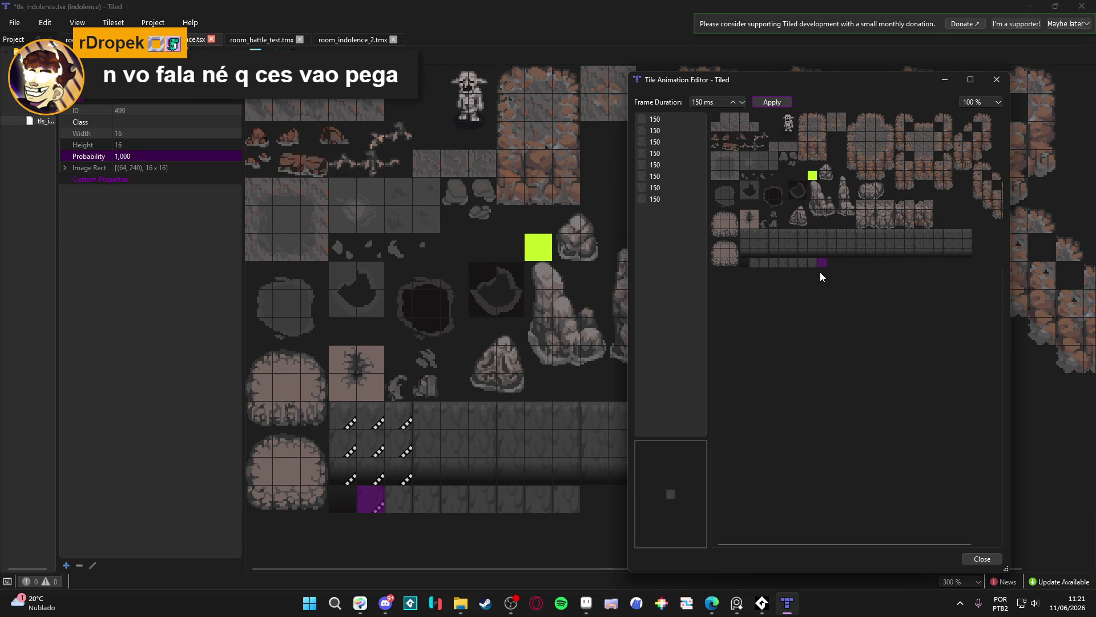
pyautogui.click(983, 559)
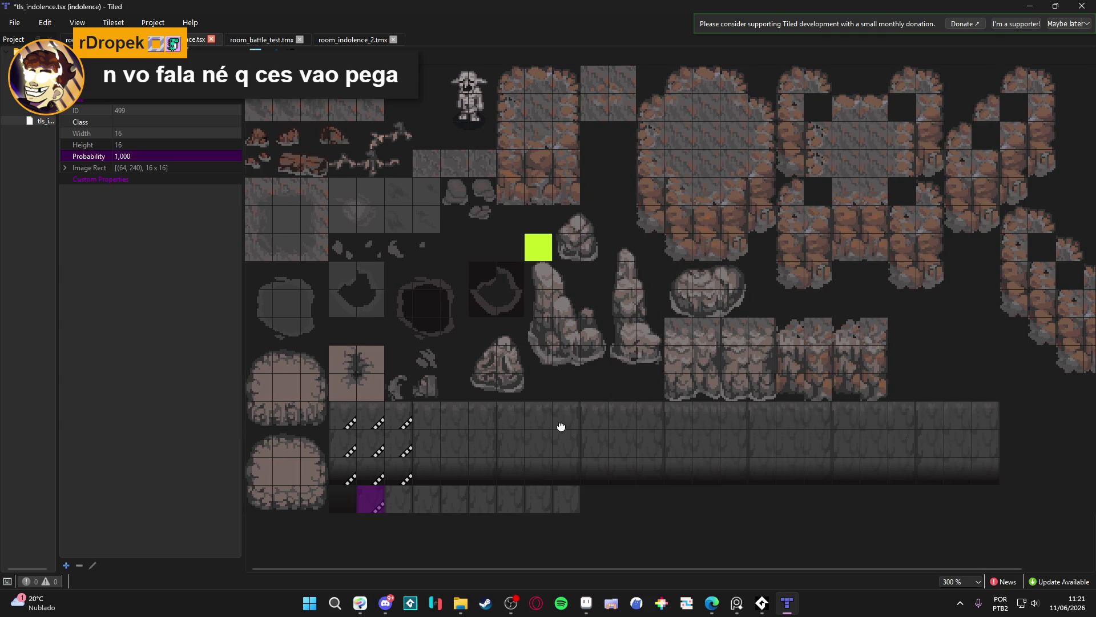
pyautogui.hotkey('ctrl', 's')
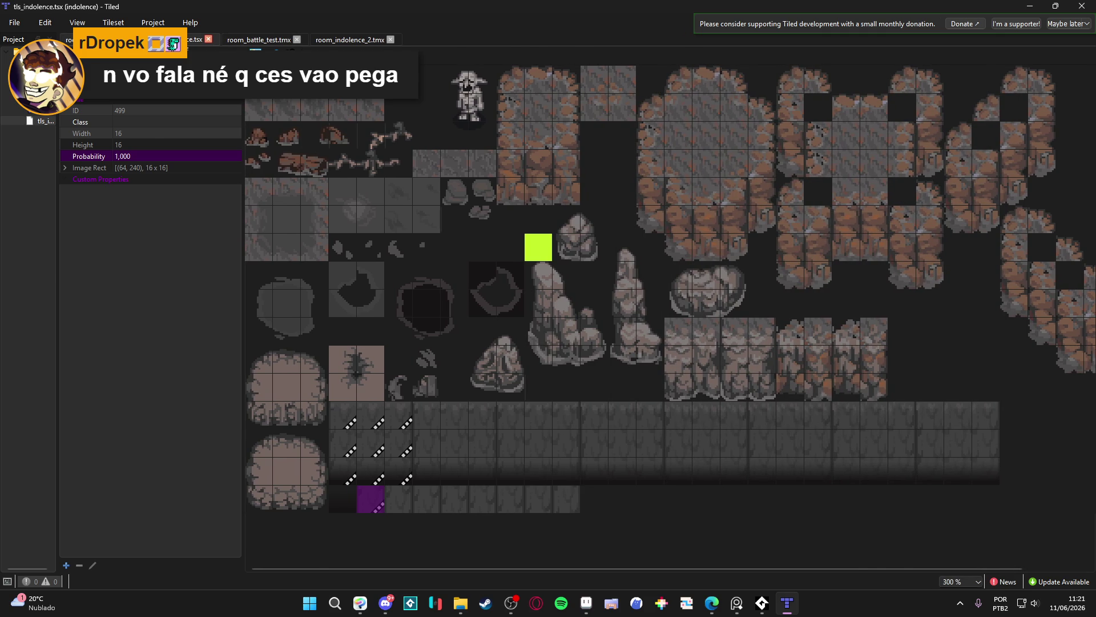
pyautogui.click(68, 39)
# Switch to the room_indolence_2.tmx map
pyautogui.scroll(-5, 585, 303)
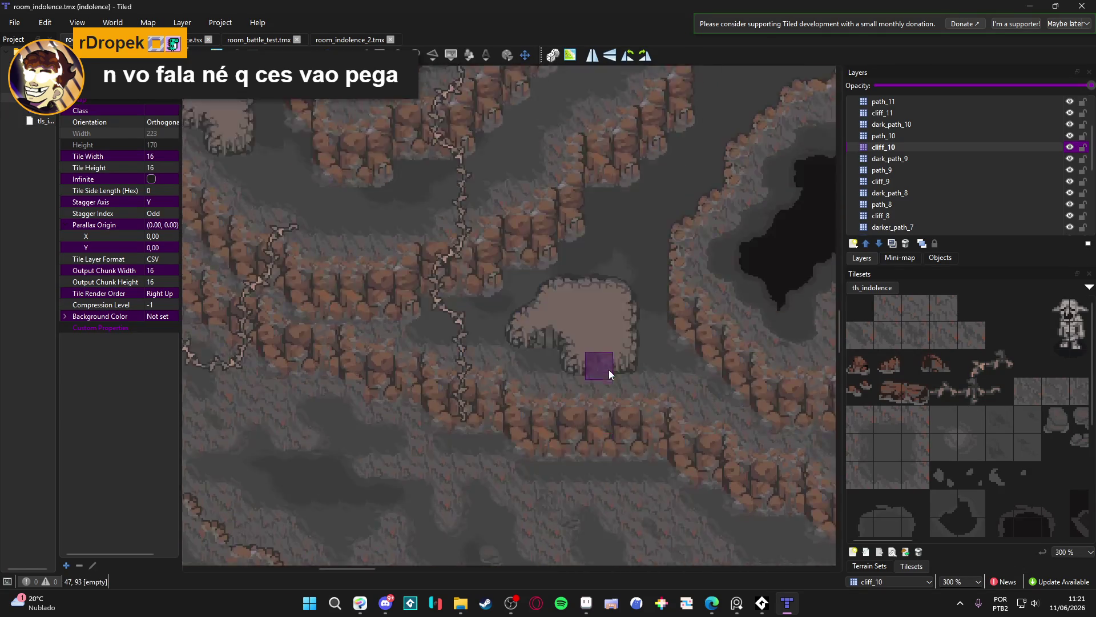
pyautogui.keyDown('ctrl'); pyautogui.scroll(-7, 608, 369); pyautogui.keyUp('ctrl')
pyautogui.scroll(-3, 525, 314)
pyautogui.hscroll(3, 573, 293)
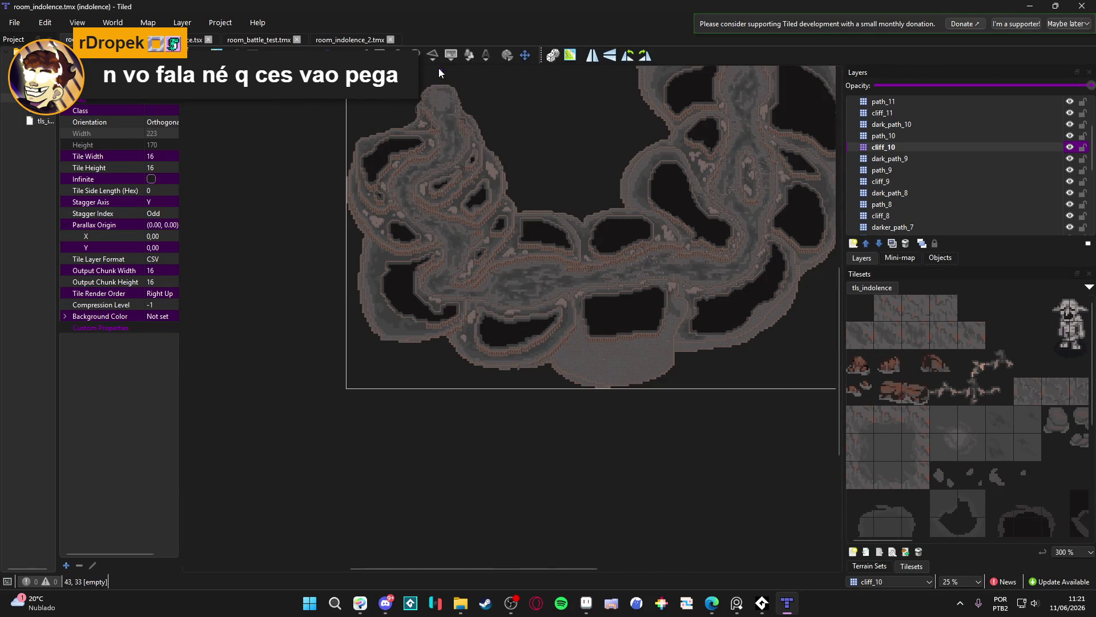
pyautogui.click(365, 40)
# Try the animated mudfall tile 499 in the path column, then undo it
pyautogui.keyDown('ctrl'); pyautogui.scroll(1, 277, 378); pyautogui.keyUp('ctrl')
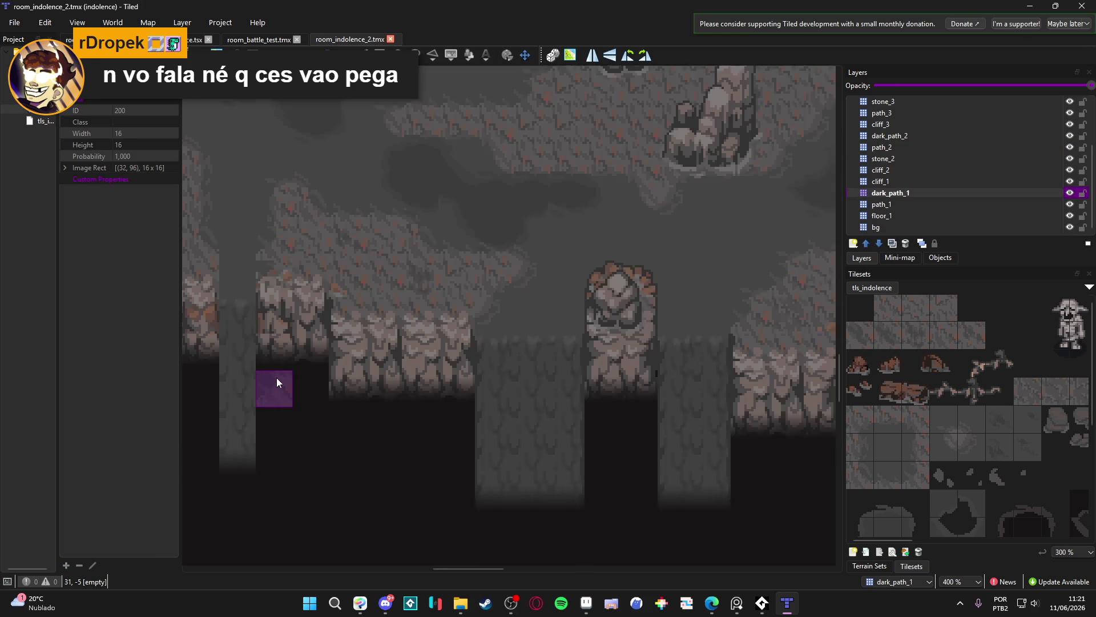
pyautogui.hscroll(-5, 276, 378)
pyautogui.scroll(-3, 277, 378)
pyautogui.scroll(-4, 979, 488)
pyautogui.scroll(-2, 951, 453)
pyautogui.click(968, 528)
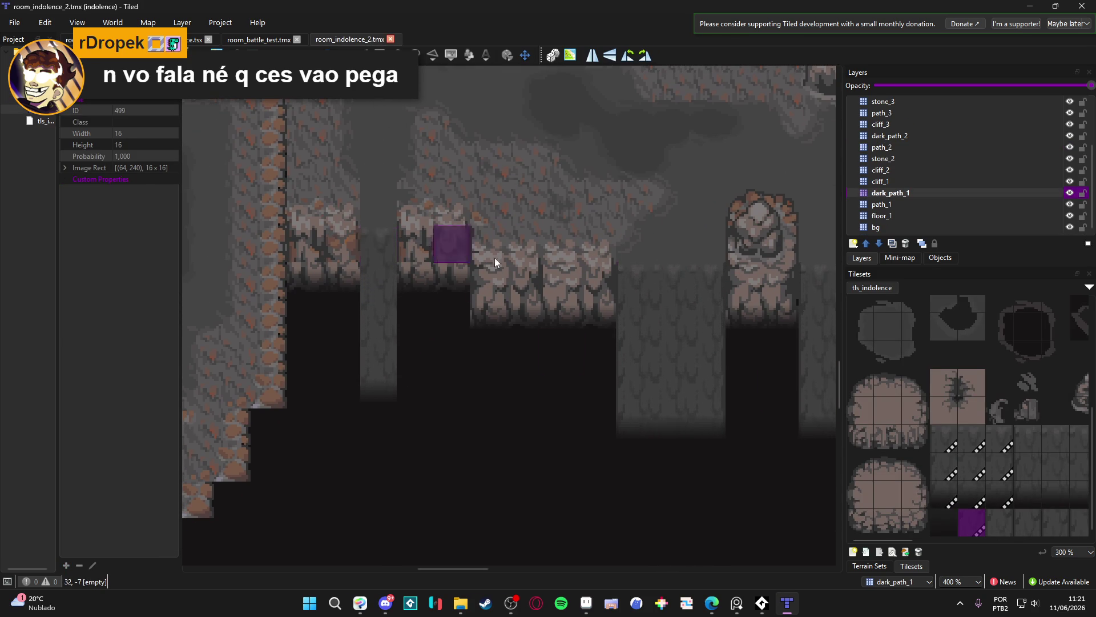
pyautogui.click(370, 352)
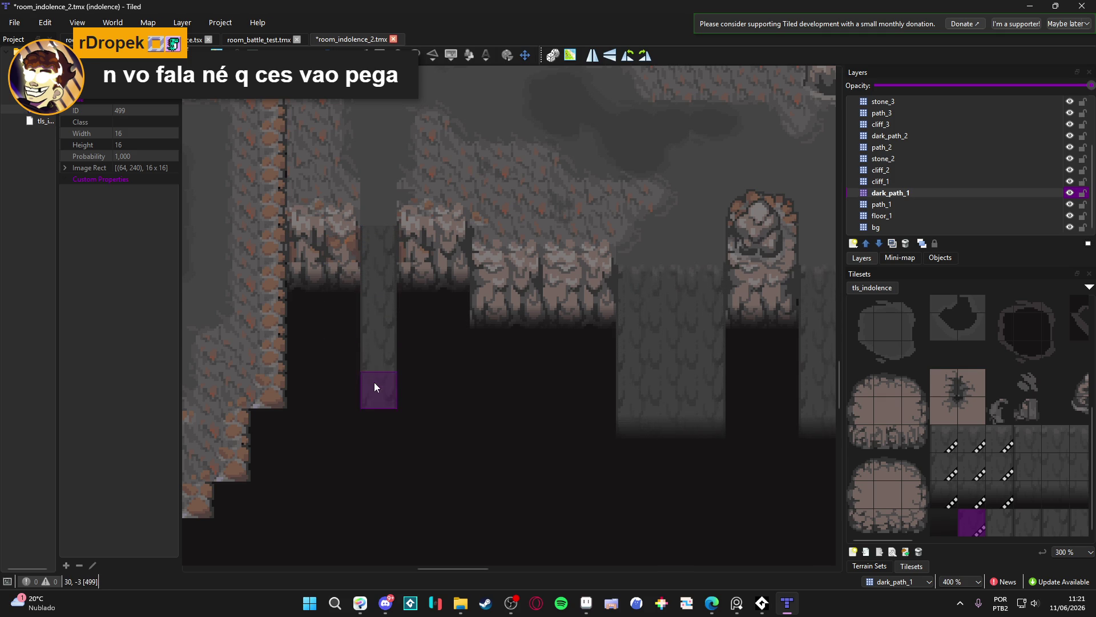
pyautogui.hotkey('ctrl', 'z')
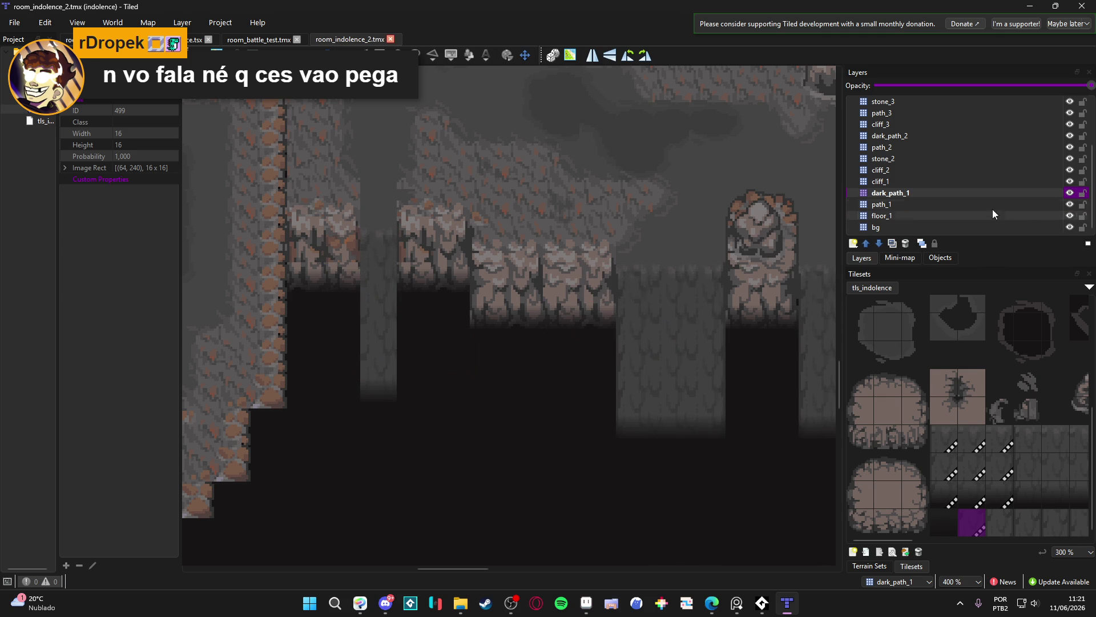
# On path_1, extend the grey path column down one tile, then pick tile 498 on dark_path_1
pyautogui.doubleClick(1067, 205)
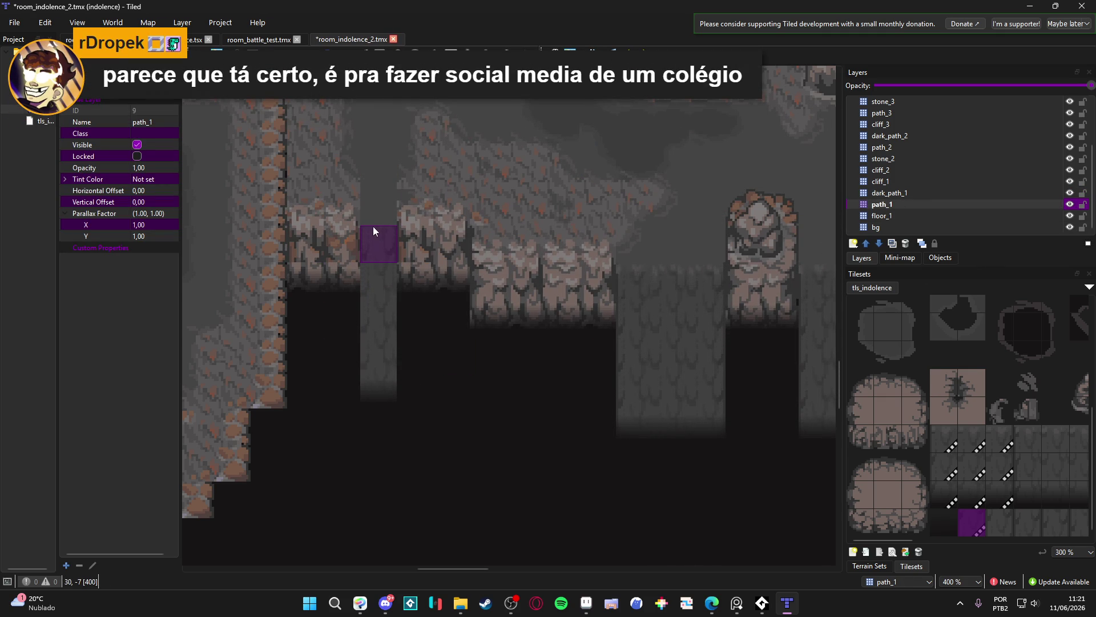
pyautogui.click(365, 379)
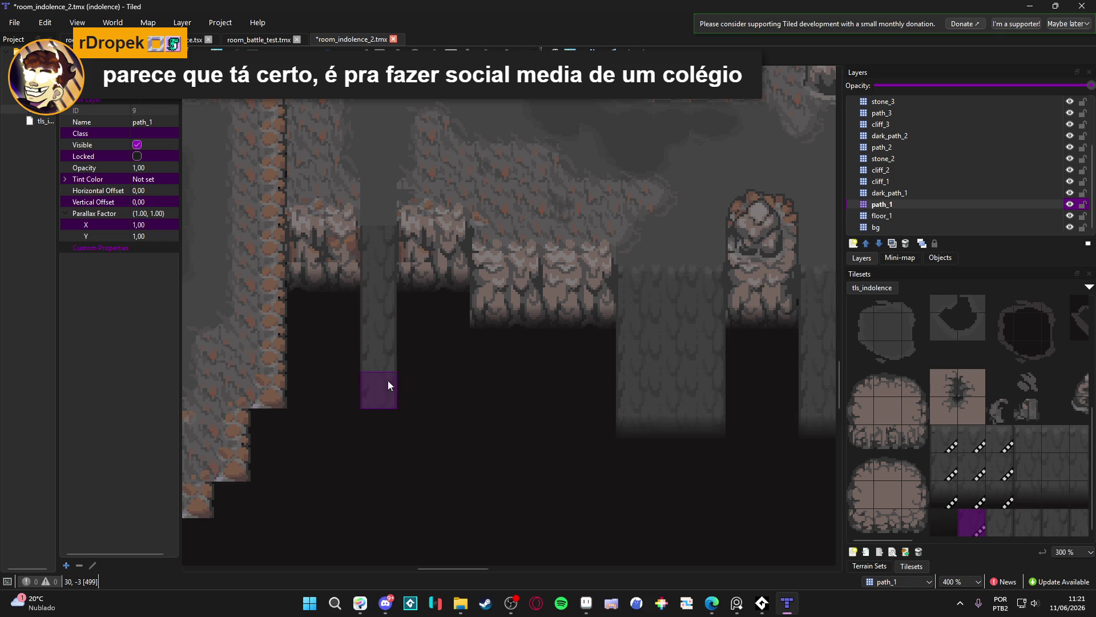
pyautogui.click(971, 439)
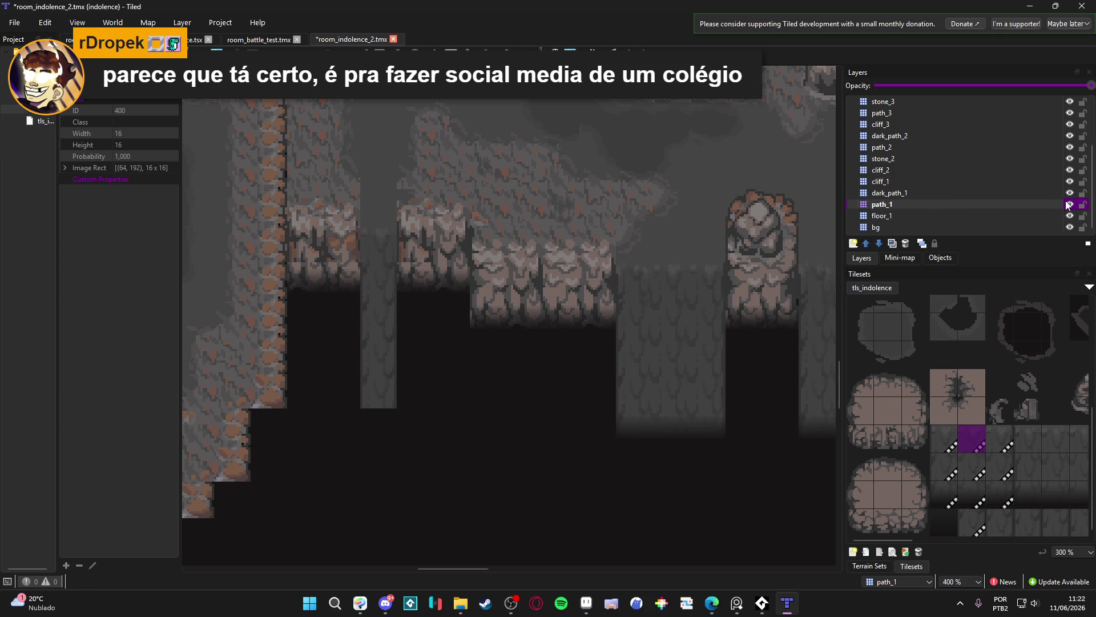
pyautogui.click(1042, 194)
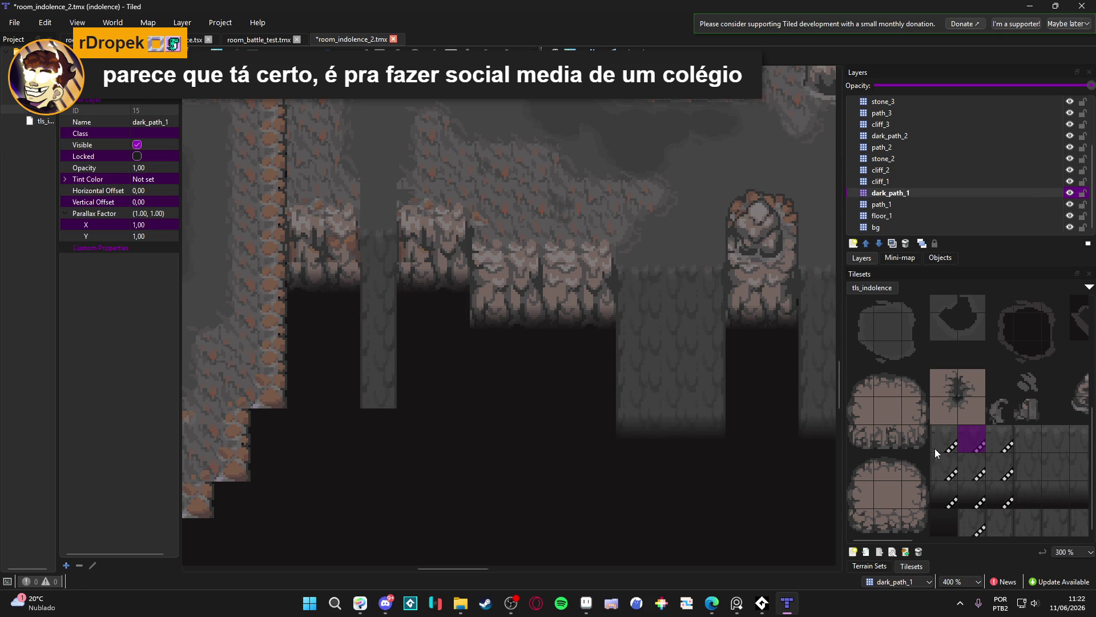
pyautogui.click(947, 528)
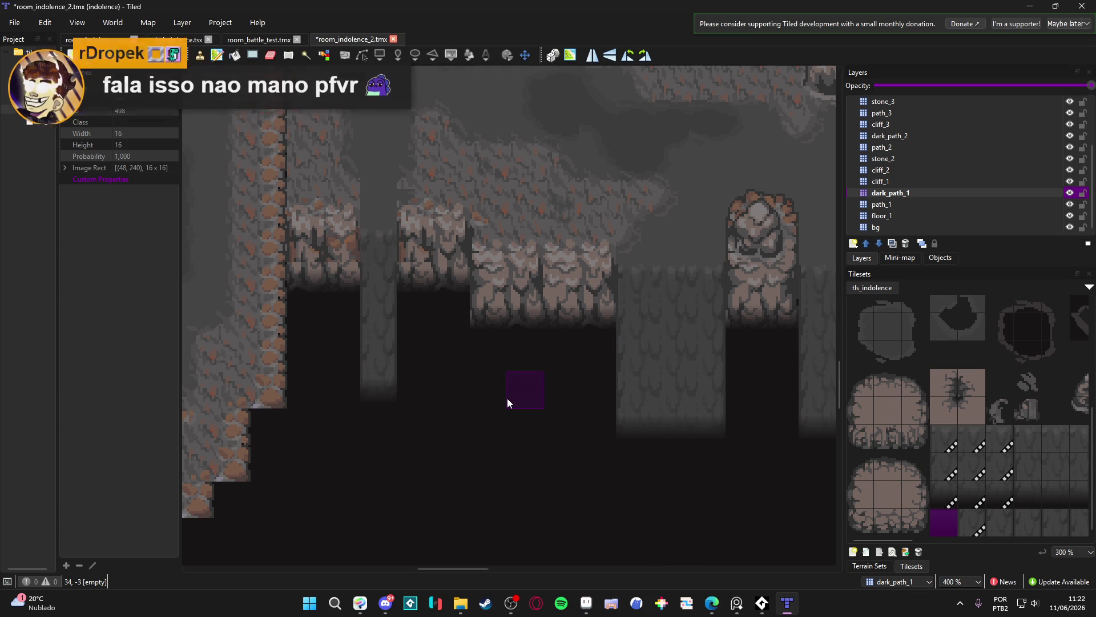
pyautogui.moveTo(498, 349); pyautogui.dragTo(514, 370)
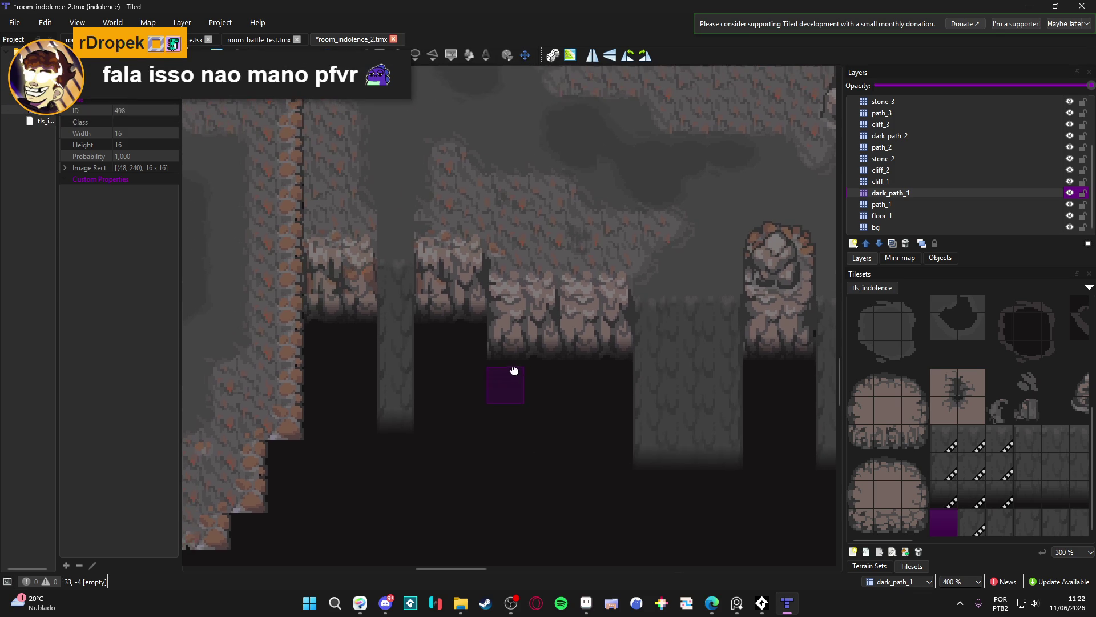
pyautogui.click(1070, 194)
pyautogui.click(1070, 194)
pyautogui.click(1070, 193)
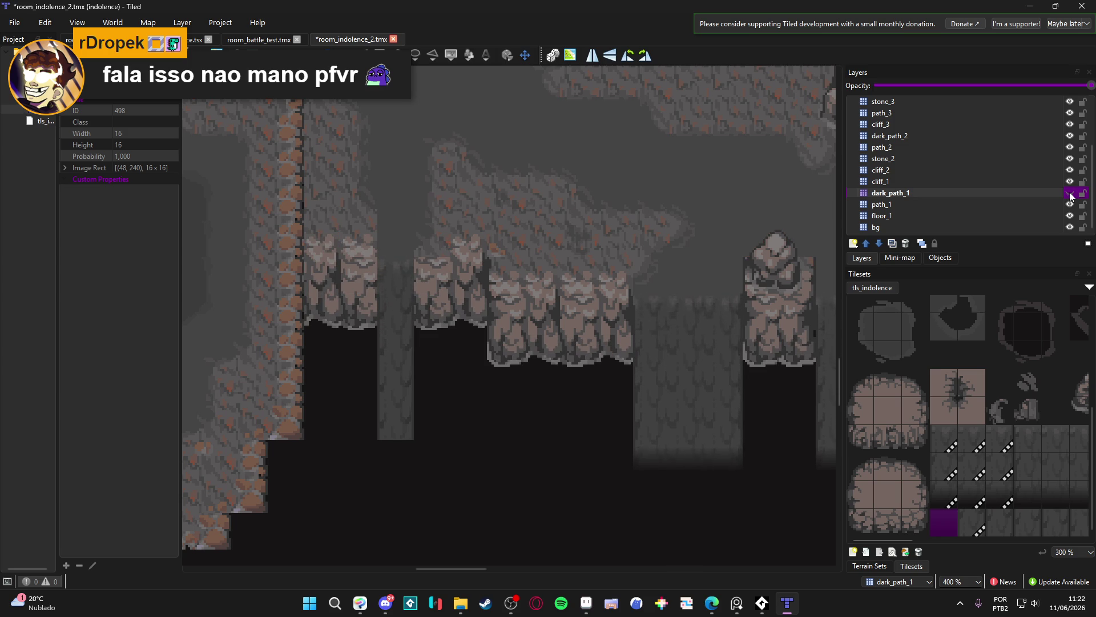
pyautogui.click(1070, 194)
pyautogui.click(1070, 193)
pyautogui.click(1069, 193)
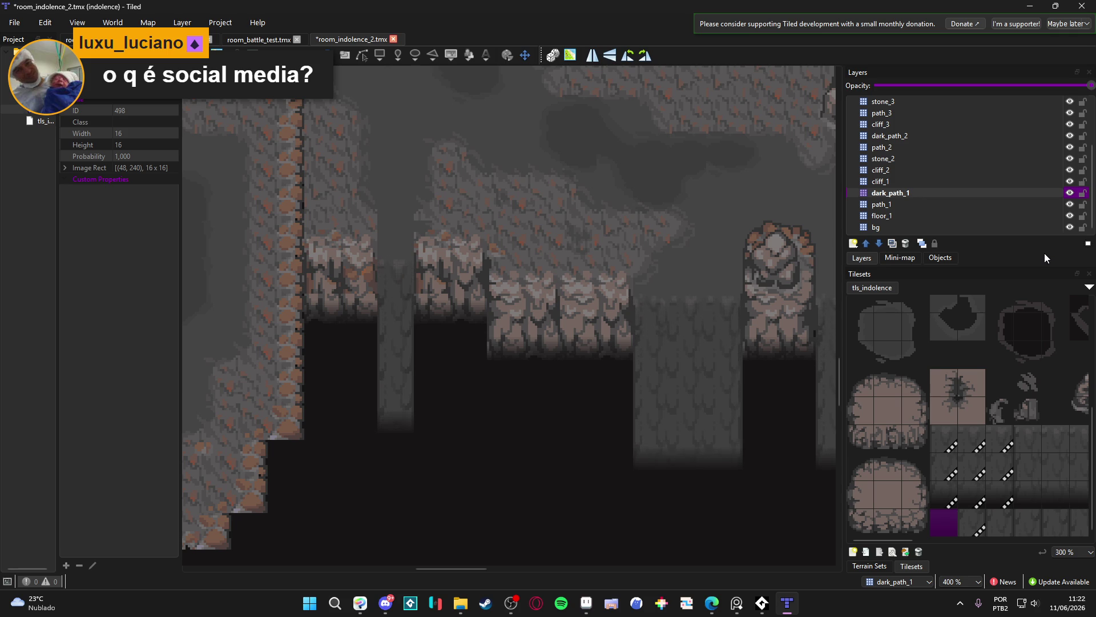
pyautogui.click(1032, 183)
pyautogui.click(1043, 194)
pyautogui.click(1035, 181)
pyautogui.click(1036, 170)
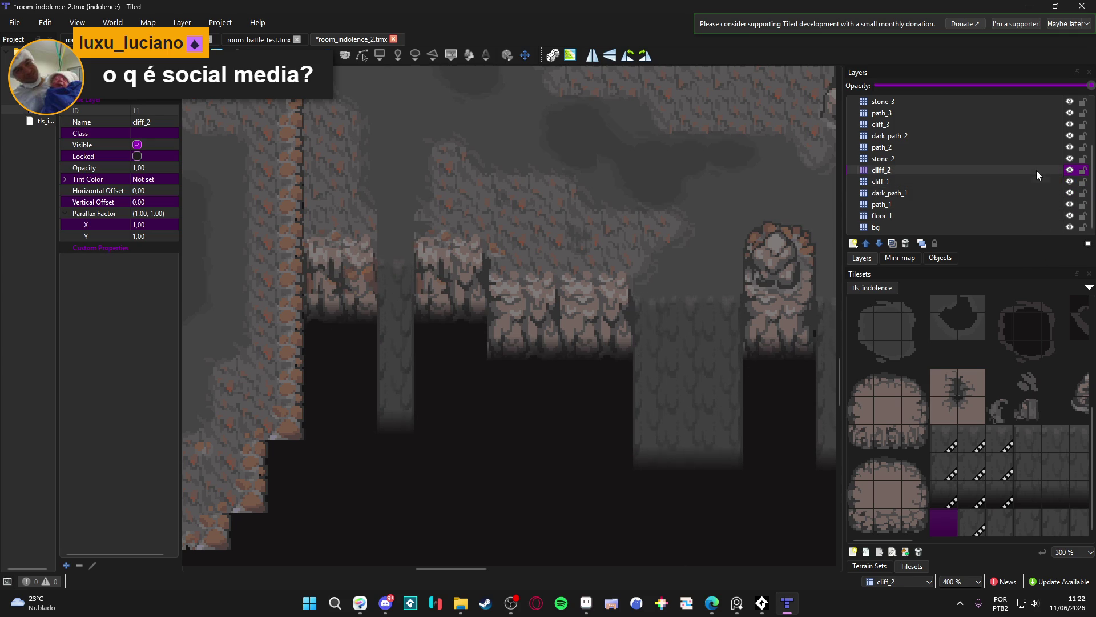
pyautogui.click(1070, 182)
pyautogui.click(1057, 193)
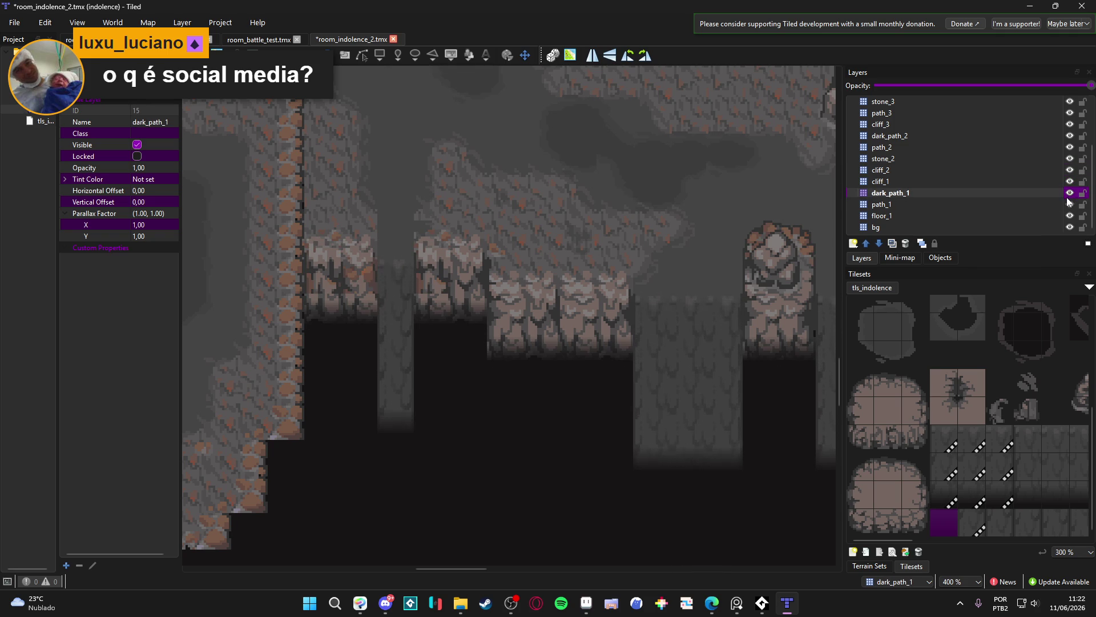
pyautogui.scroll(-1, 533, 363)
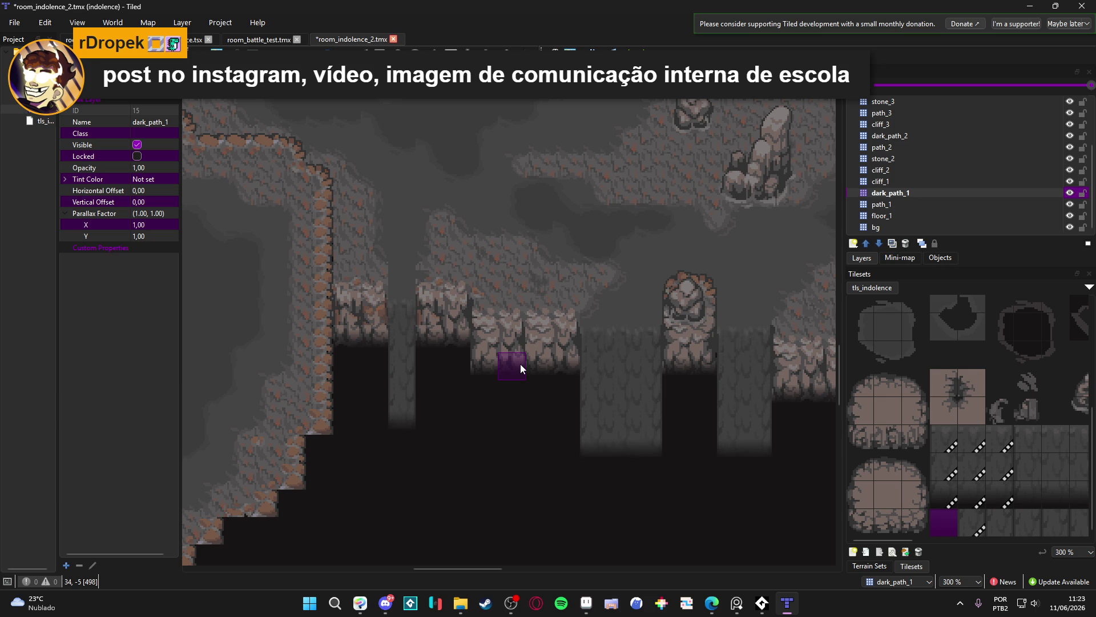
# Stamp a three-tile cliff column onto the map on the path_1 layer
pyautogui.hscroll(5, 970, 434)
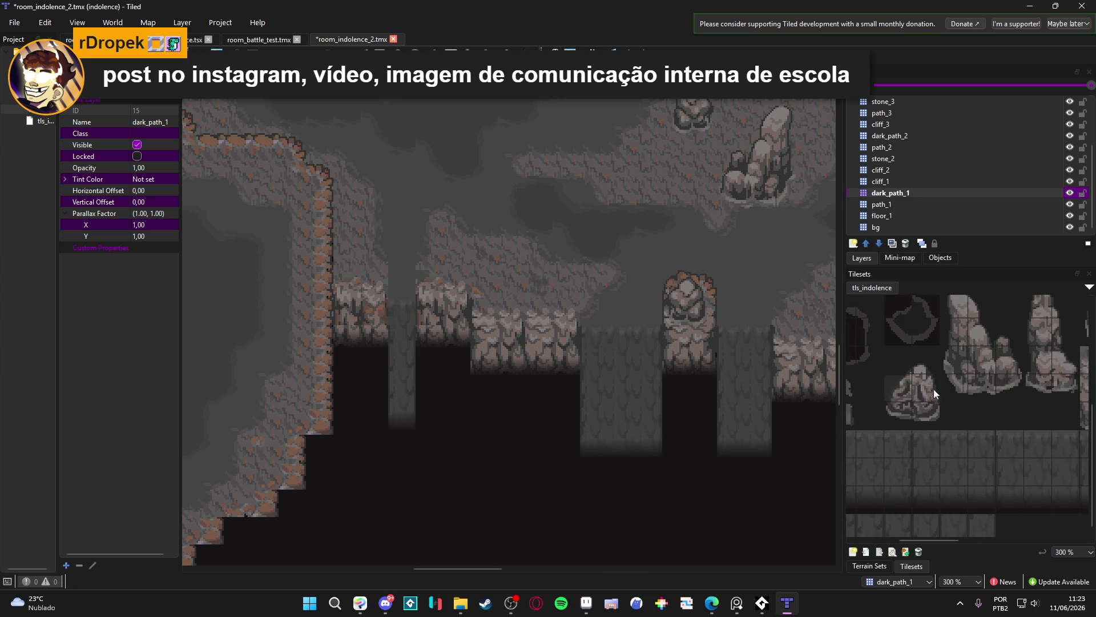
pyautogui.hscroll(5, 933, 393)
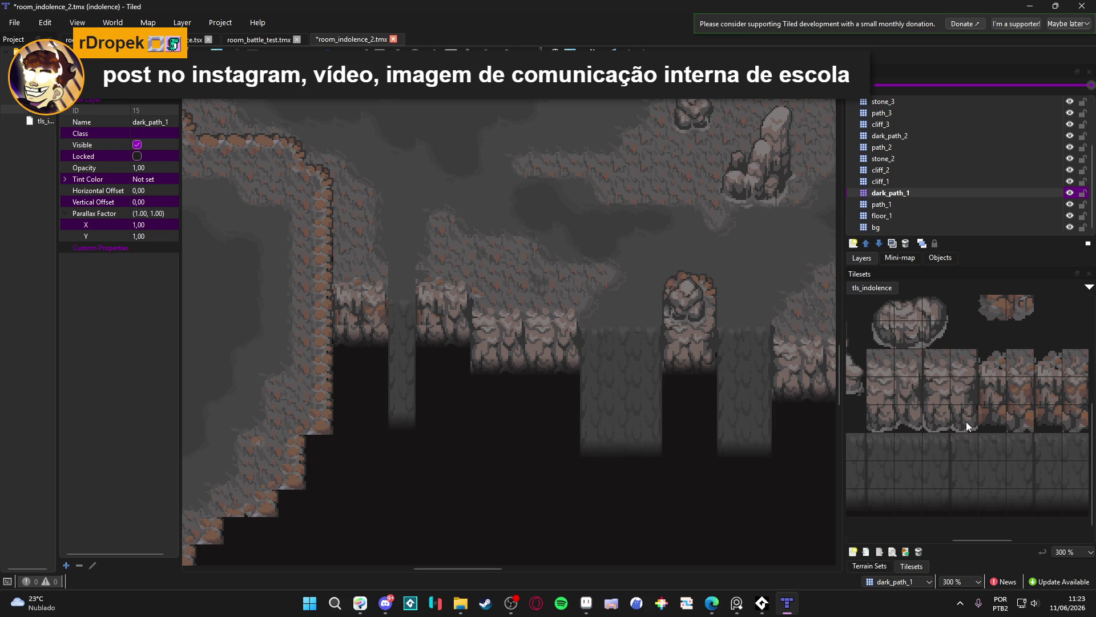
pyautogui.hscroll(3, 978, 419)
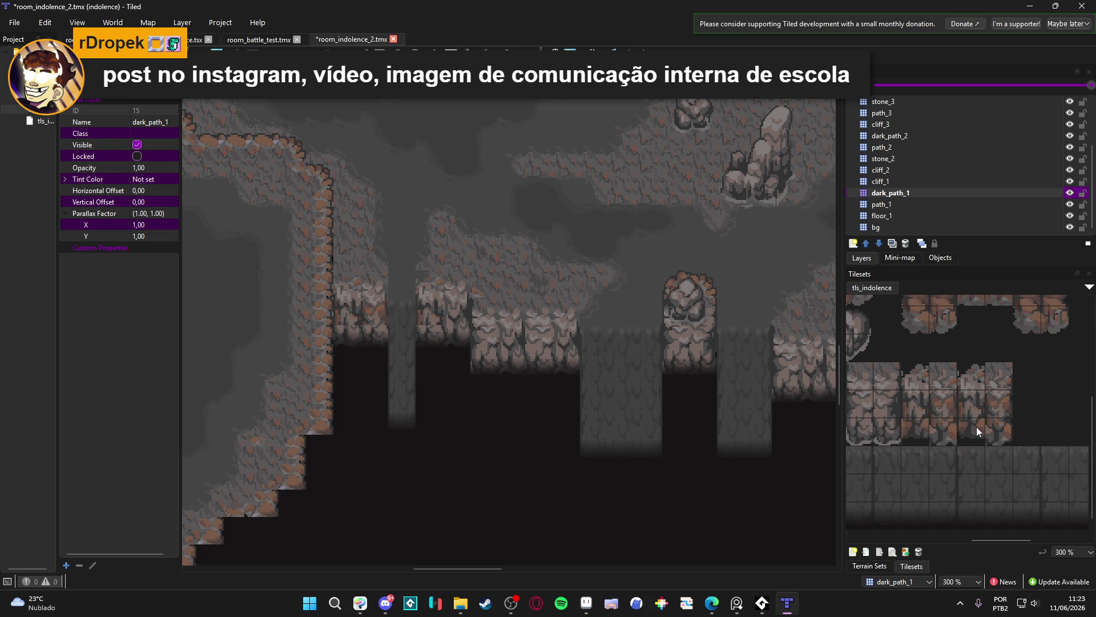
pyautogui.moveTo(970, 432); pyautogui.dragTo(960, 381)
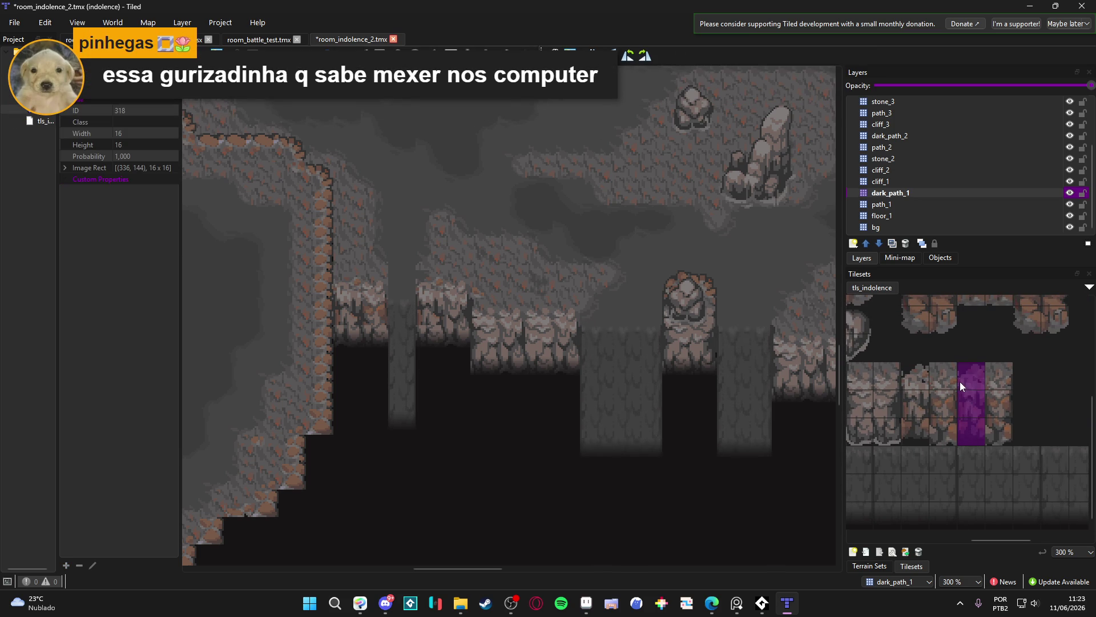
pyautogui.click(1067, 205)
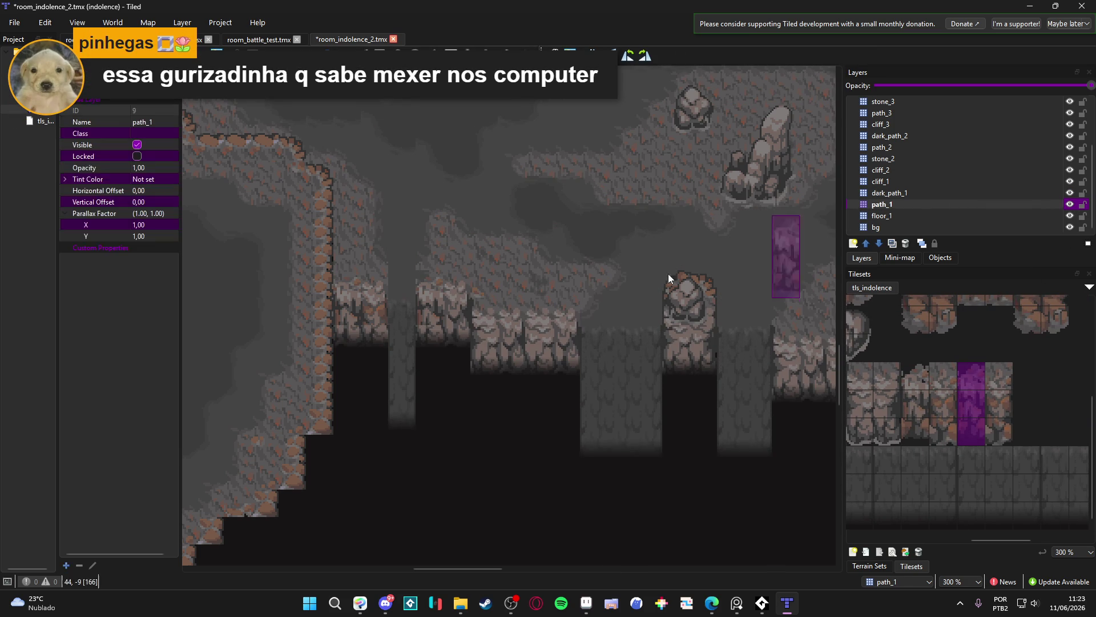
pyautogui.click(354, 317)
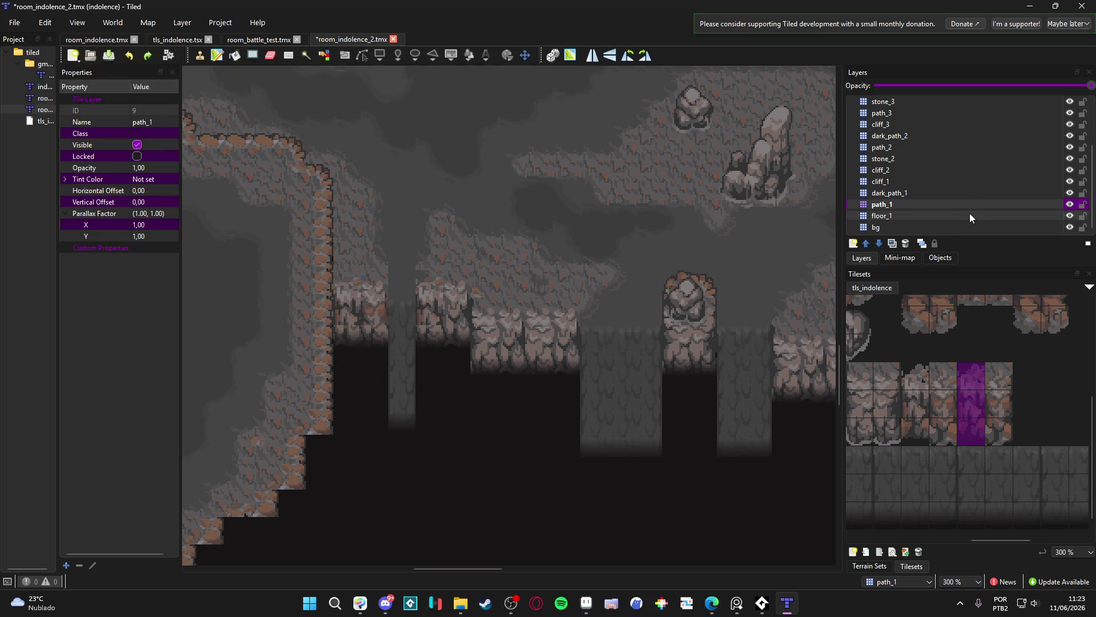
# Toggle path_1 and neighbouring layers' visibility to compare the map
pyautogui.click(960, 192)
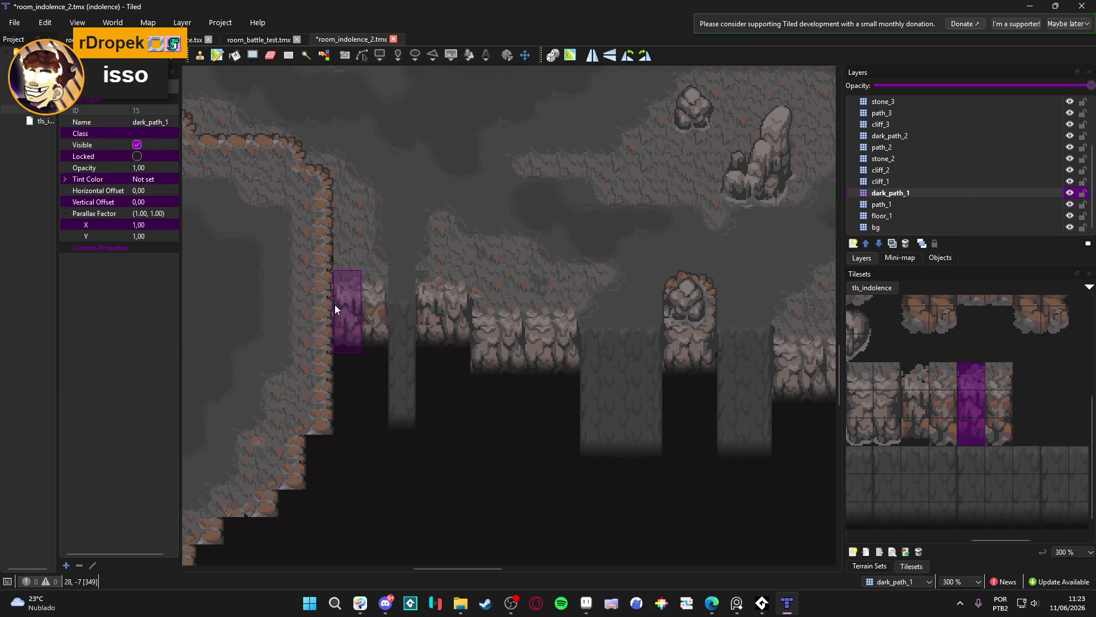
pyautogui.click(959, 204)
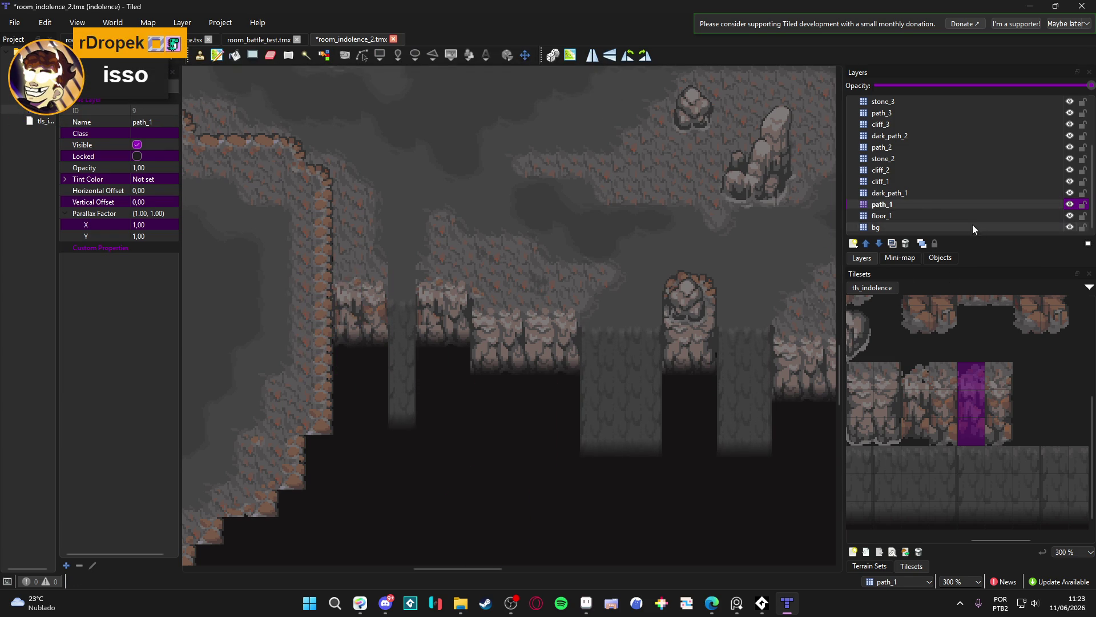
pyautogui.click(1070, 204)
pyautogui.click(1070, 204)
pyautogui.click(1071, 204)
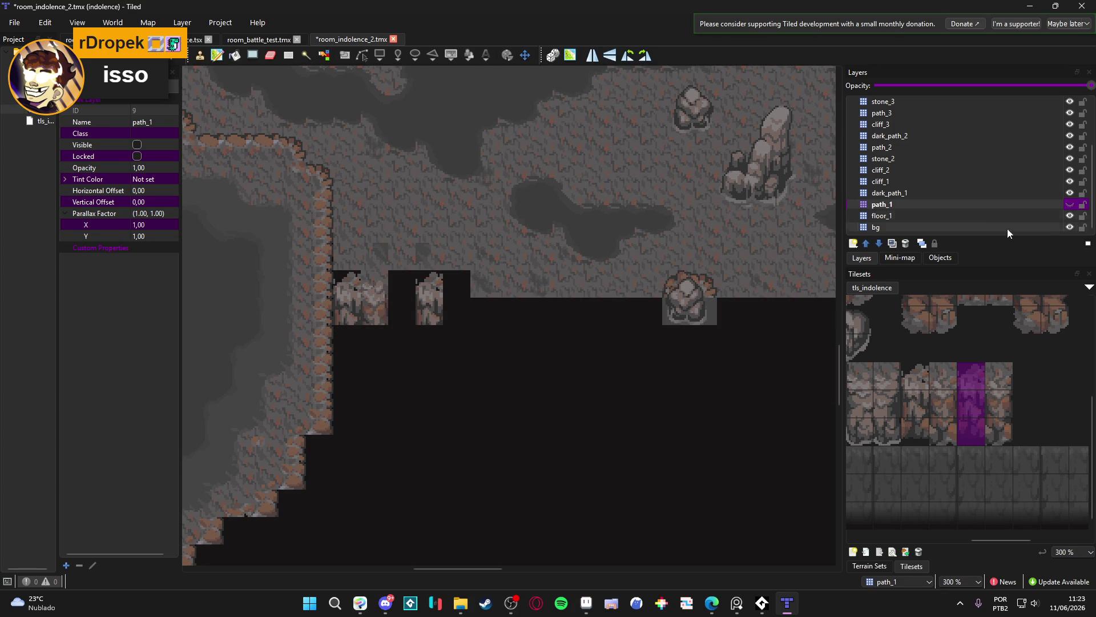
pyautogui.click(1052, 194)
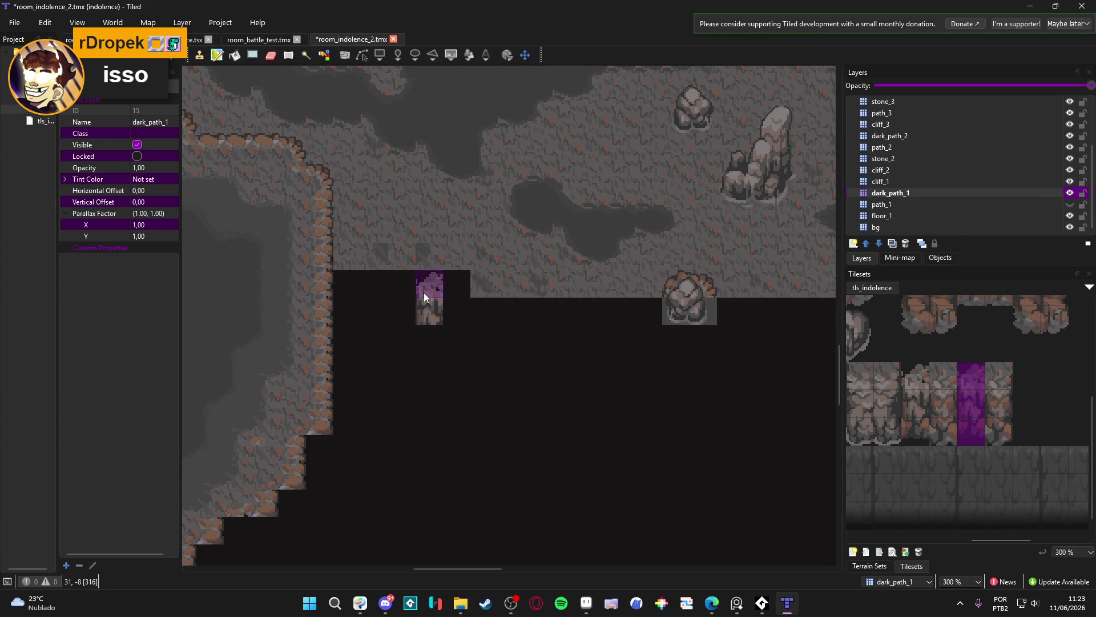
pyautogui.click(1070, 205)
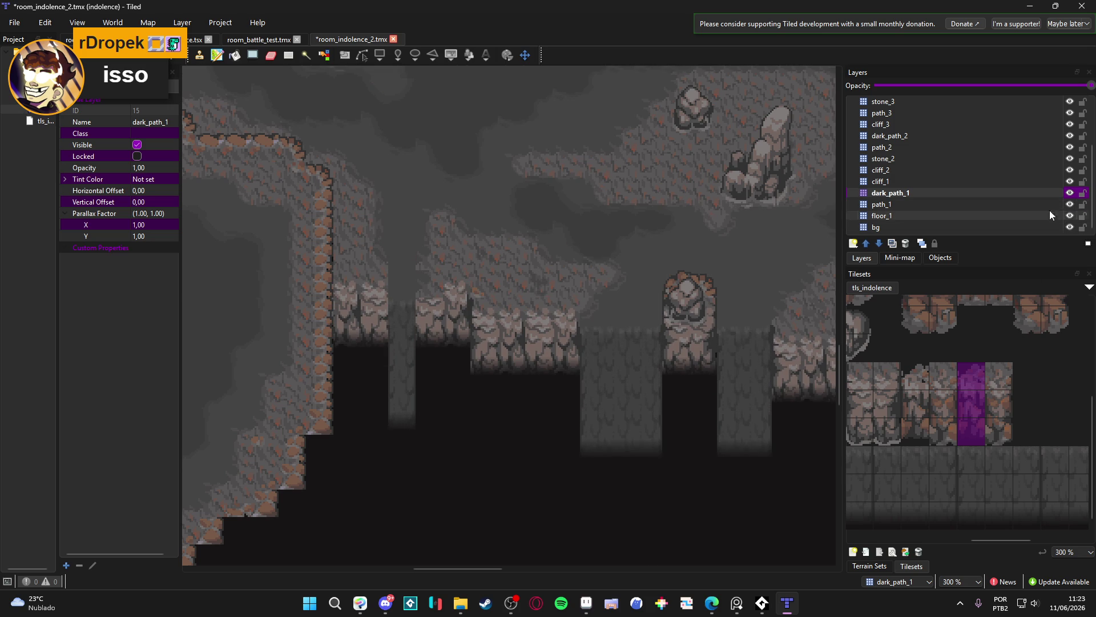
pyautogui.click(1070, 216)
pyautogui.click(1070, 216)
# On floor_1, narrow the brush from a cliff column to a single cliff tile
pyautogui.click(1036, 216)
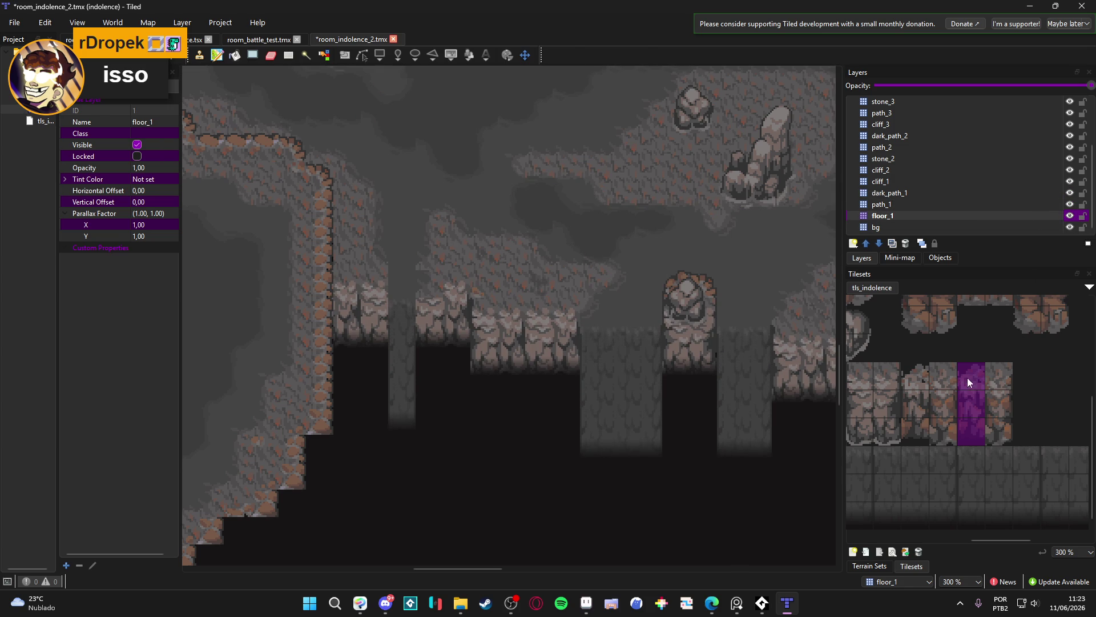
pyautogui.moveTo(967, 377); pyautogui.dragTo(970, 431)
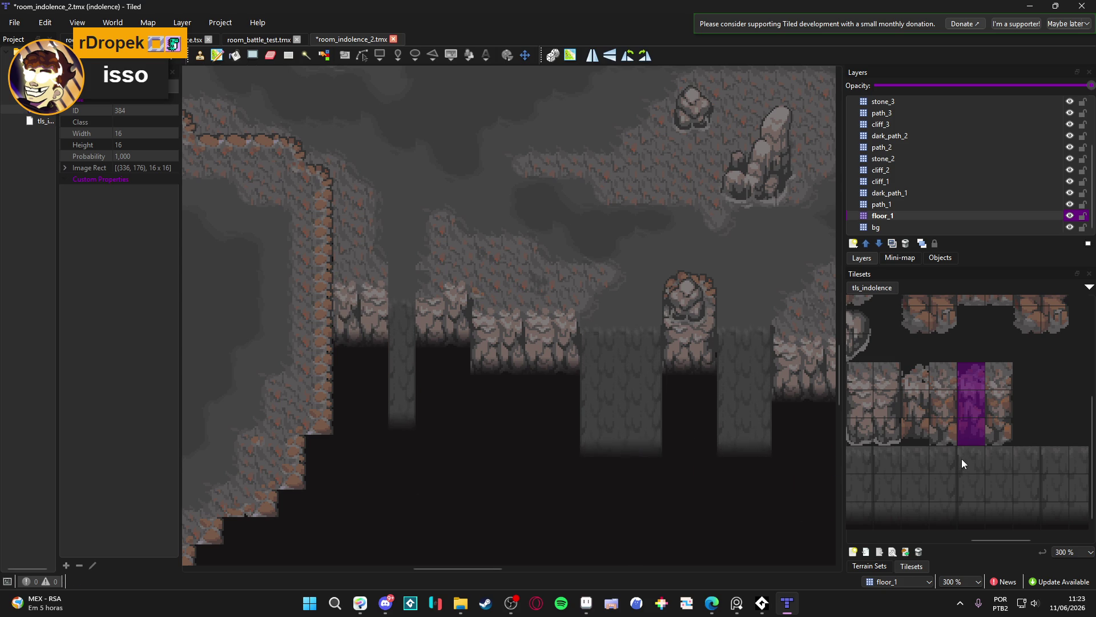
pyautogui.click(1004, 375)
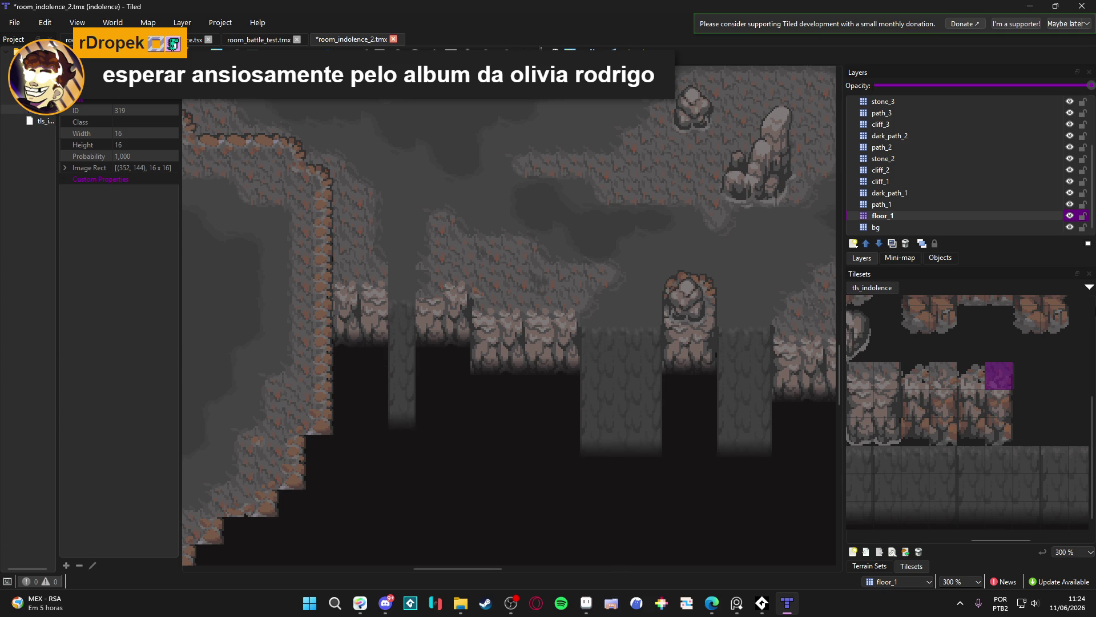
# Select path_1 and pick dark floor tile 167 from the tileset
pyautogui.scroll(-1, 523, 450)
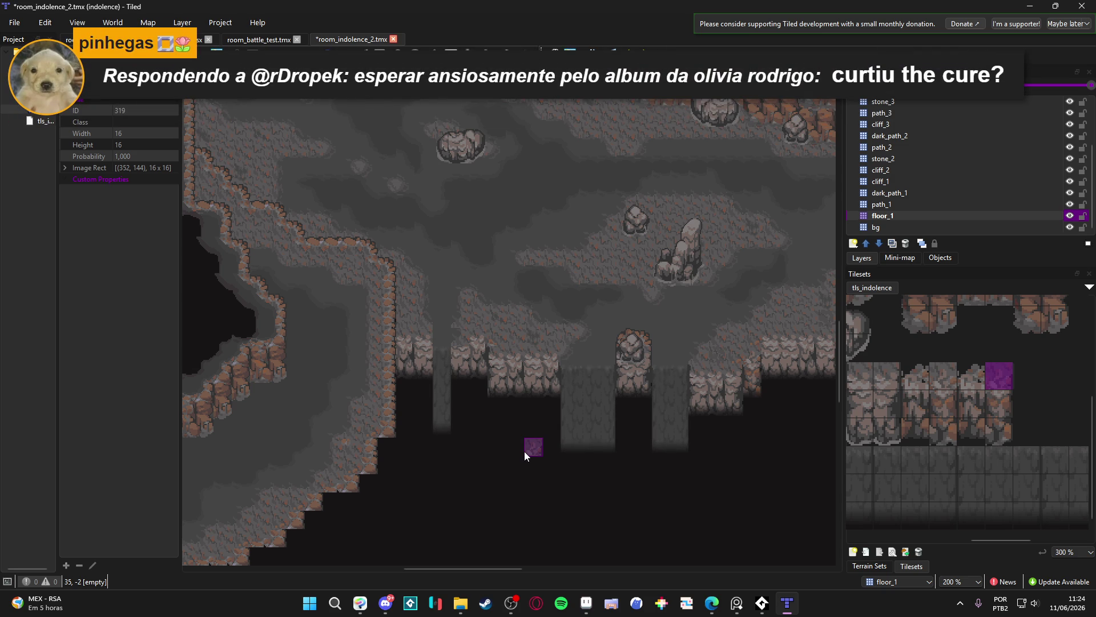
pyautogui.keyDown('ctrl'); pyautogui.scroll(1, 488, 351); pyautogui.keyUp('ctrl')
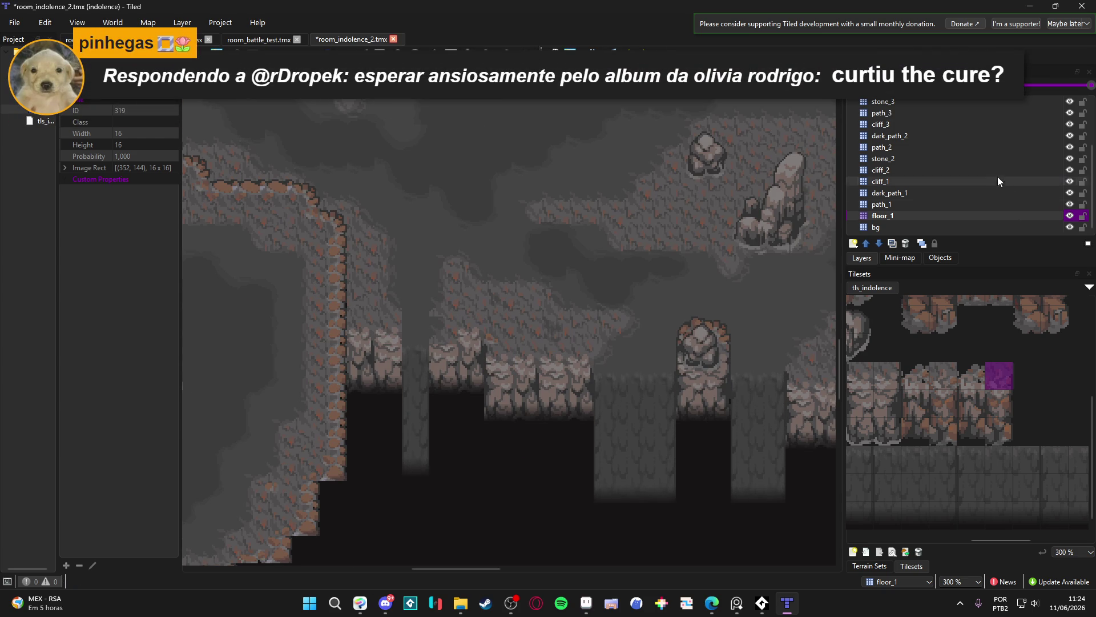
pyautogui.click(1046, 204)
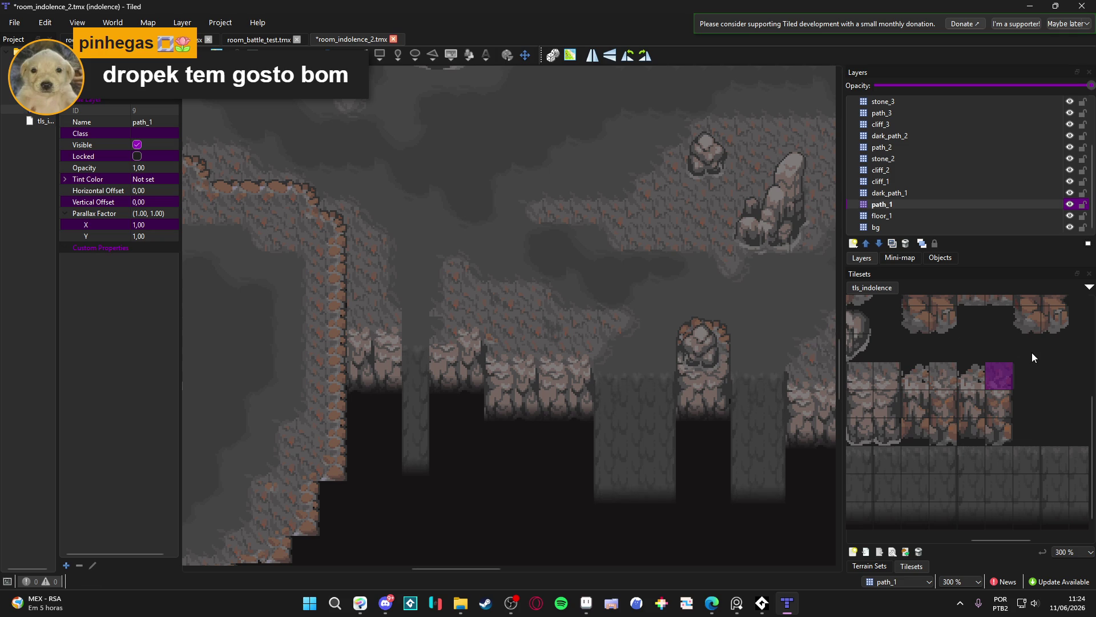
pyautogui.scroll(5, 1032, 354)
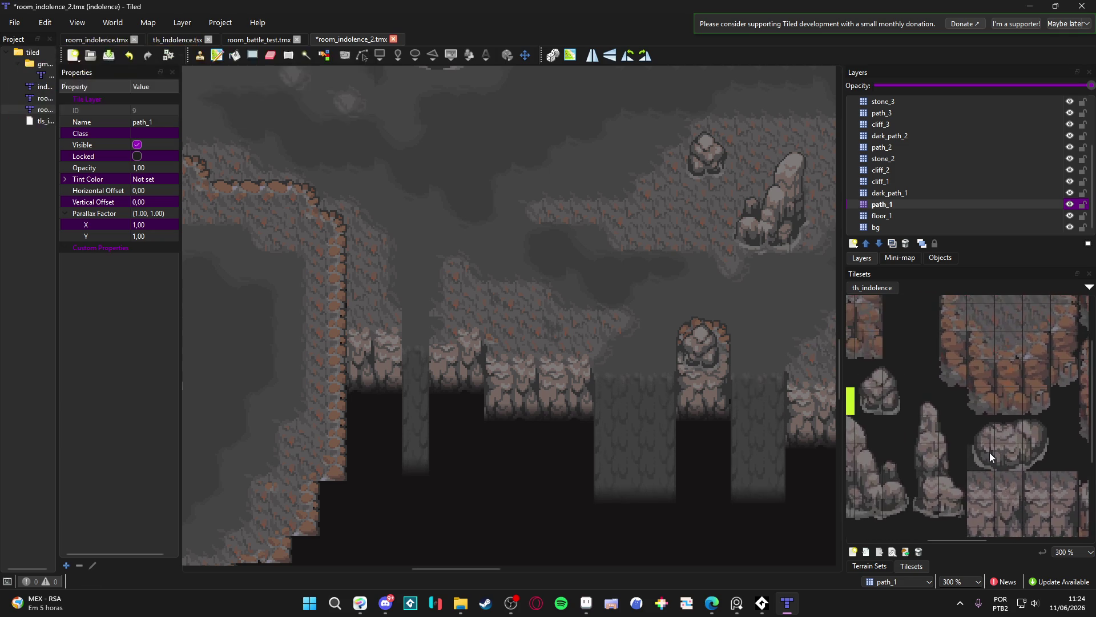
pyautogui.hscroll(5, 988, 452)
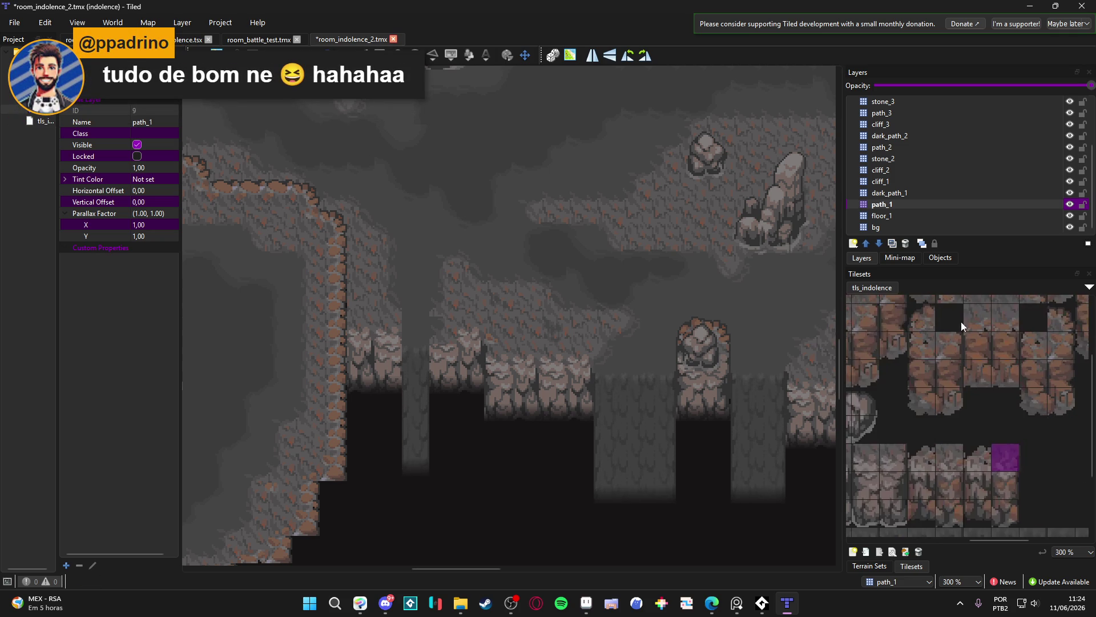
pyautogui.hscroll(-10, 936, 377)
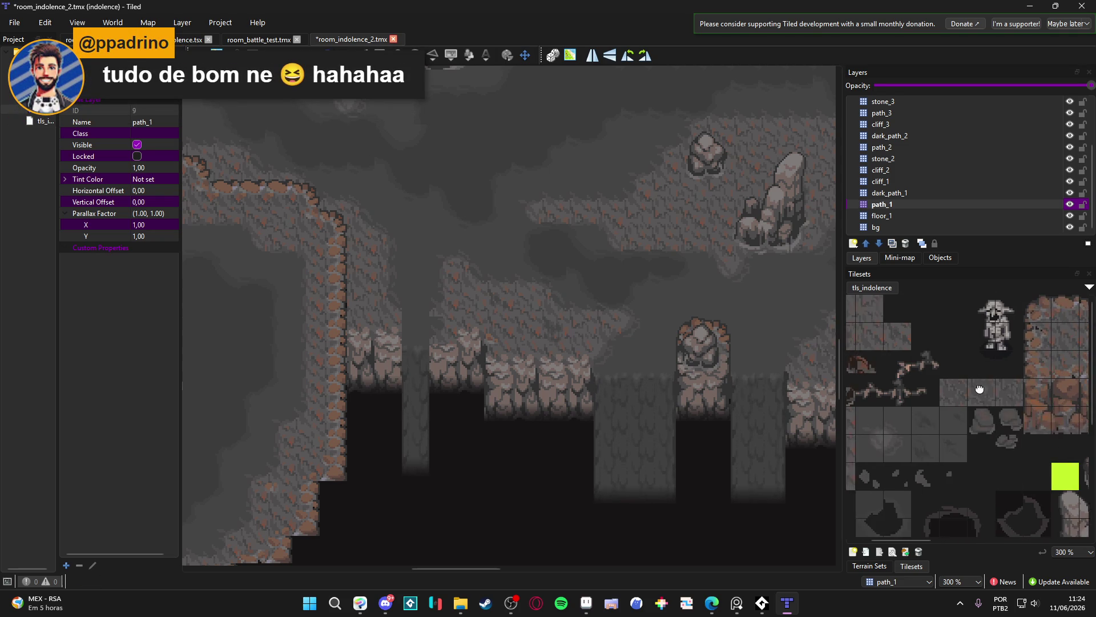
pyautogui.click(914, 448)
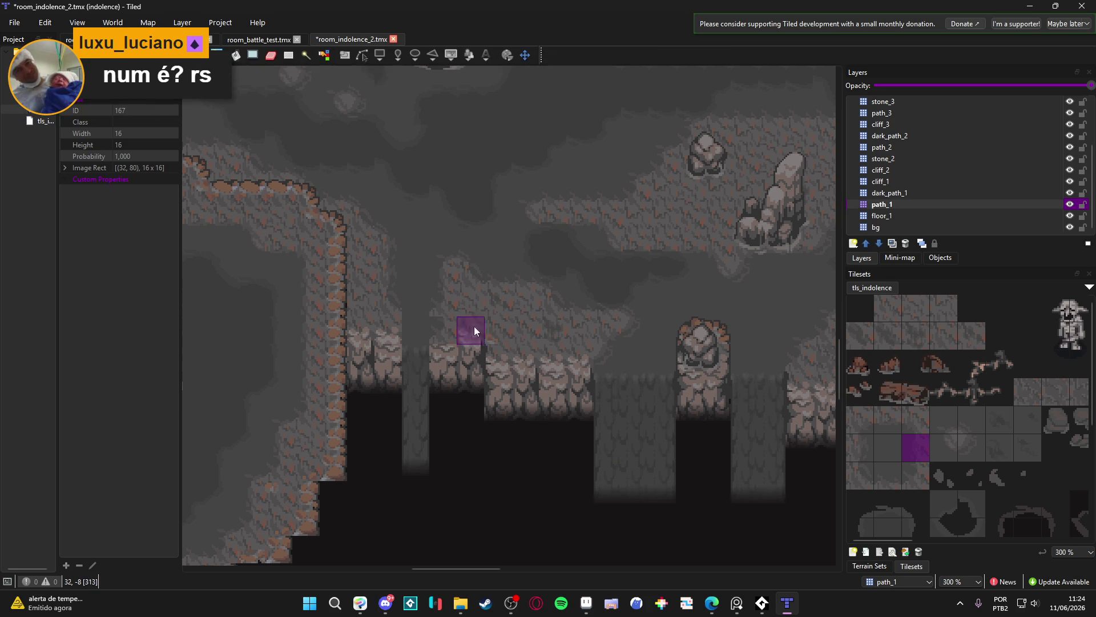
# Toggle path_1 and dark_path_1 visibility, then reselect path_1 and the dark floor tile
pyautogui.click(1069, 204)
pyautogui.click(1070, 204)
pyautogui.click(1070, 204)
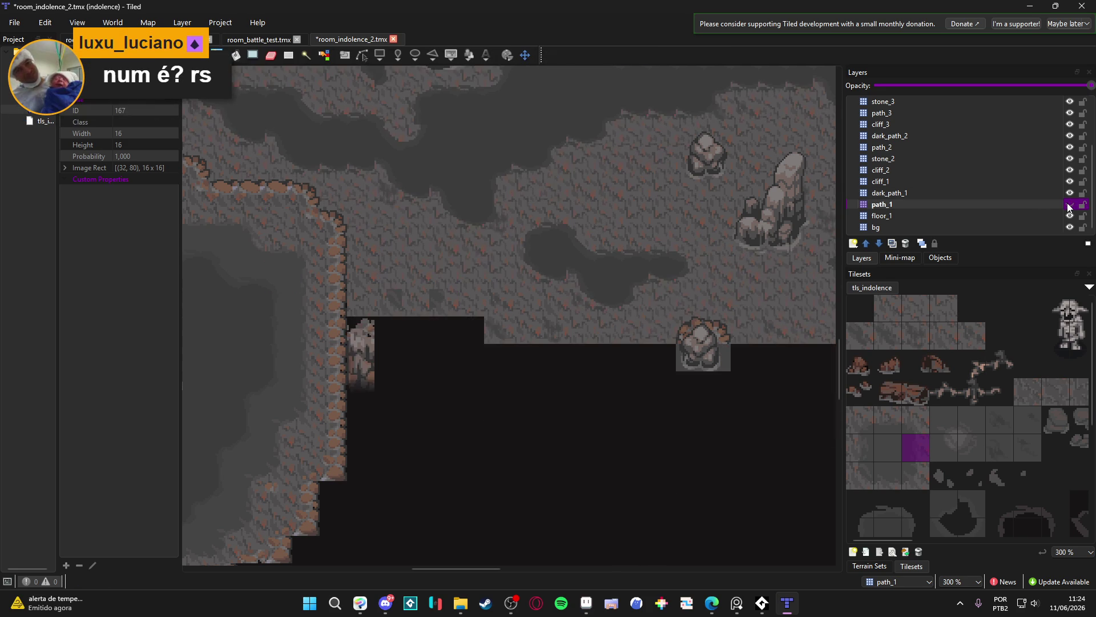
pyautogui.click(1070, 205)
pyautogui.click(1057, 194)
pyautogui.click(1069, 193)
pyautogui.click(1069, 193)
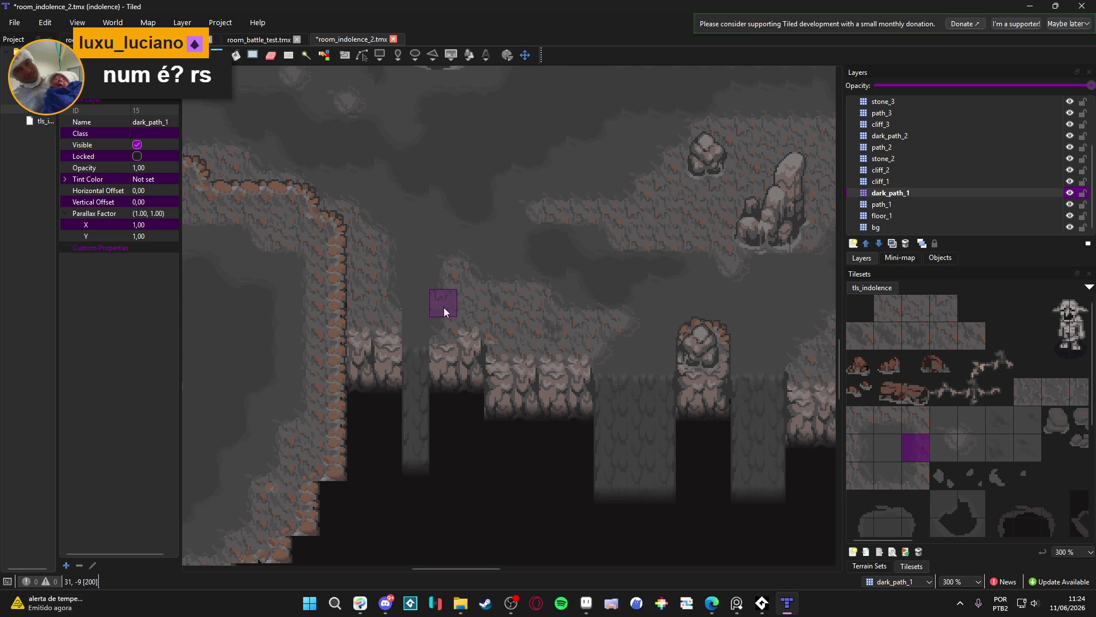
pyautogui.click(937, 204)
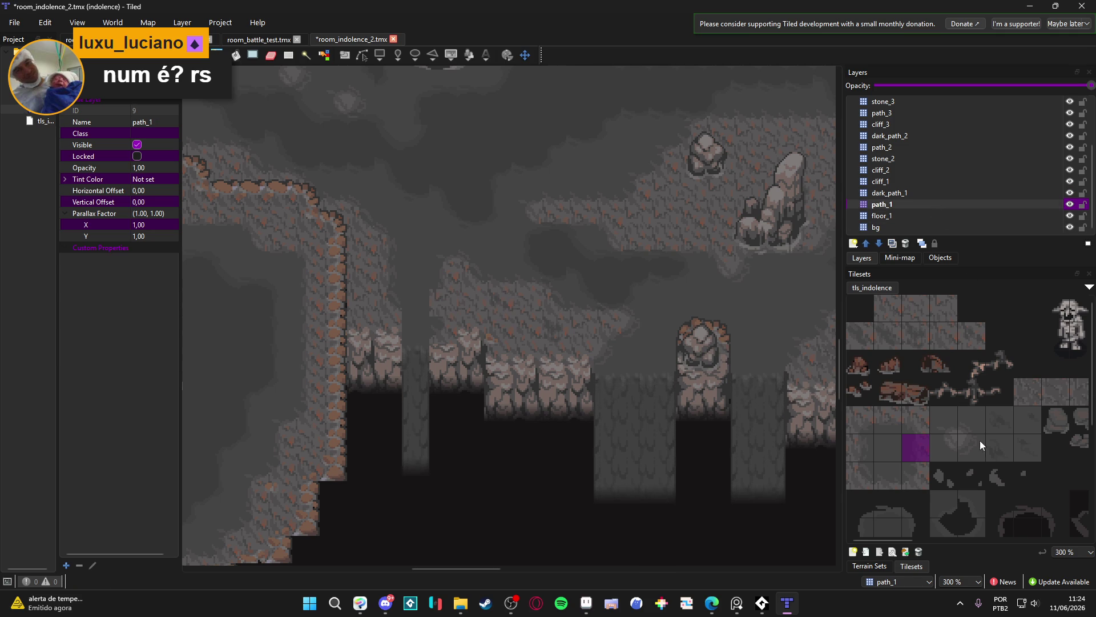
pyautogui.click(918, 450)
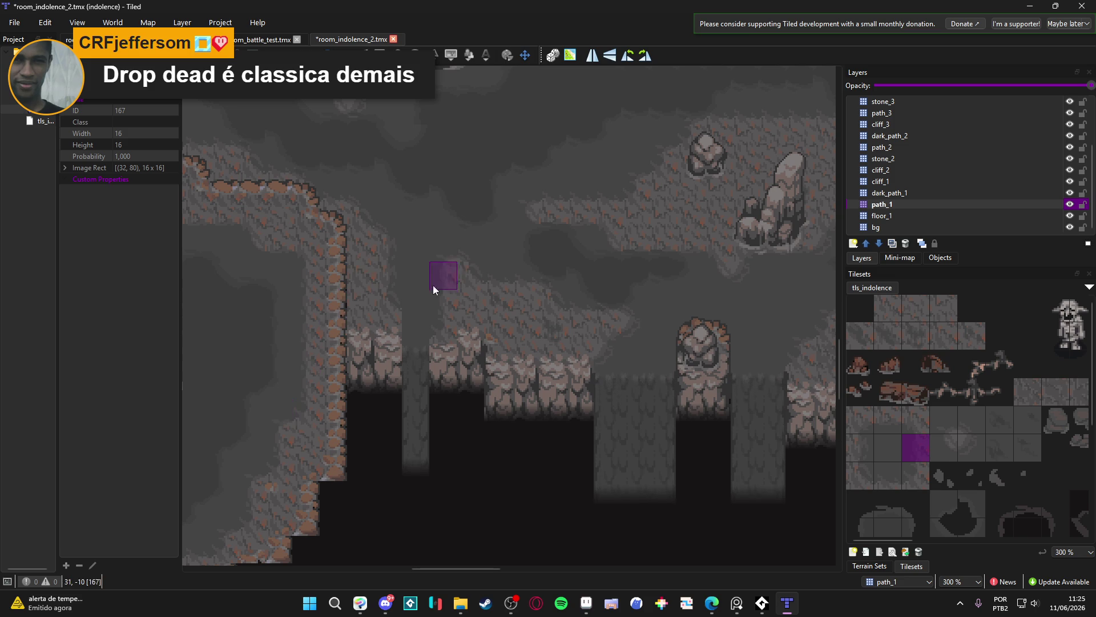
pyautogui.scroll(-2, 433, 285)
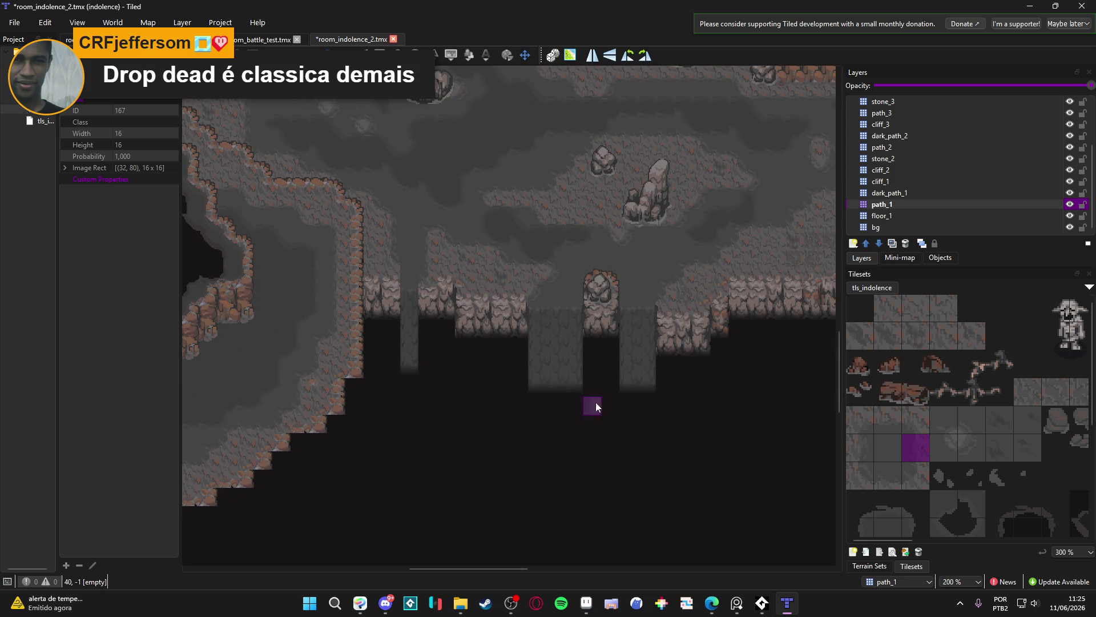
pyautogui.moveTo(595, 402); pyautogui.dragTo(465, 417)
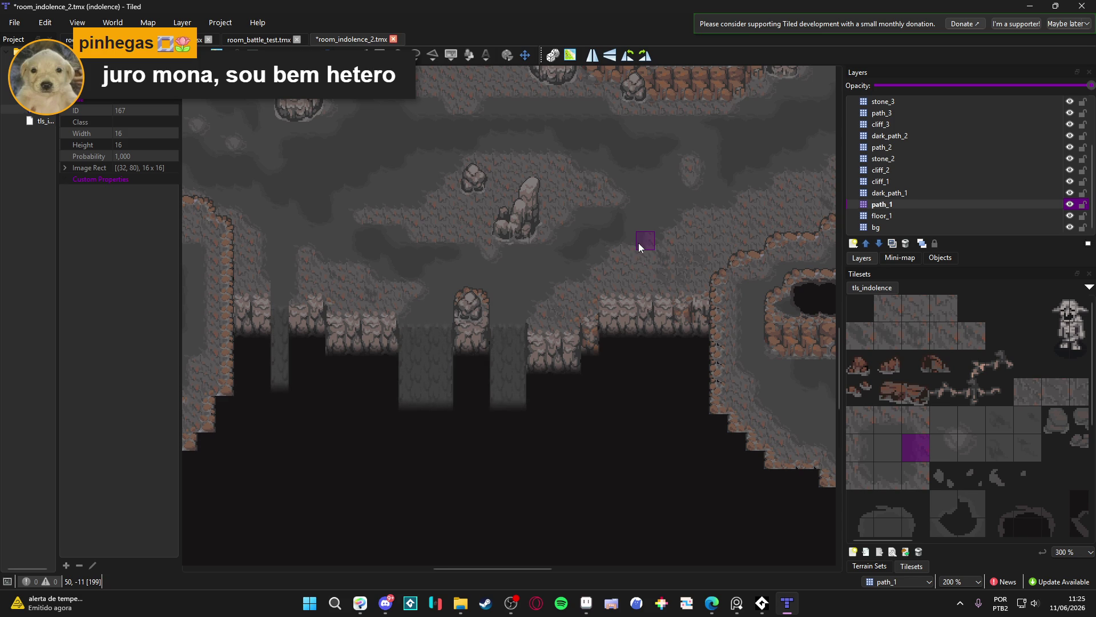
pyautogui.scroll(1, 638, 242)
pyautogui.moveTo(639, 270)
pyautogui.mouseDown()
pyautogui.moveTo(735, 259)
pyautogui.moveTo(632, 213)
pyautogui.mouseUp()
pyautogui.scroll(-1, 735, 258)
pyautogui.scroll(1, 725, 247)
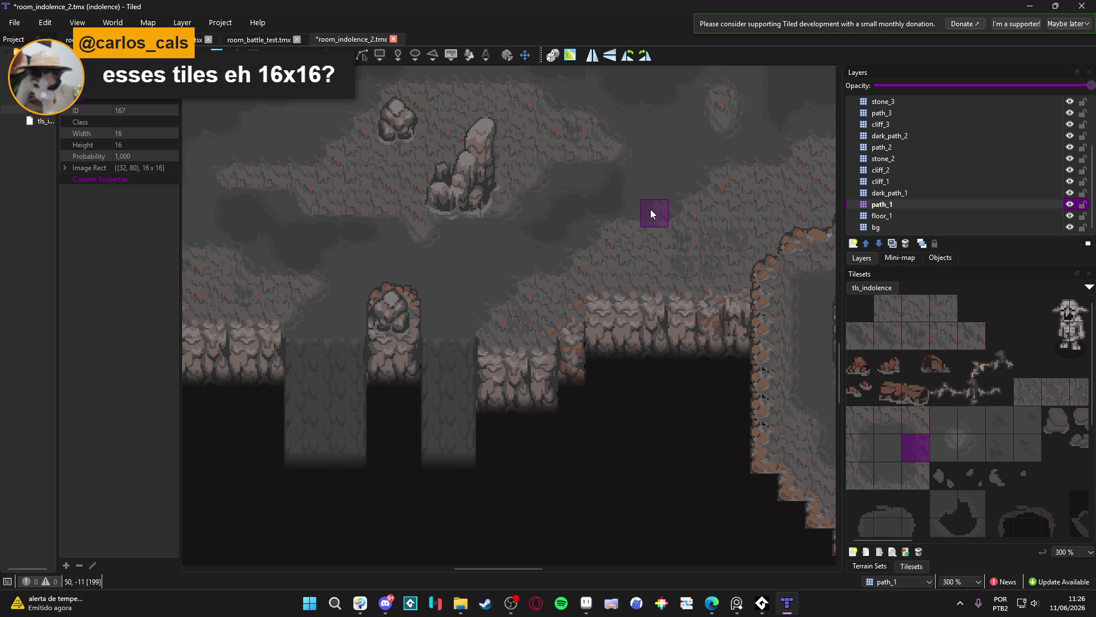
pyautogui.scroll(-1, 650, 211)
pyautogui.scroll(1, 631, 235)
pyautogui.moveTo(636, 232); pyautogui.dragTo(609, 215)
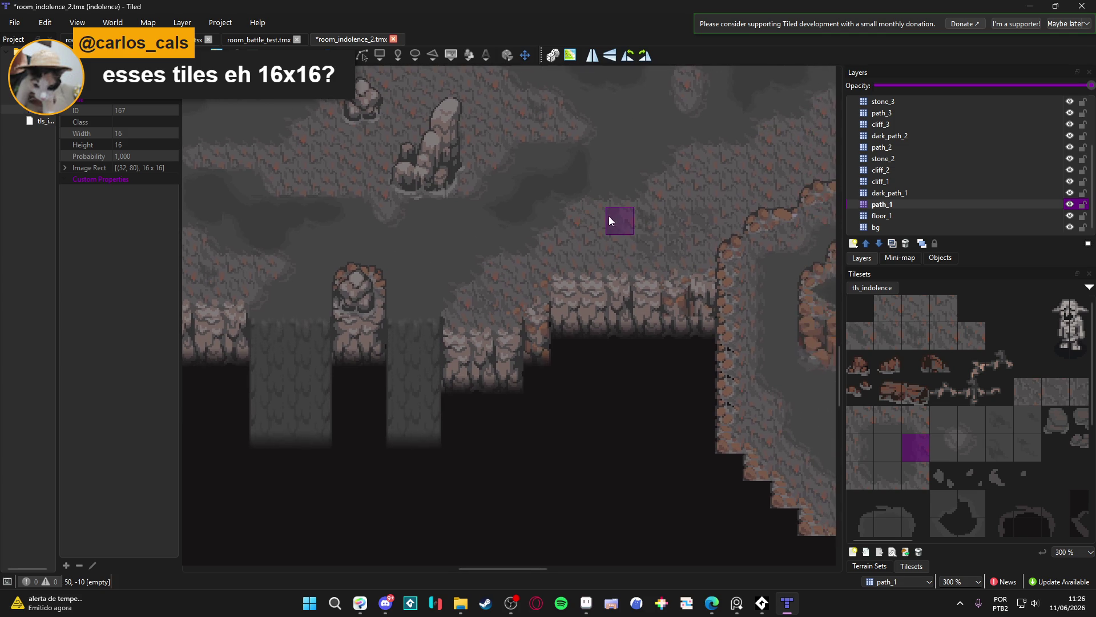
pyautogui.scroll(-2, 619, 194)
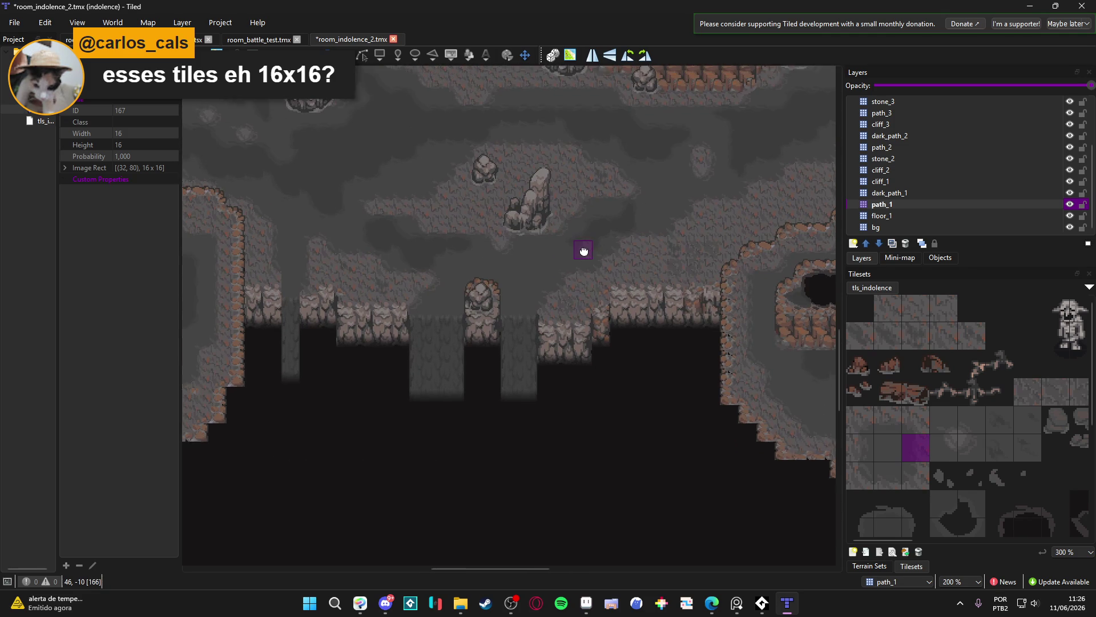
pyautogui.scroll(1, 613, 235)
pyautogui.scroll(1, 612, 239)
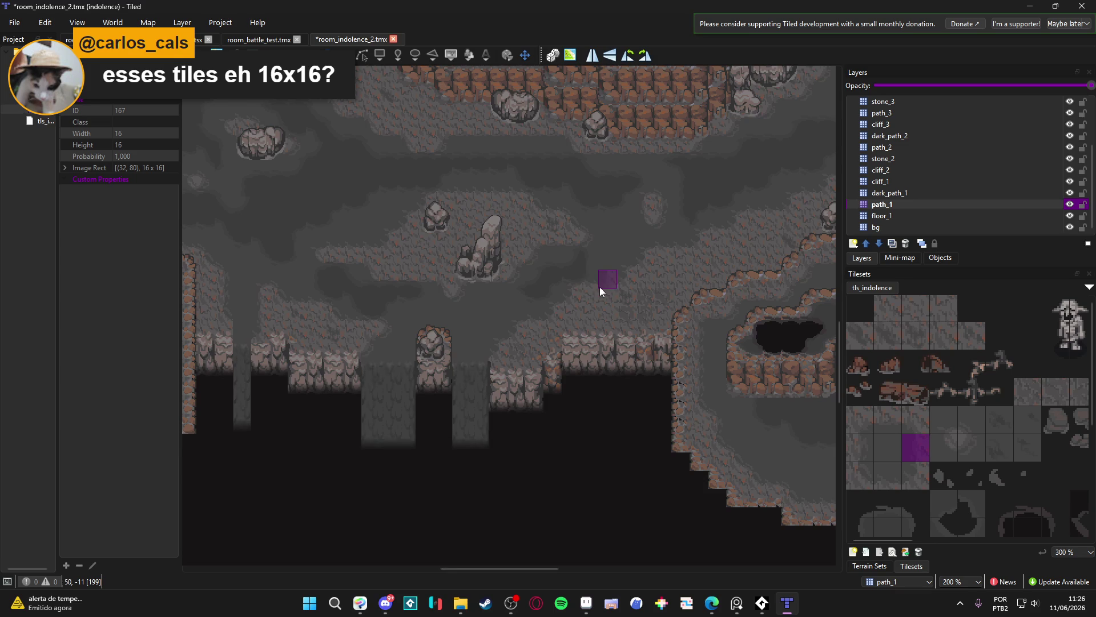
pyautogui.scroll(-1, 604, 286)
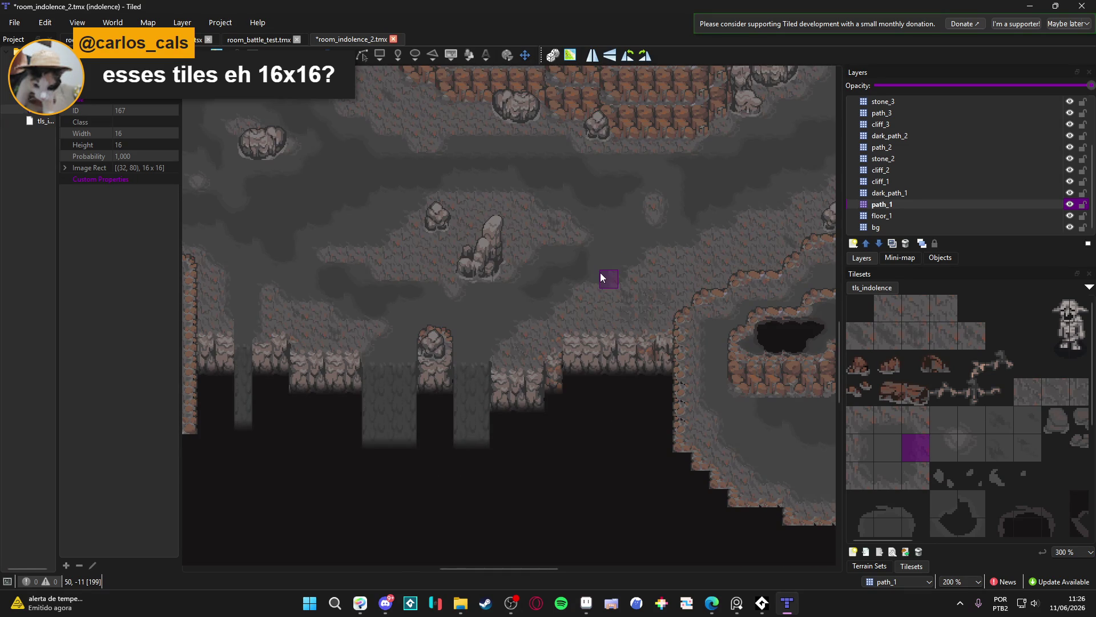
pyautogui.scroll(1, 601, 273)
pyautogui.moveTo(597, 279)
pyautogui.mouseDown()
pyautogui.moveTo(616, 252)
pyautogui.moveTo(742, 257)
pyautogui.moveTo(636, 254)
pyautogui.moveTo(636, 237)
pyautogui.mouseUp()
pyautogui.moveTo(538, 264)
pyautogui.mouseDown()
pyautogui.moveTo(594, 269)
pyautogui.moveTo(579, 272)
pyautogui.mouseUp()
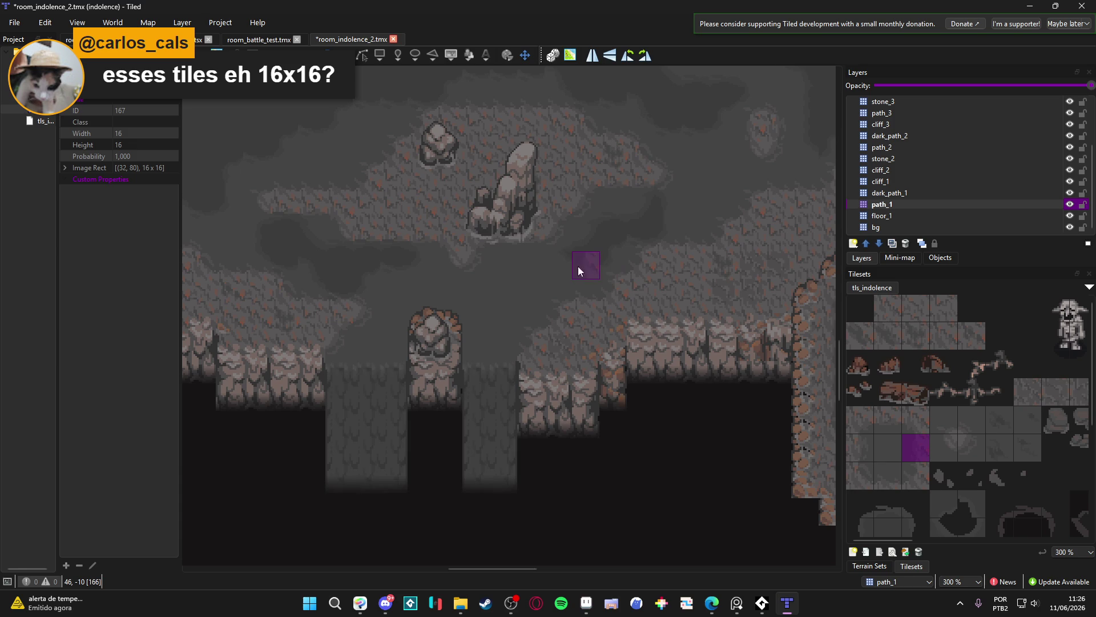
pyautogui.moveTo(425, 272); pyautogui.dragTo(532, 278)
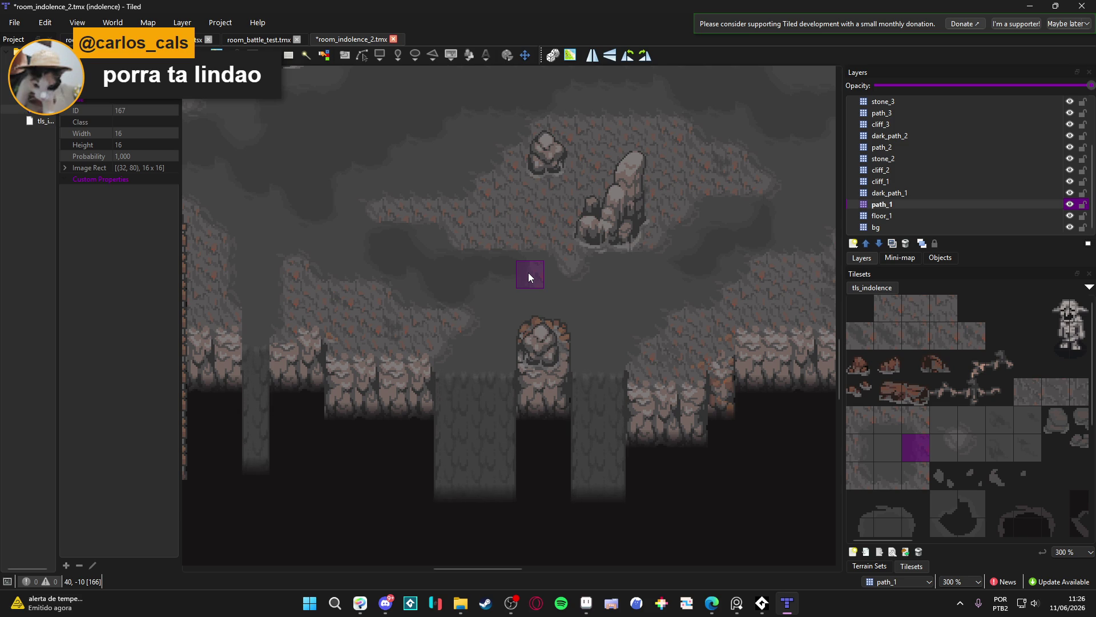
pyautogui.scroll(-1, 527, 351)
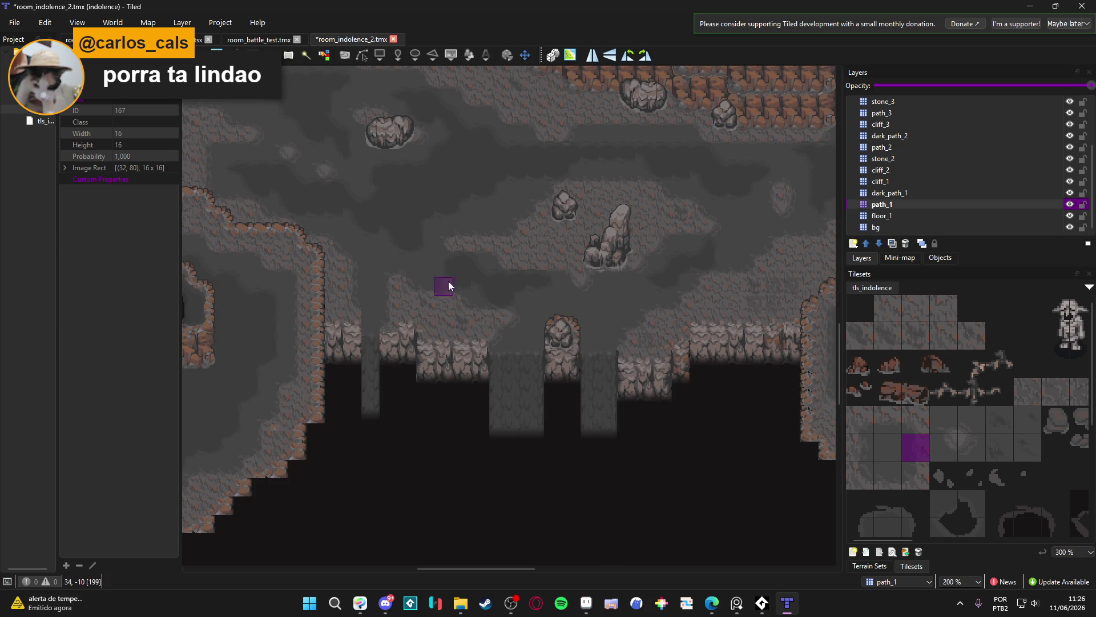
pyautogui.scroll(-1, 448, 281)
pyautogui.moveTo(350, 222); pyautogui.dragTo(490, 416)
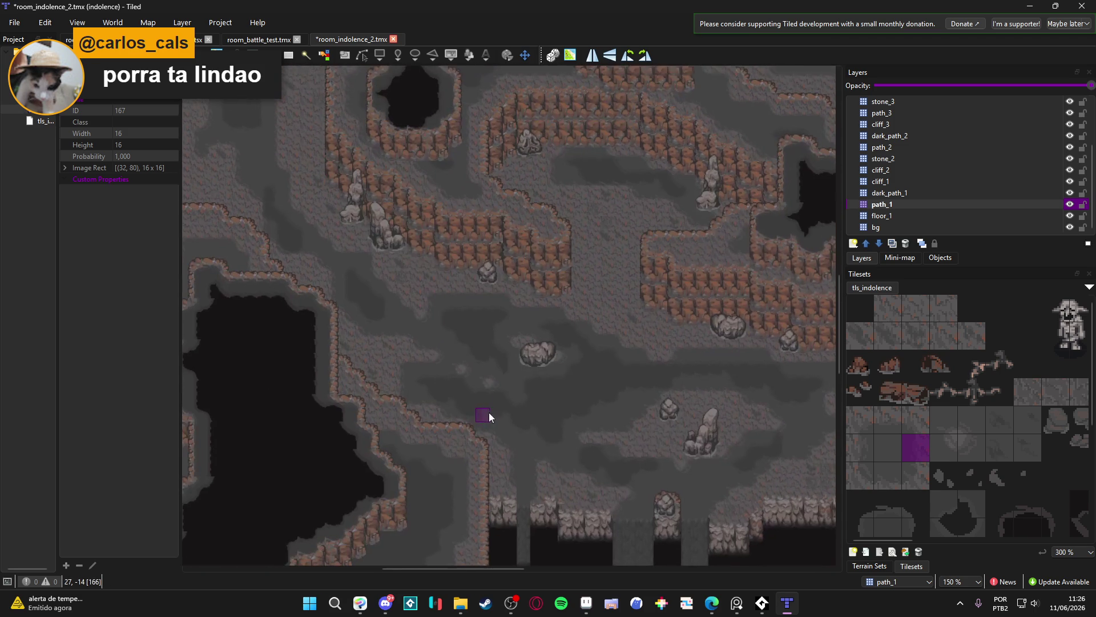
pyautogui.moveTo(494, 304); pyautogui.dragTo(403, 219)
pyautogui.scroll(1, 460, 303)
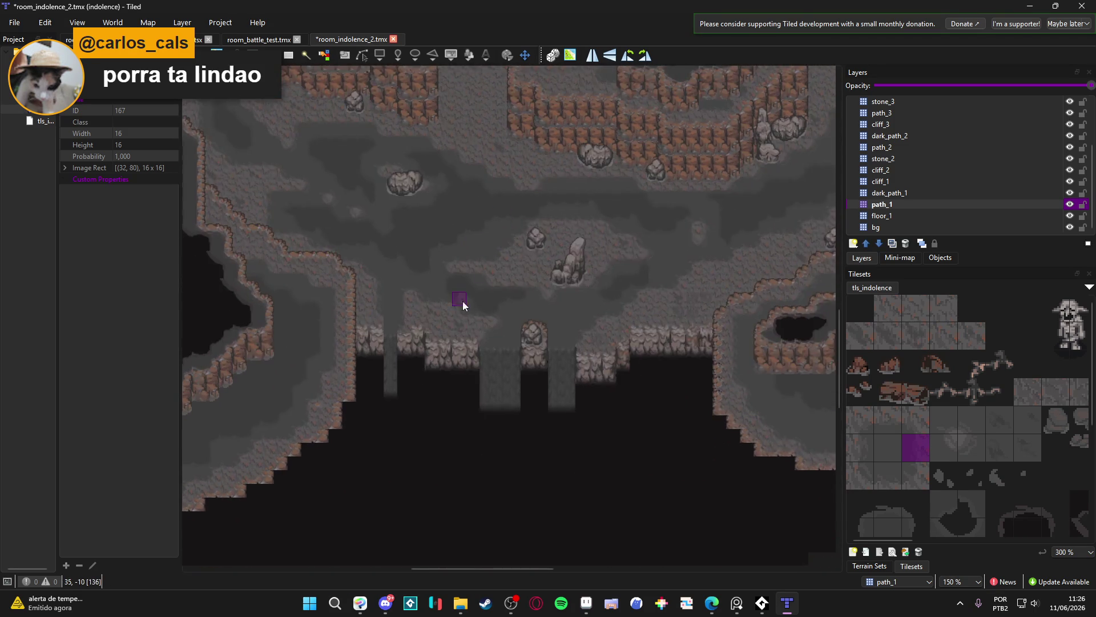
pyautogui.moveTo(460, 311); pyautogui.dragTo(484, 416)
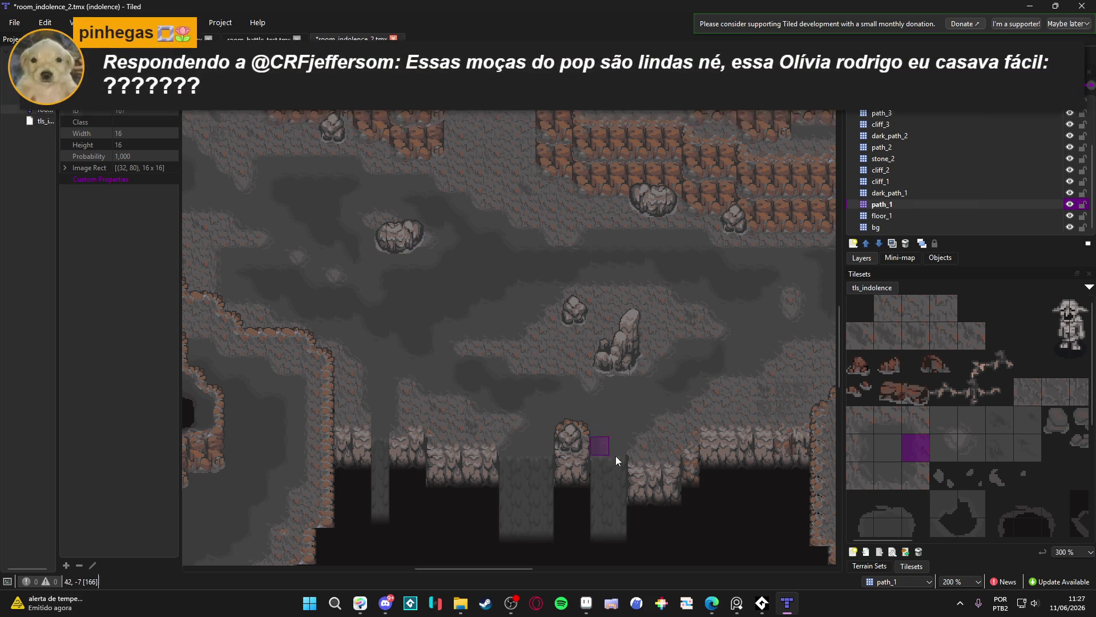
# Paint a vertical strip of path tiles down to the right-hand cliff on path_1
pyautogui.moveTo(620, 301); pyautogui.dragTo(502, 185)
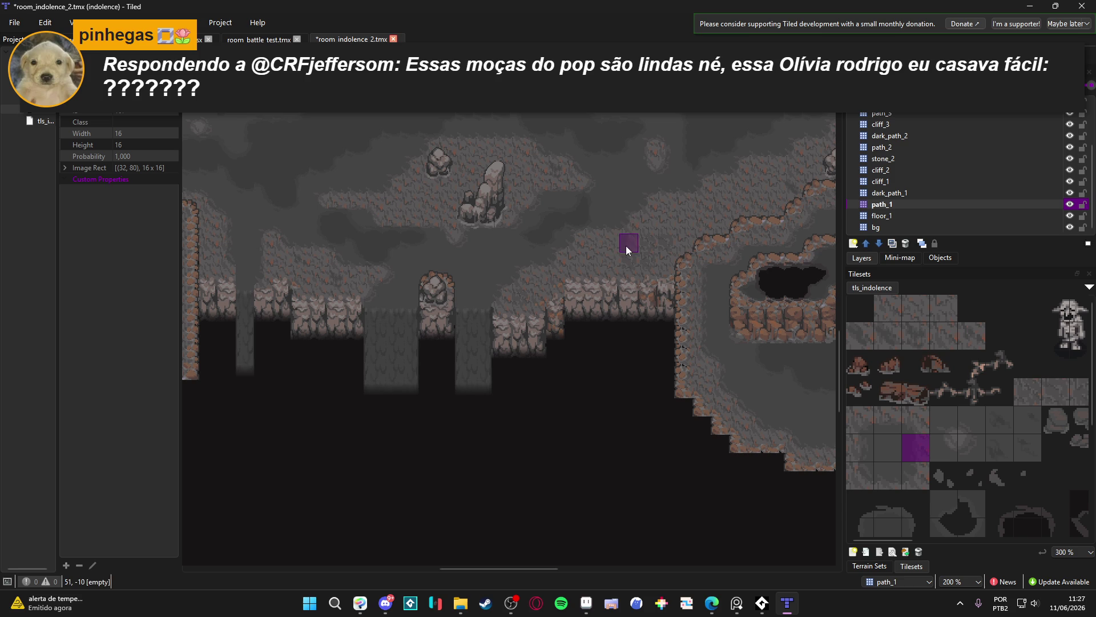
pyautogui.scroll(-3, 911, 459)
pyautogui.click(892, 461)
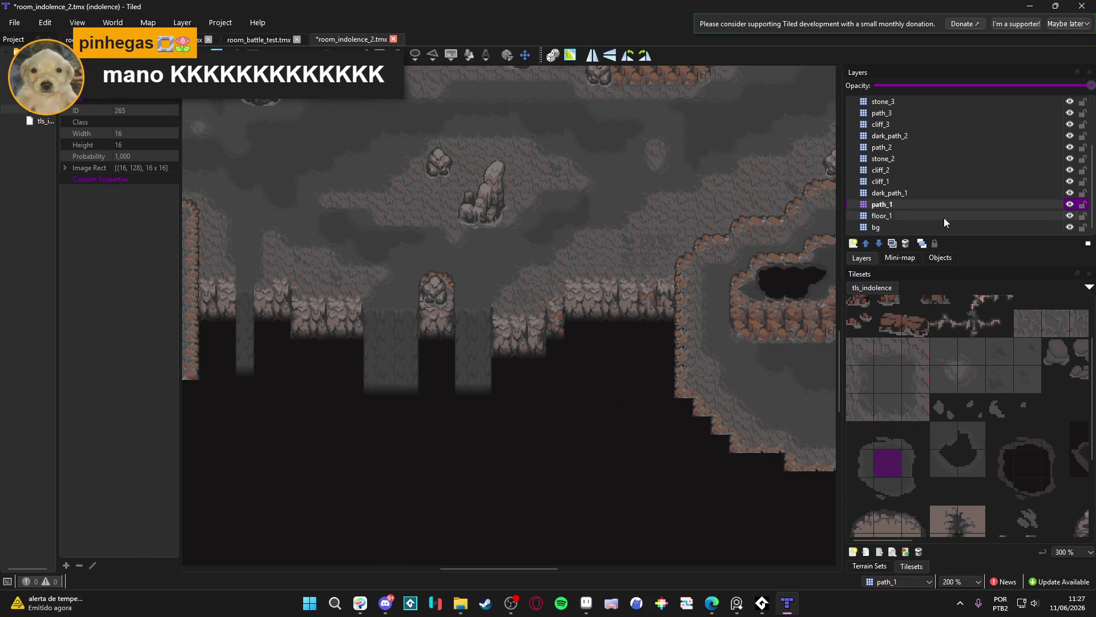
pyautogui.scroll(3, 957, 406)
pyautogui.click(900, 453)
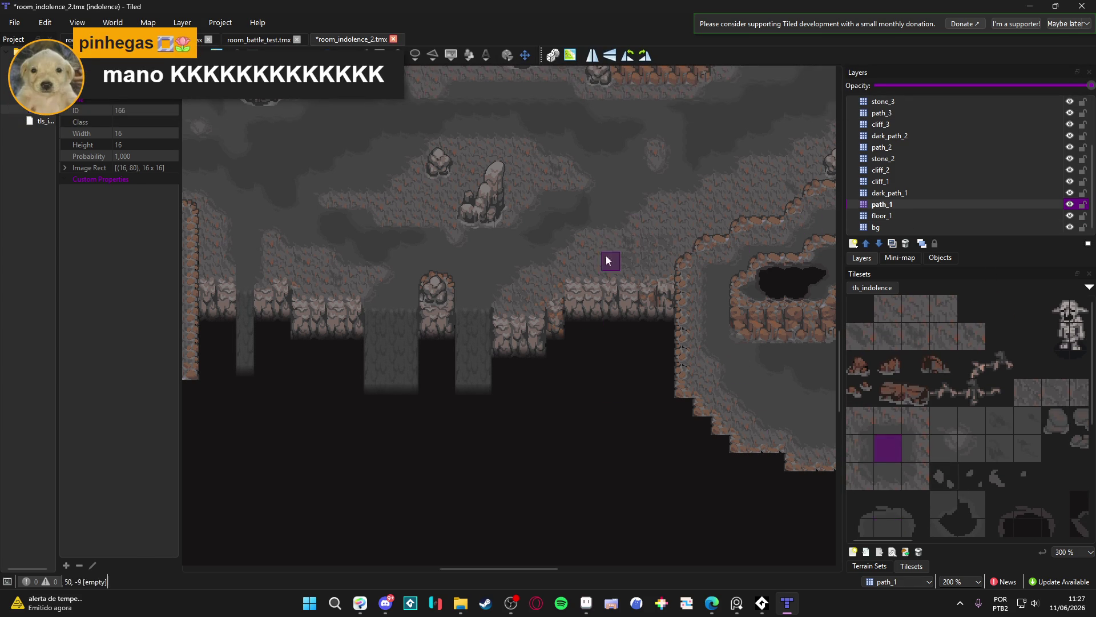
pyautogui.moveTo(612, 279); pyautogui.dragTo(608, 228)
# Try neighbouring path tiles and toggle path_1's visibility to check the strip
pyautogui.click(913, 441)
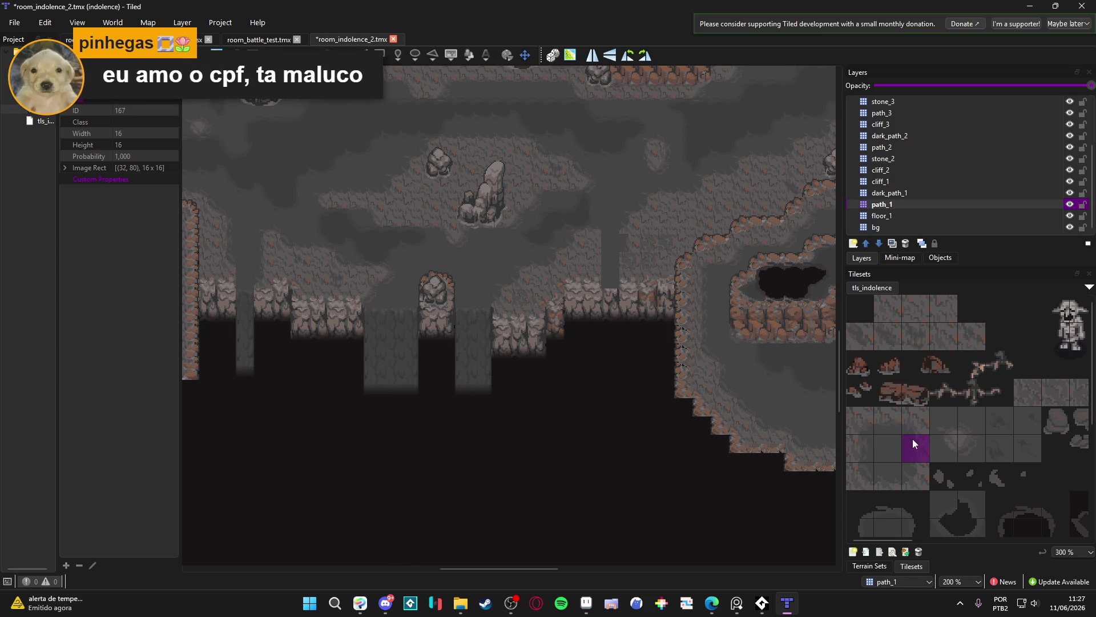
pyautogui.click(855, 417)
pyautogui.click(915, 474)
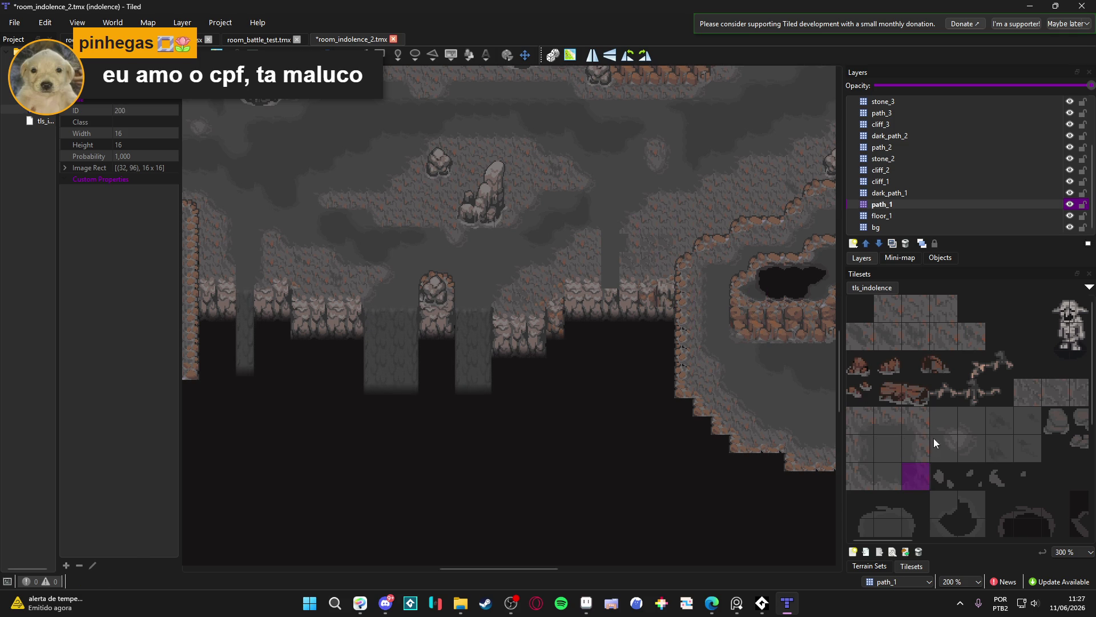
pyautogui.click(914, 446)
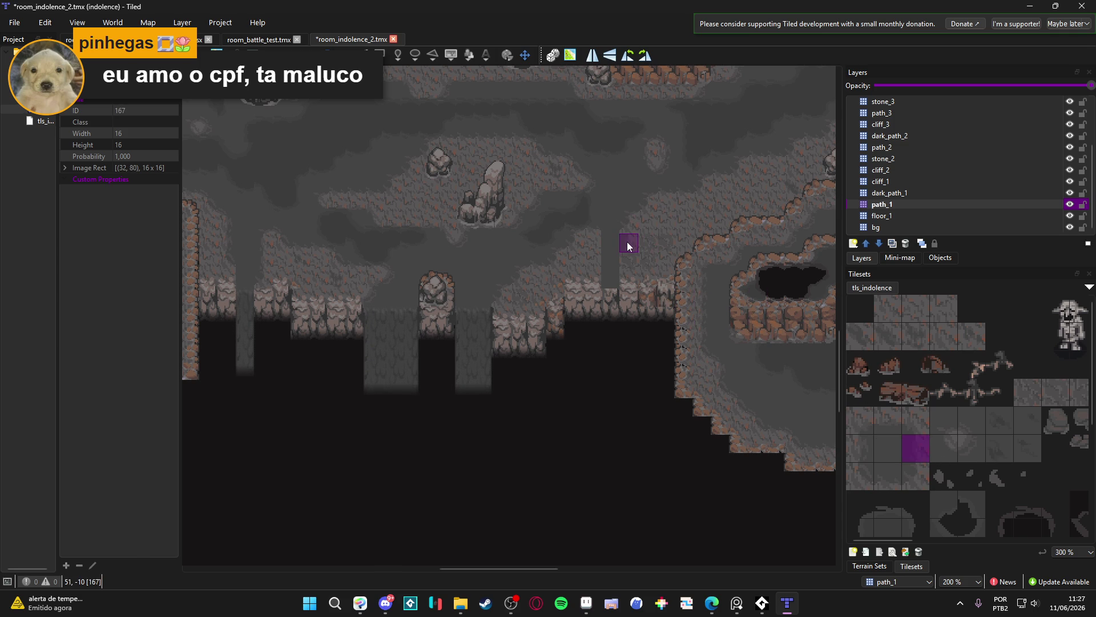
pyautogui.click(912, 473)
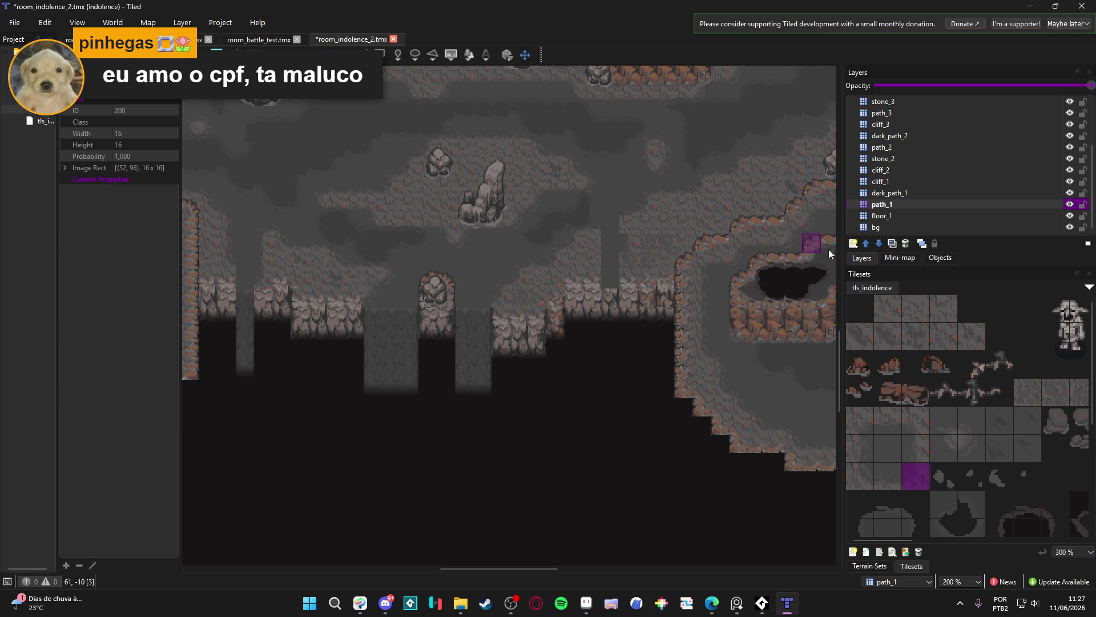
pyautogui.click(1070, 205)
pyautogui.click(1070, 205)
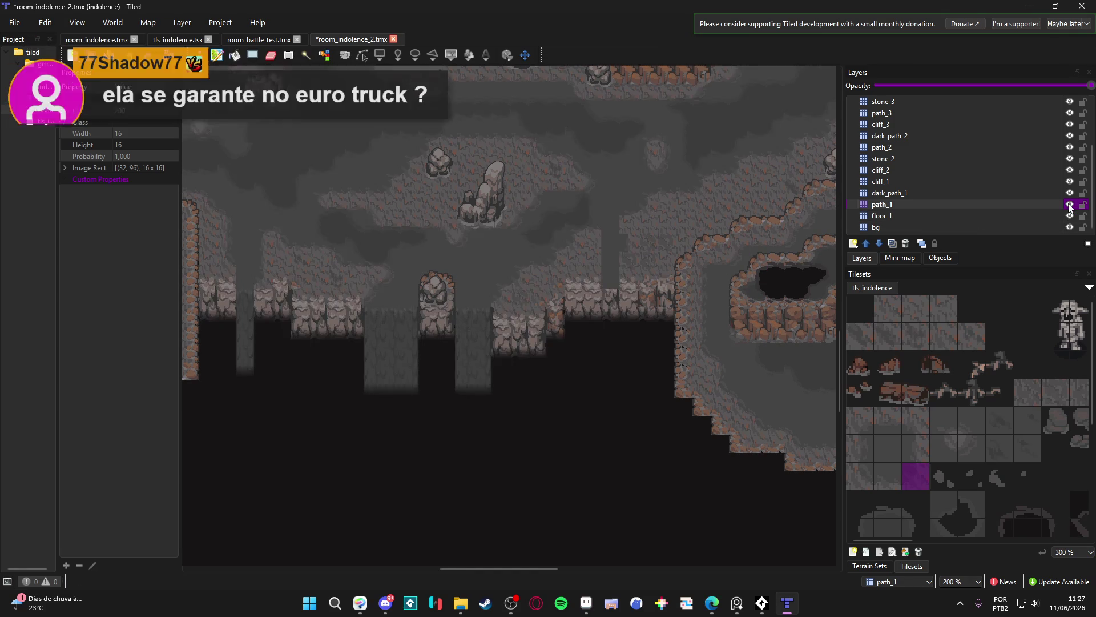
pyautogui.click(1070, 205)
pyautogui.click(1070, 204)
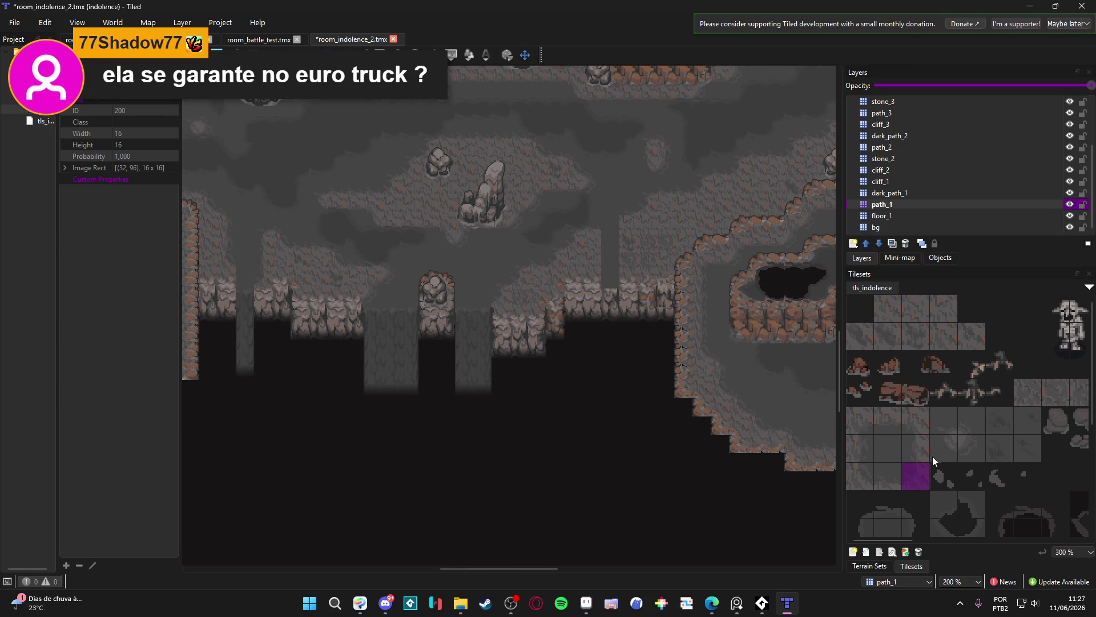
# Compare more path tiles, settling on the one left of tile (32,80)
pyautogui.click(919, 473)
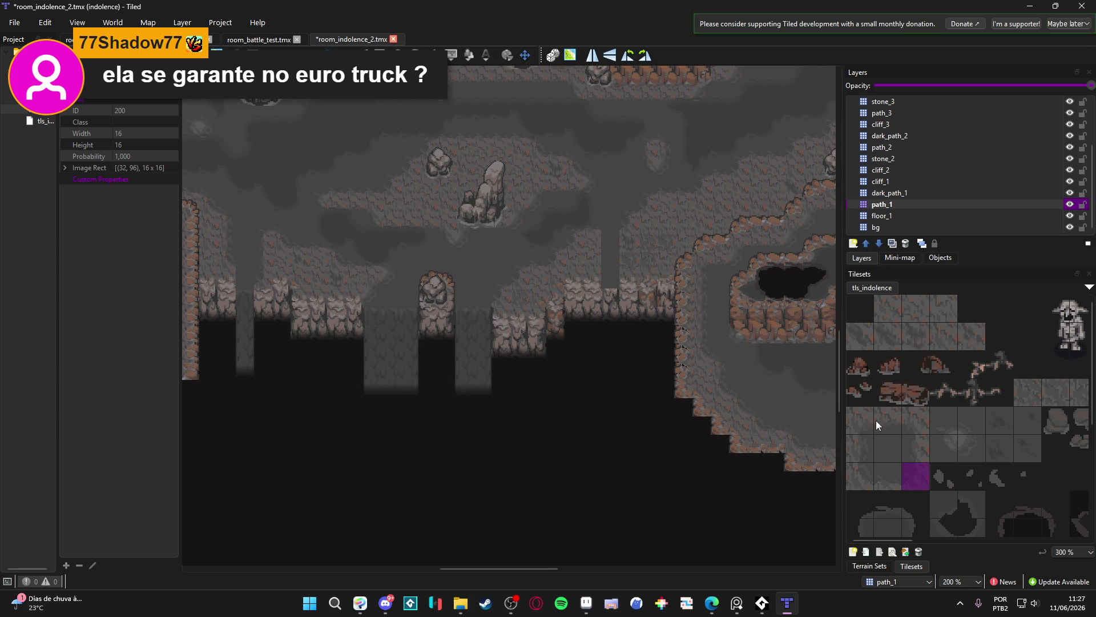
pyautogui.click(916, 451)
pyautogui.scroll(-1, 953, 417)
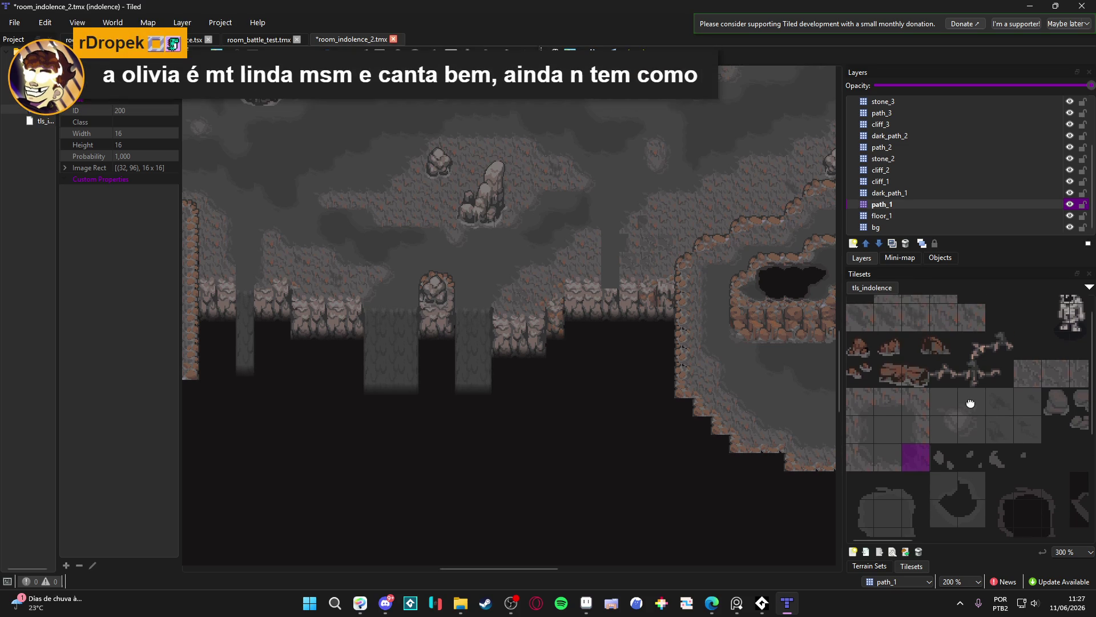
pyautogui.click(943, 407)
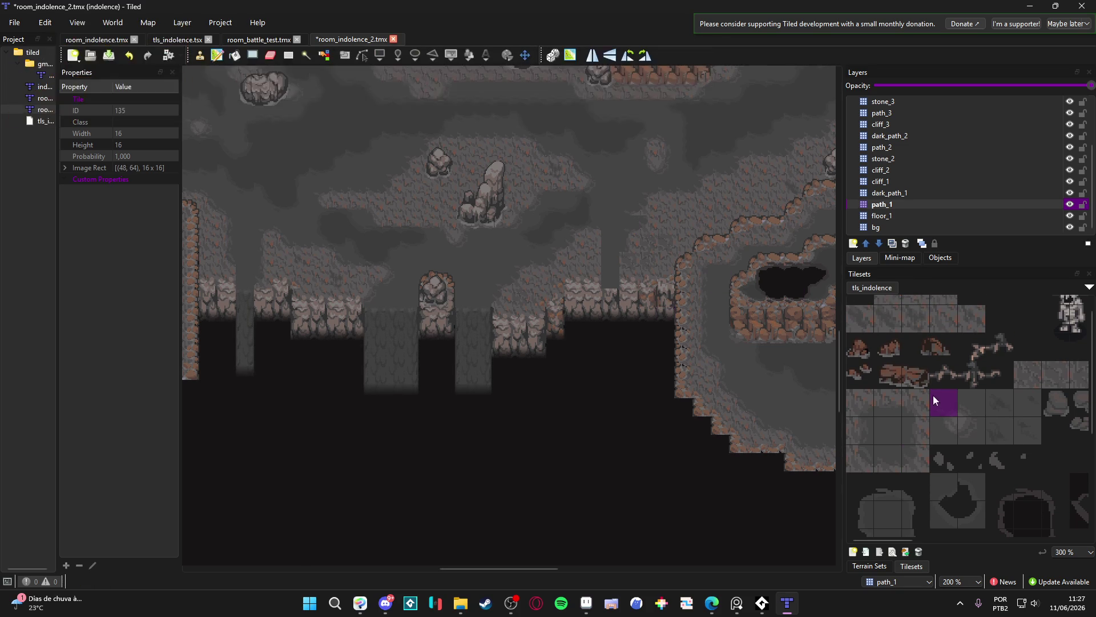
pyautogui.click(922, 433)
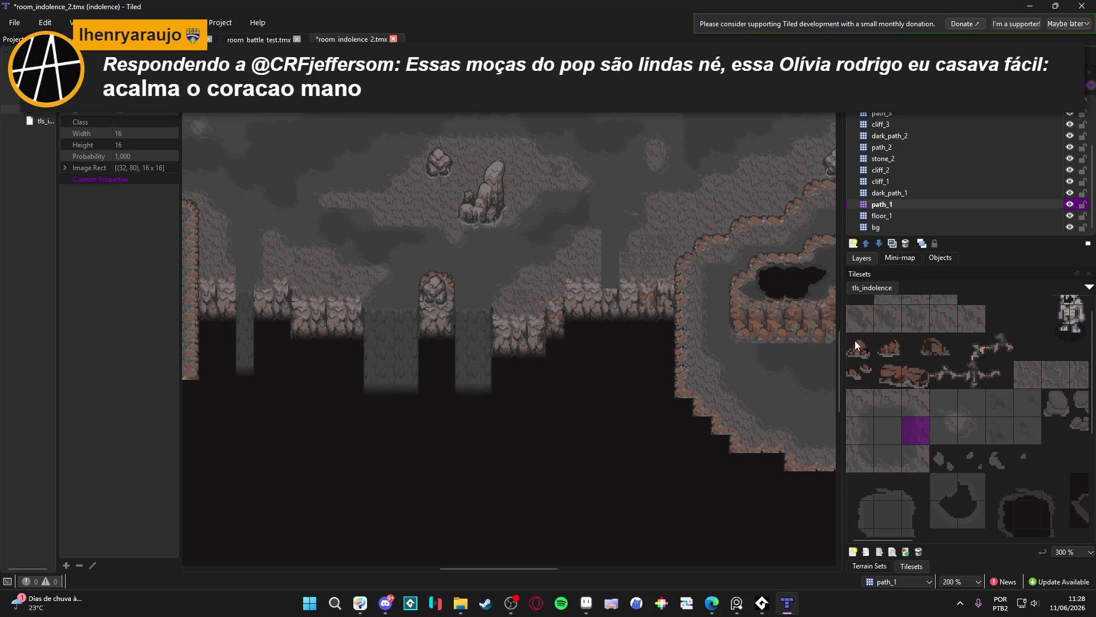
pyautogui.click(887, 429)
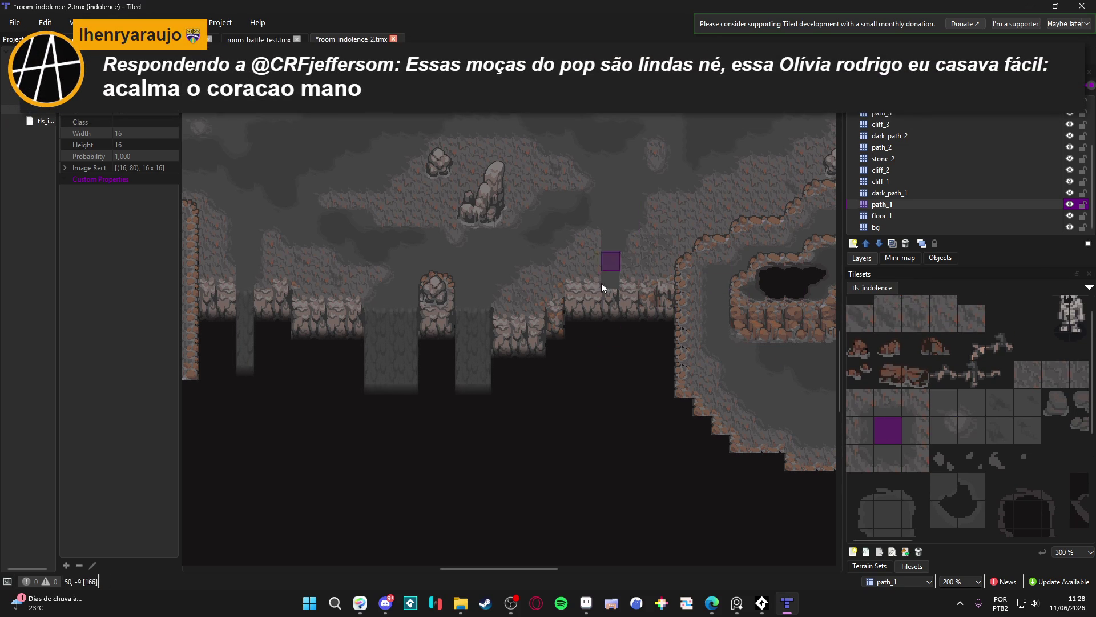
pyautogui.scroll(-1, 618, 279)
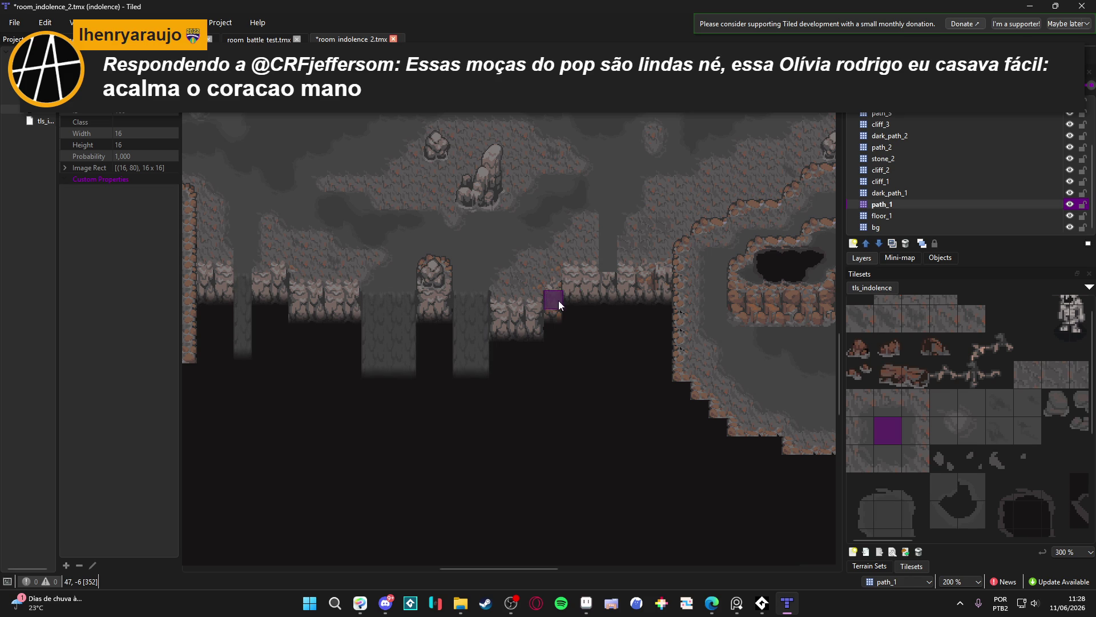
# On path_1, paint path tiles (IDs 136, 166) down through the cliff wall gap
pyautogui.click(915, 428)
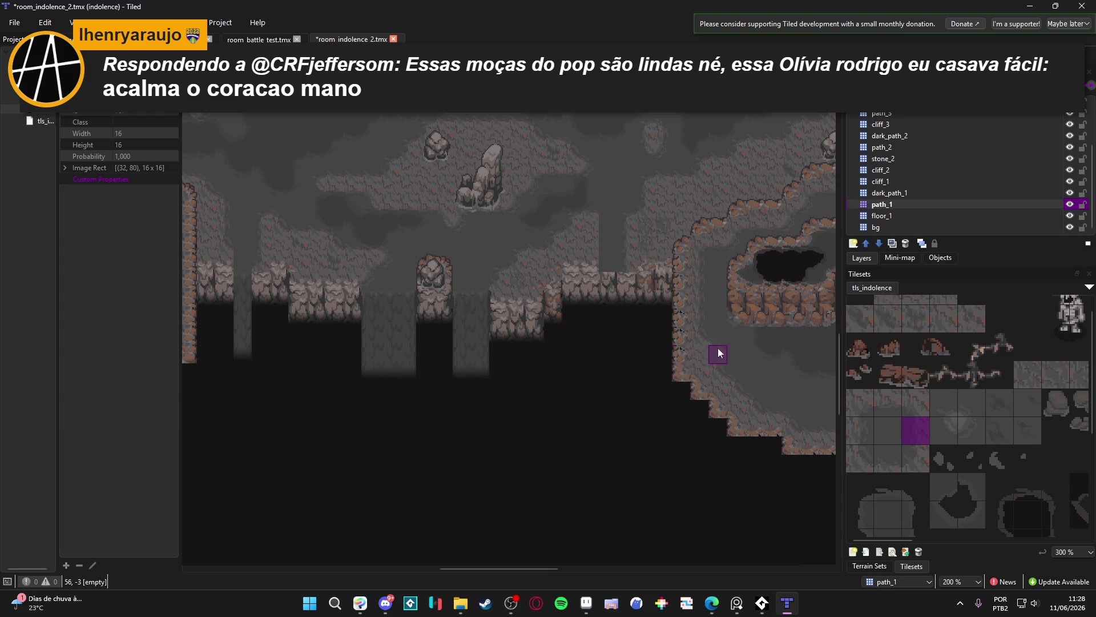
pyautogui.click(859, 431)
pyautogui.click(592, 227)
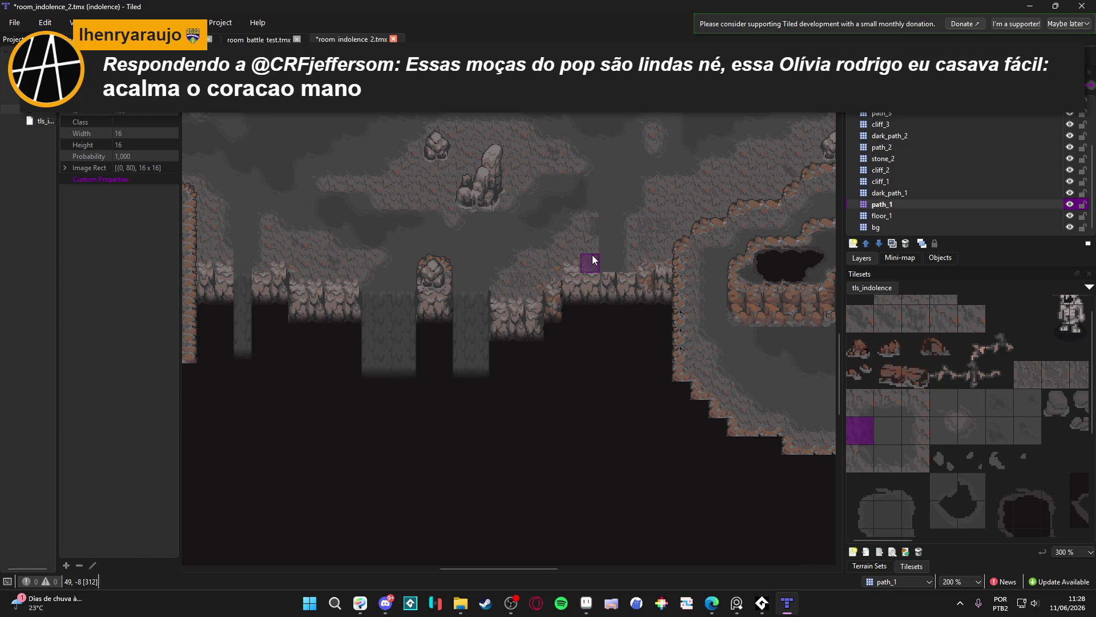
pyautogui.click(907, 404)
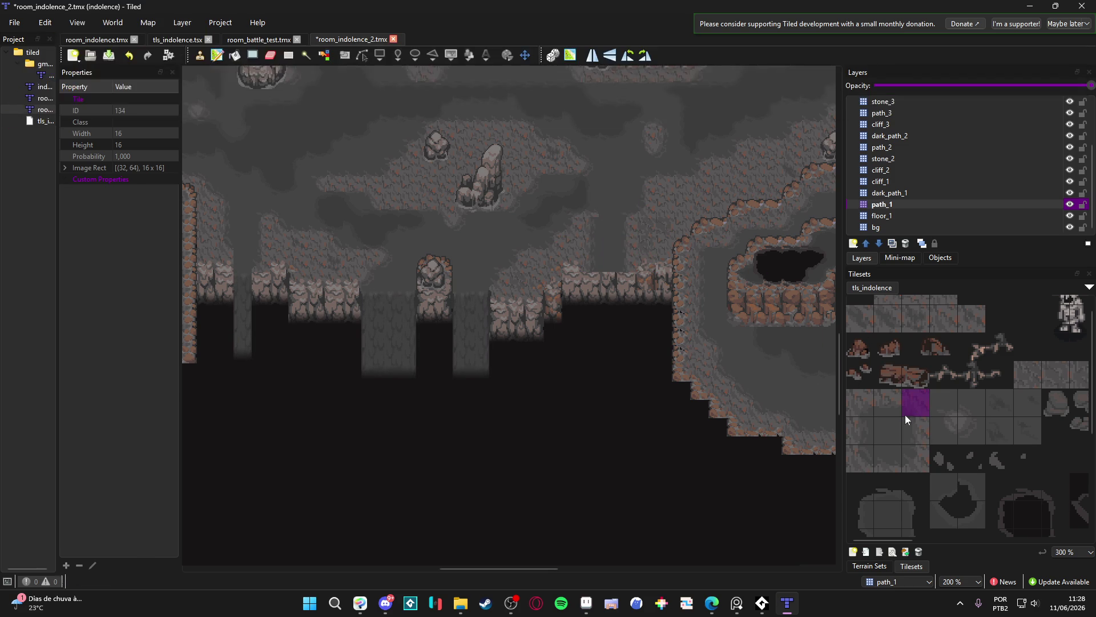
pyautogui.click(981, 408)
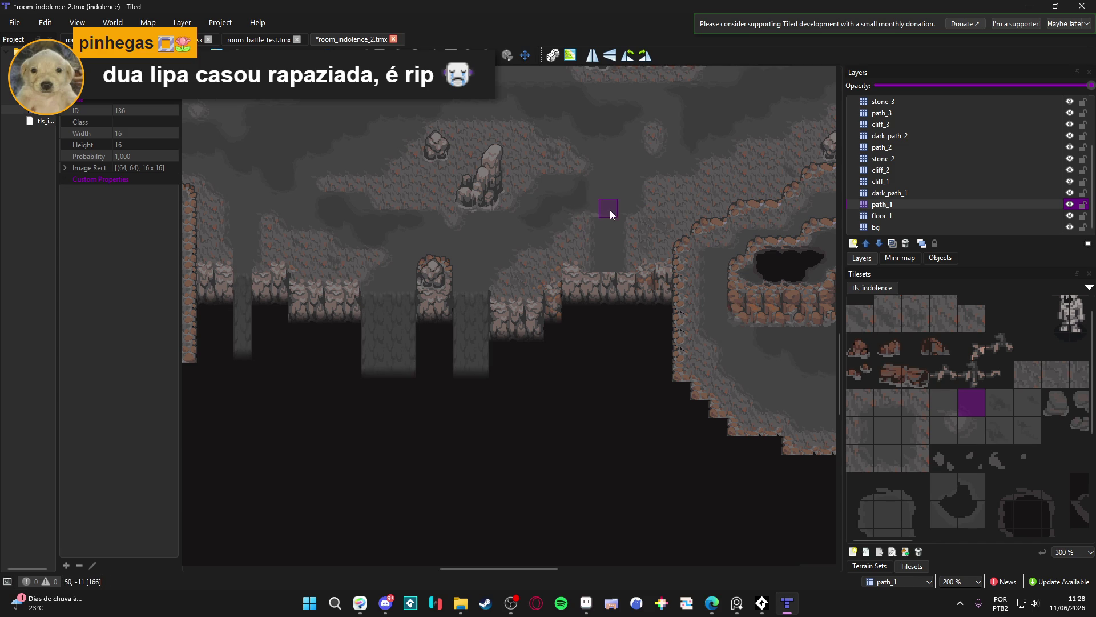
pyautogui.scroll(1, 587, 229)
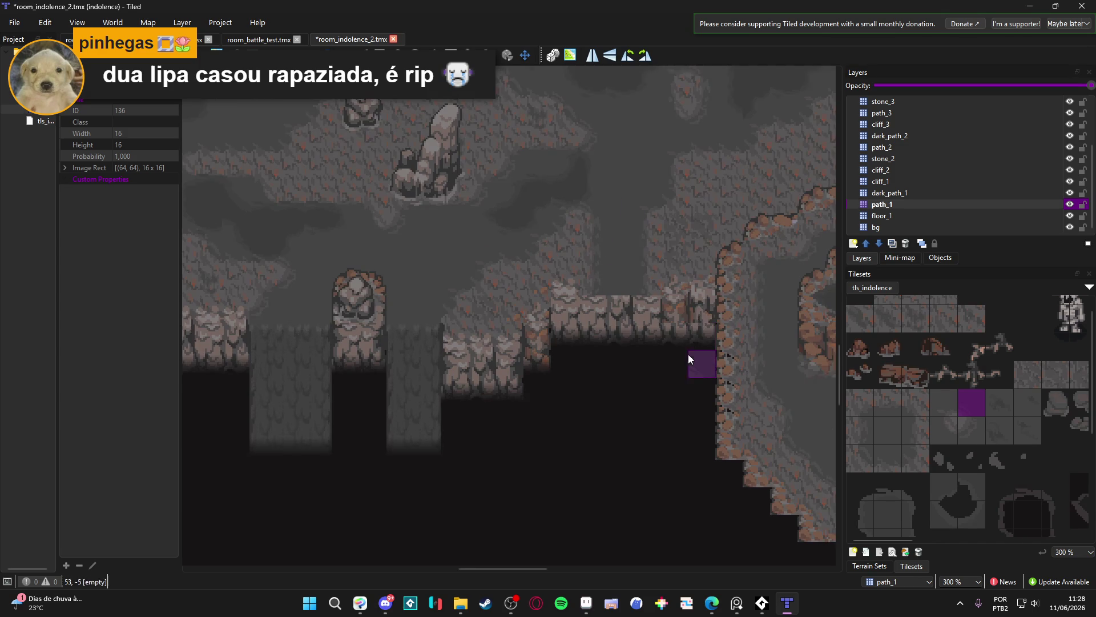
pyautogui.click(890, 437)
pyautogui.moveTo(593, 272); pyautogui.dragTo(588, 306)
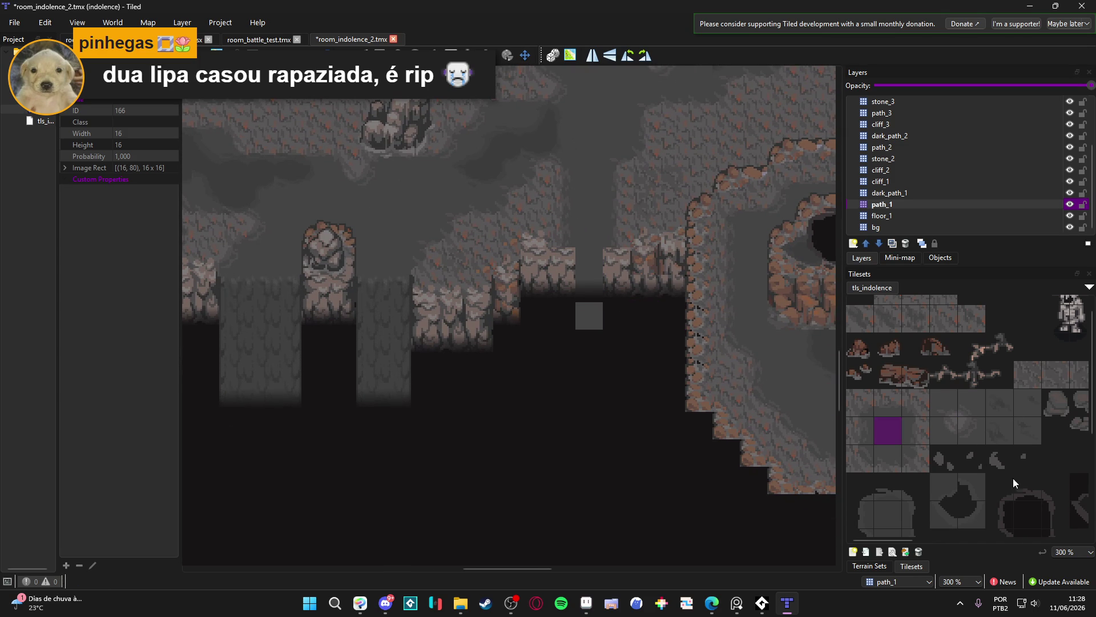
# Check path_1 by toggling its visibility, then select a three-tile cliff column in the tileset
pyautogui.hscroll(2, 1013, 482)
pyautogui.scroll(-1, 563, 237)
pyautogui.hscroll(2, 981, 361)
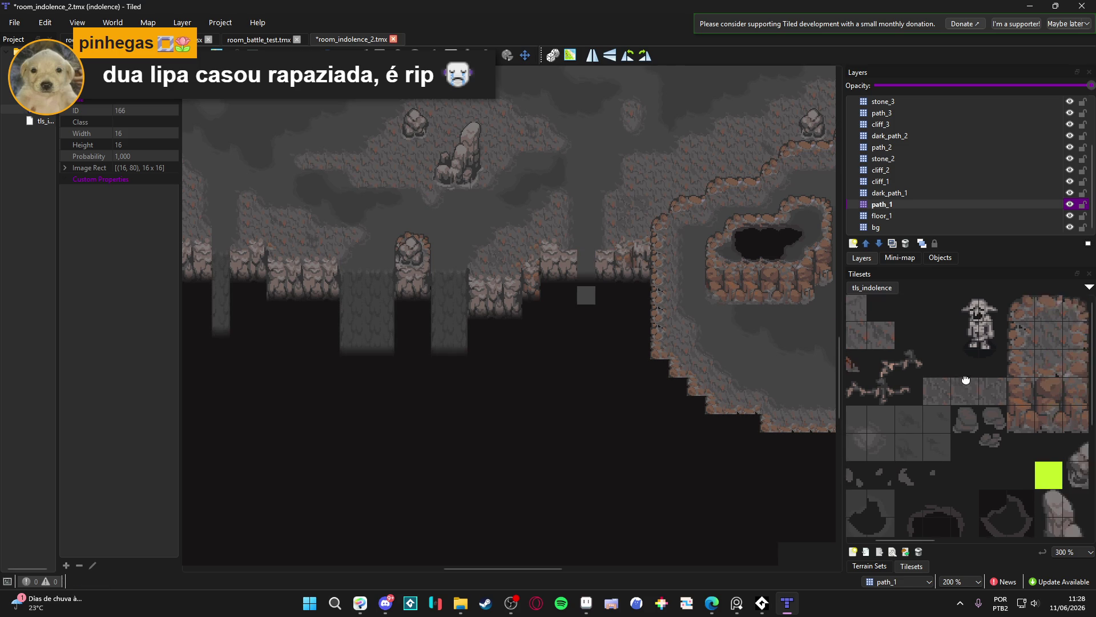
pyautogui.hscroll(5, 965, 379)
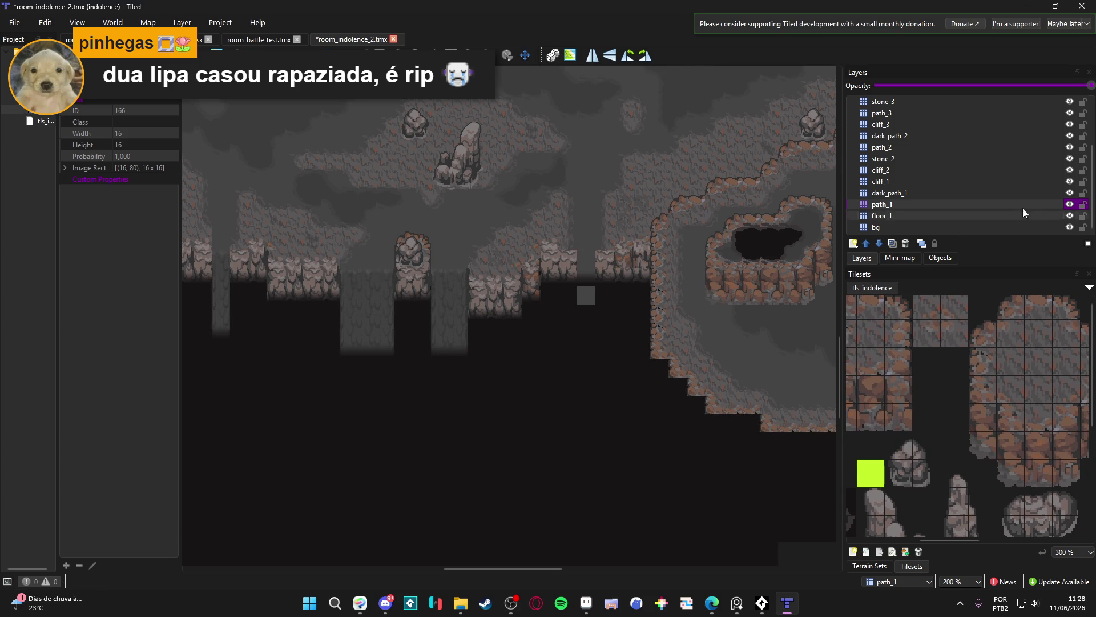
pyautogui.click(1070, 205)
pyautogui.click(1070, 204)
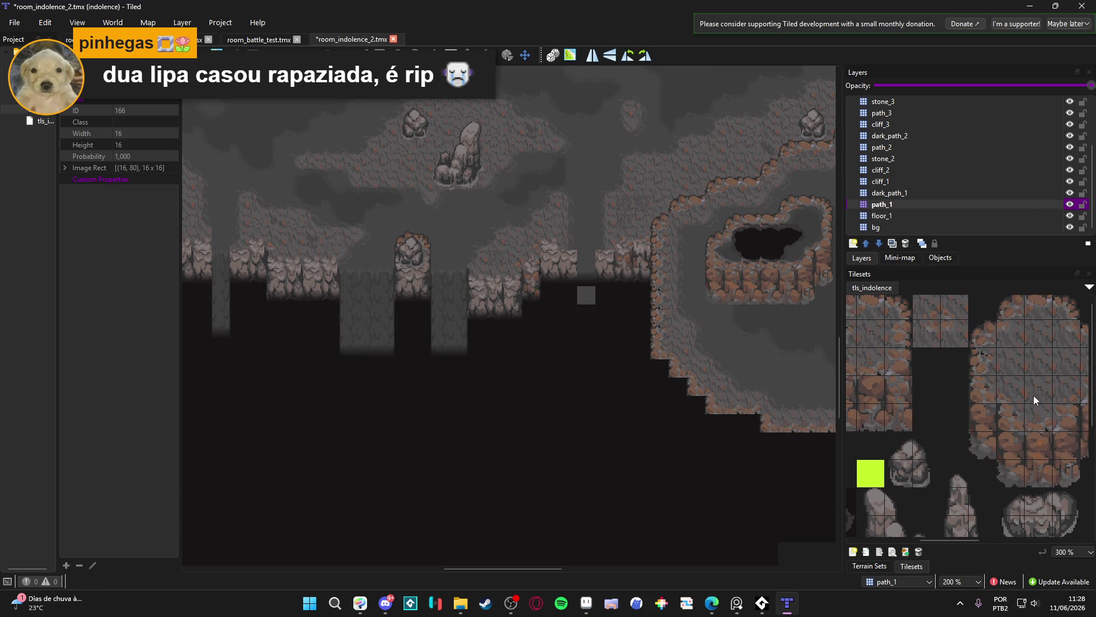
pyautogui.scroll(-3, 1034, 395)
pyautogui.hscroll(3, 979, 365)
pyautogui.hscroll(-2, 959, 354)
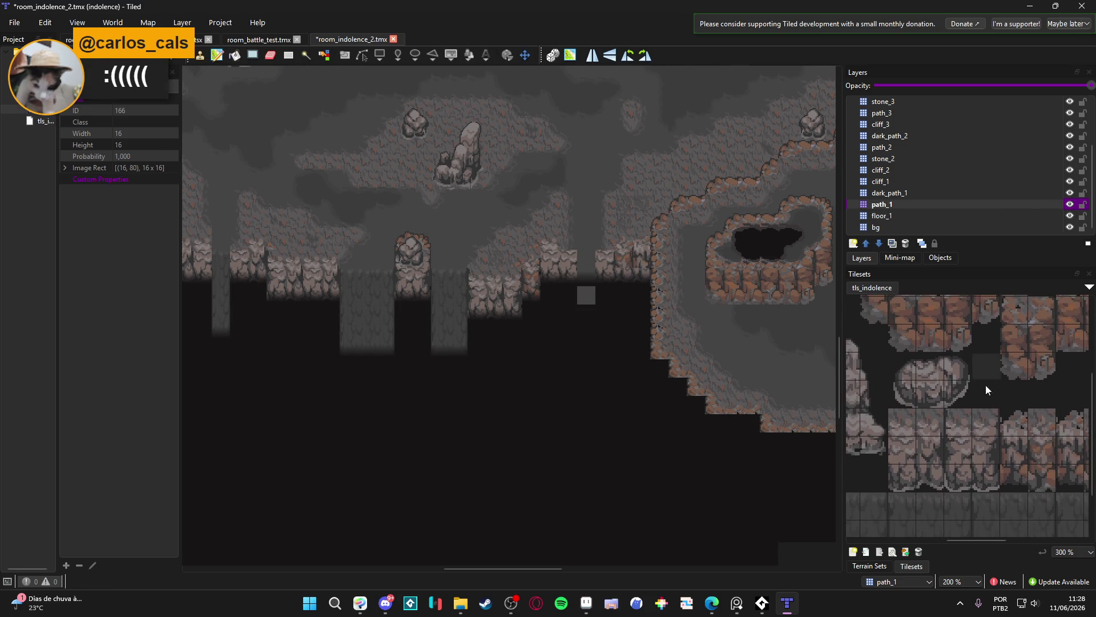
pyautogui.moveTo(988, 425); pyautogui.dragTo(982, 481)
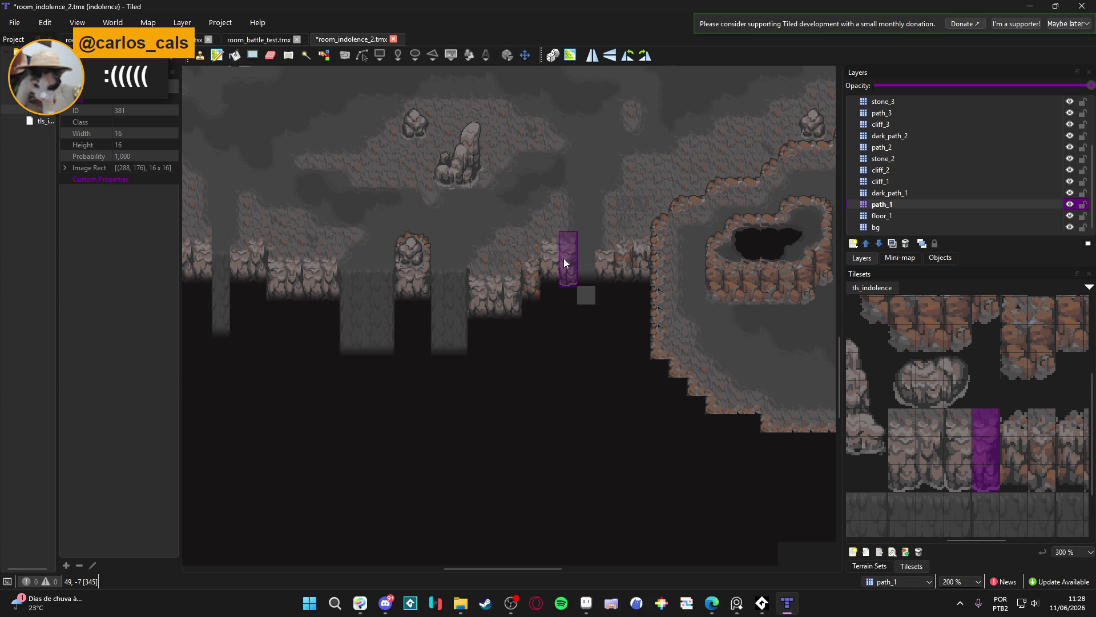
pyautogui.scroll(1, 583, 269)
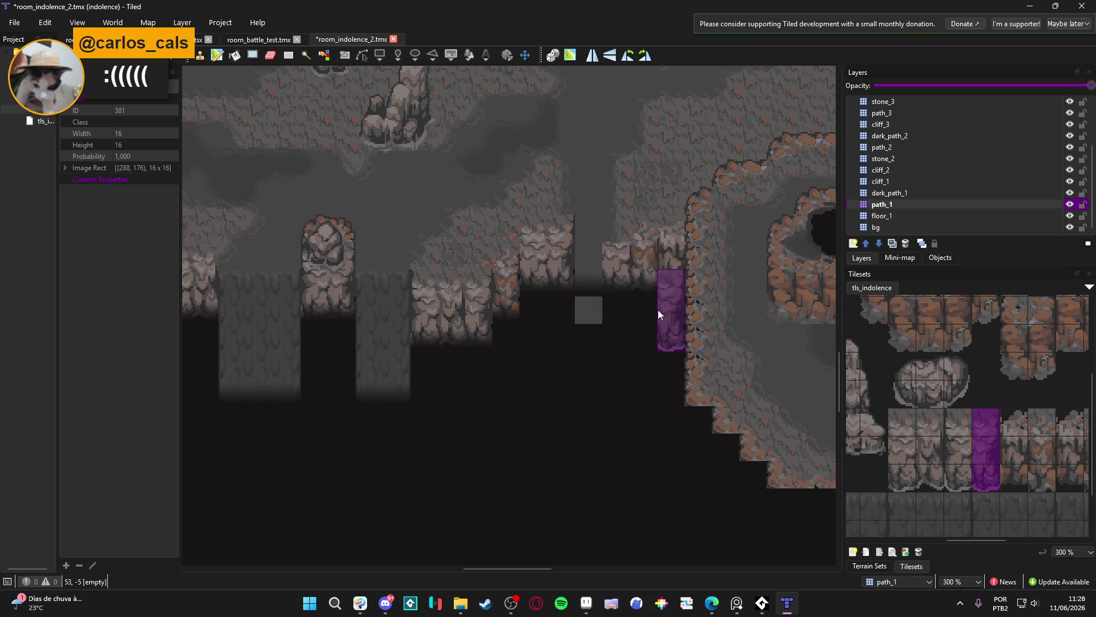
pyautogui.moveTo(946, 477); pyautogui.dragTo(958, 414)
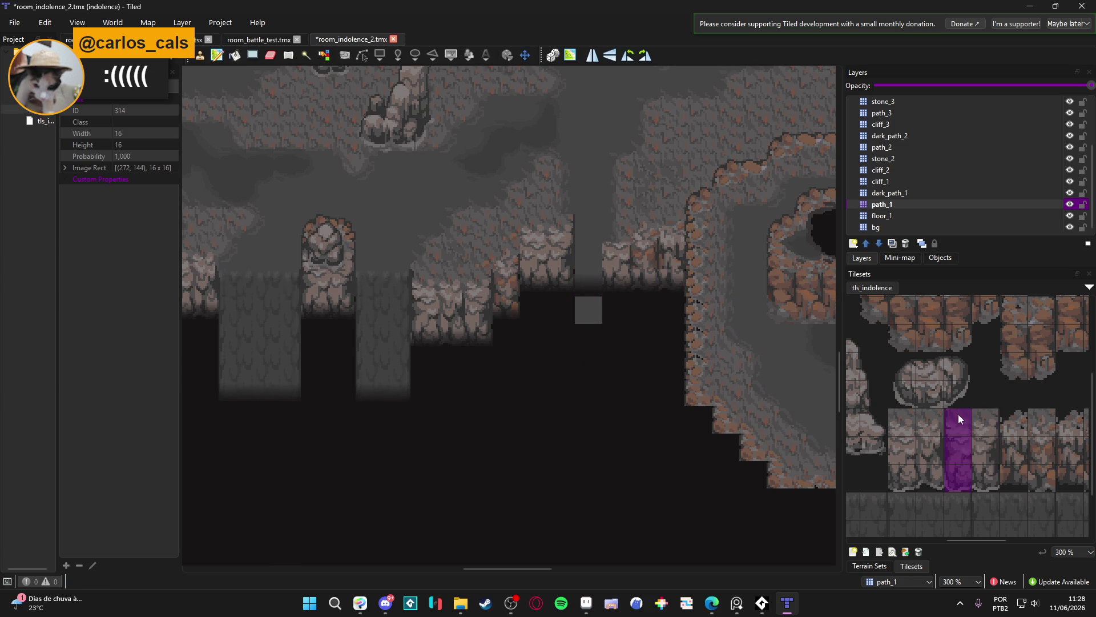
# Erase the stray grey tile, then erase the dark tile under the path column on dark_path_1
pyautogui.press('e')
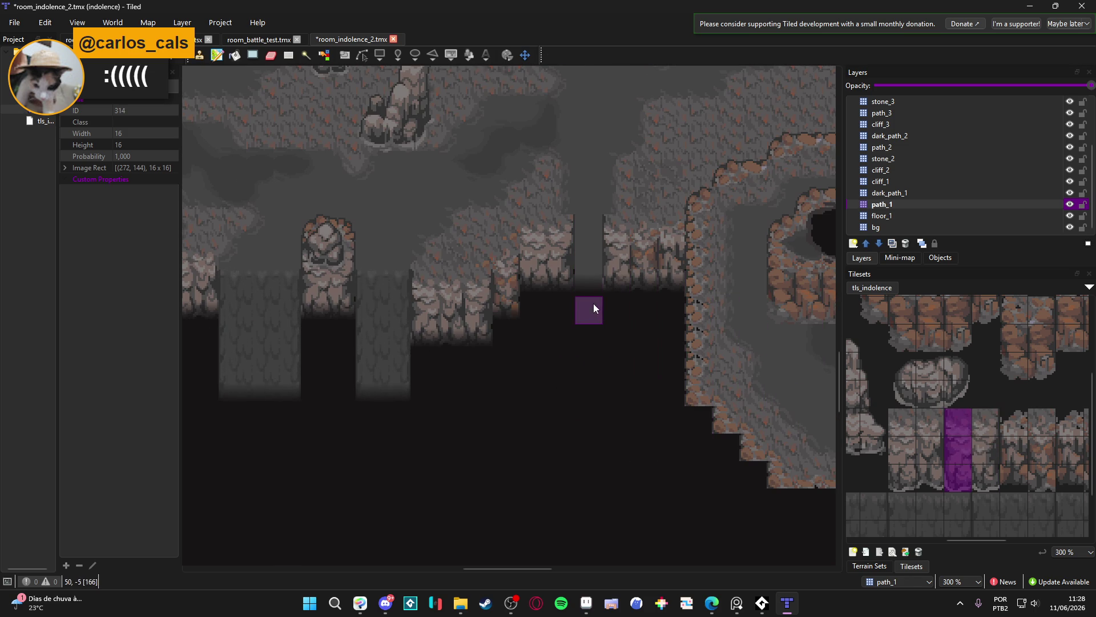
pyautogui.click(594, 303)
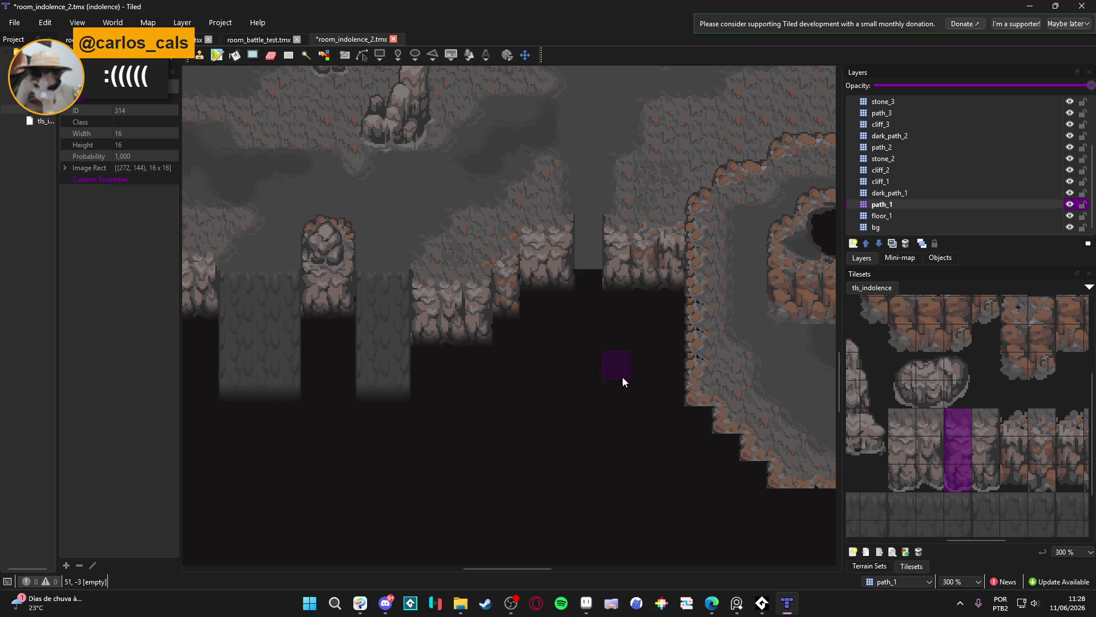
pyautogui.click(914, 193)
pyautogui.click(585, 285)
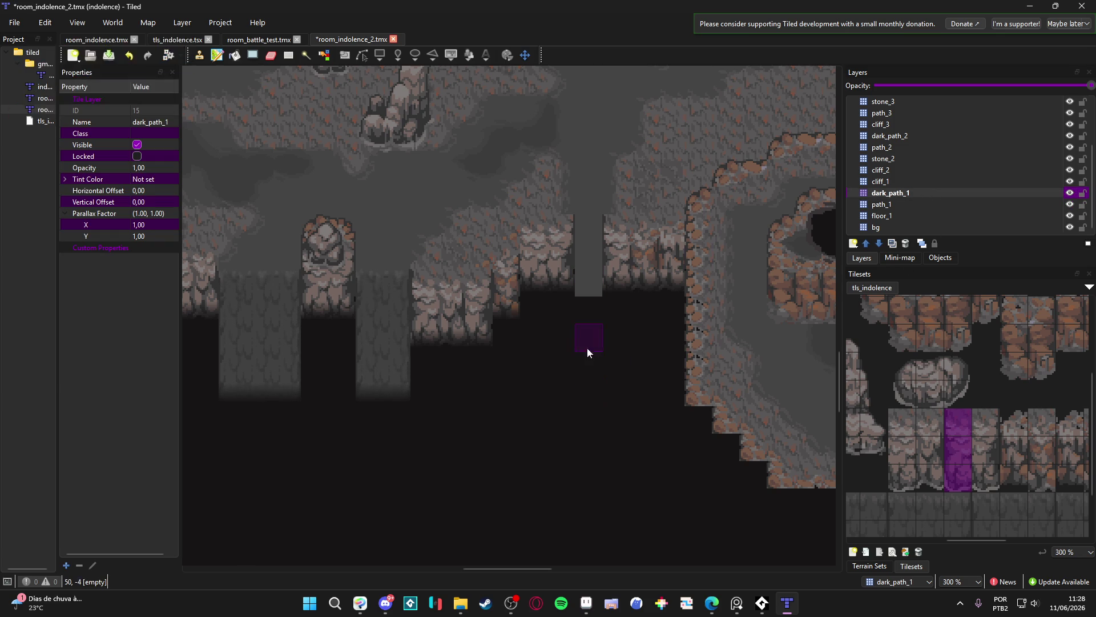
# Pick the top cliff tile from tls_indolence for the dark_path_1 layer
pyautogui.moveTo(551, 323); pyautogui.dragTo(559, 347)
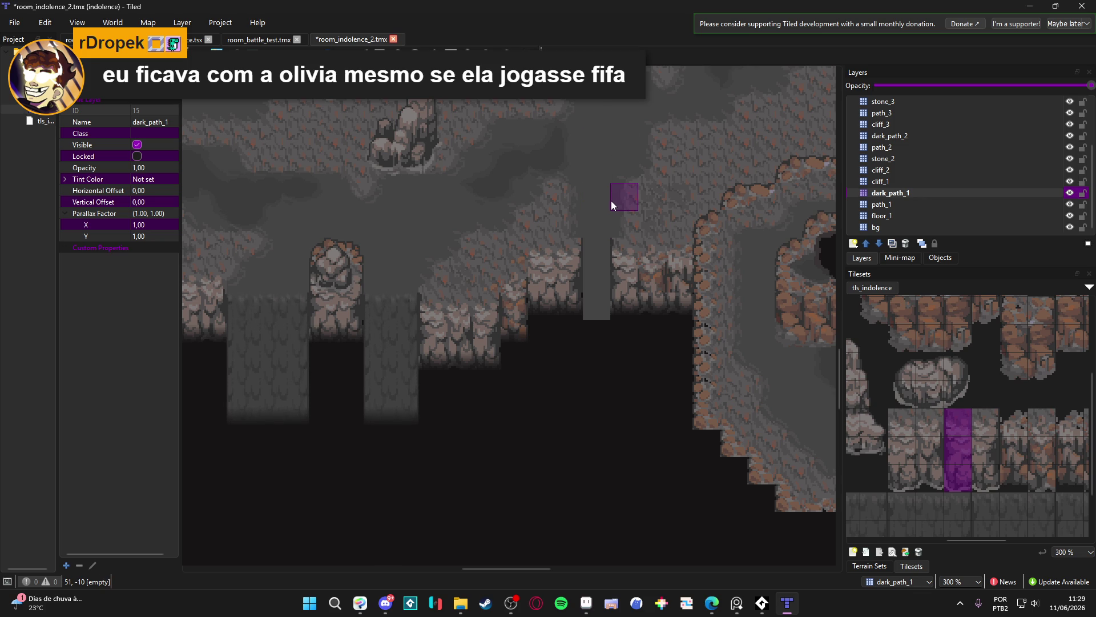
pyautogui.scroll(3, 967, 348)
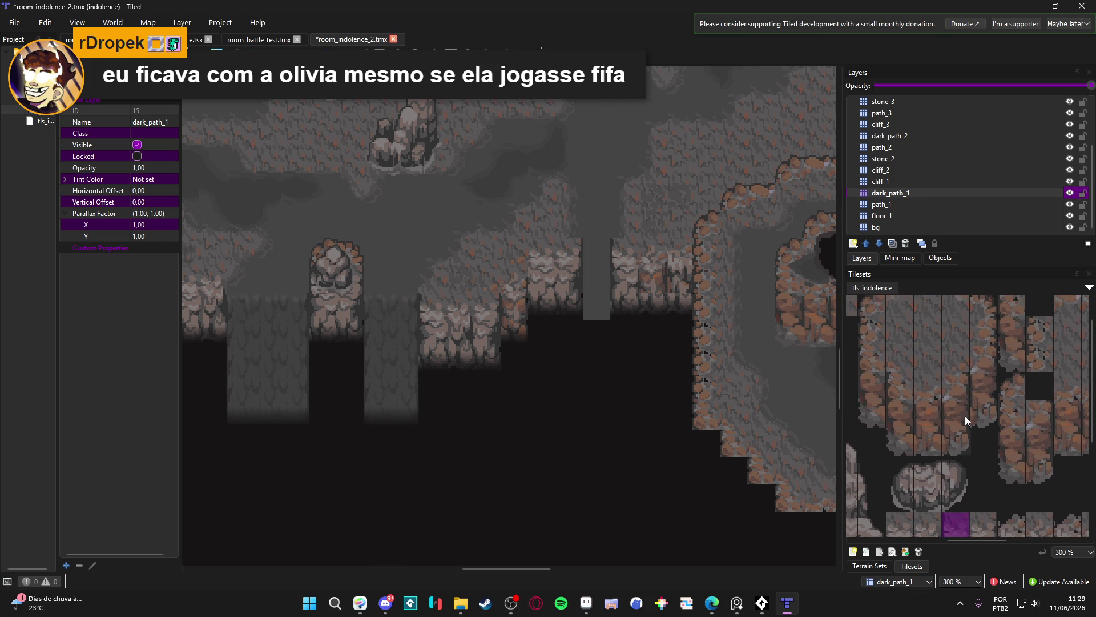
pyautogui.scroll(2, 966, 415)
pyautogui.click(947, 301)
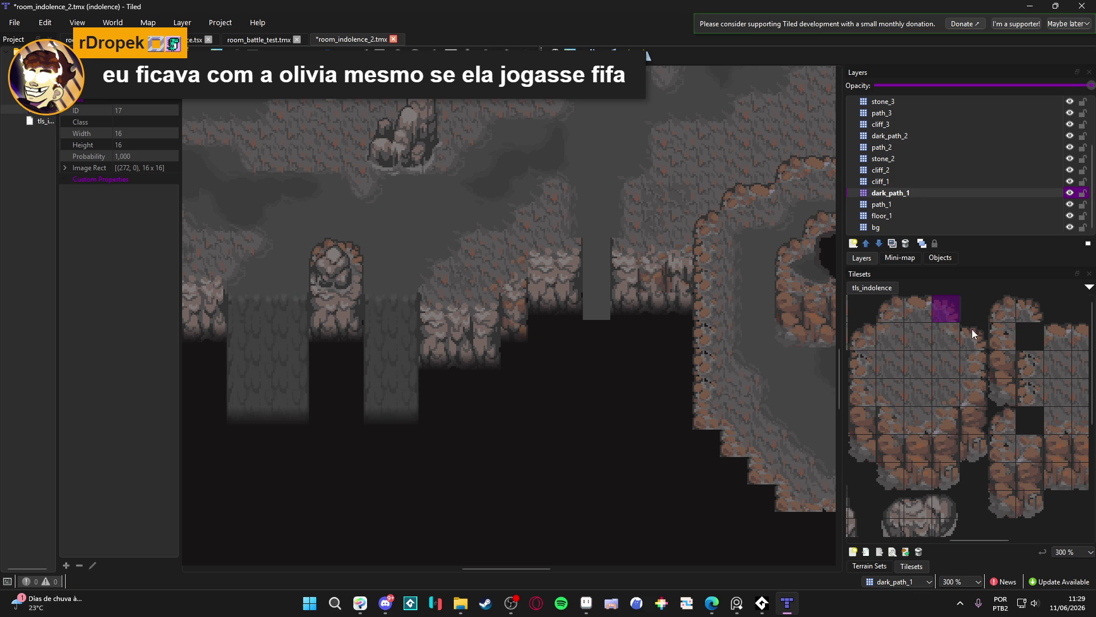
# Browse the tileset and choose tile 136, then settle on a cliff-edge tile
pyautogui.scroll(-5, 1005, 384)
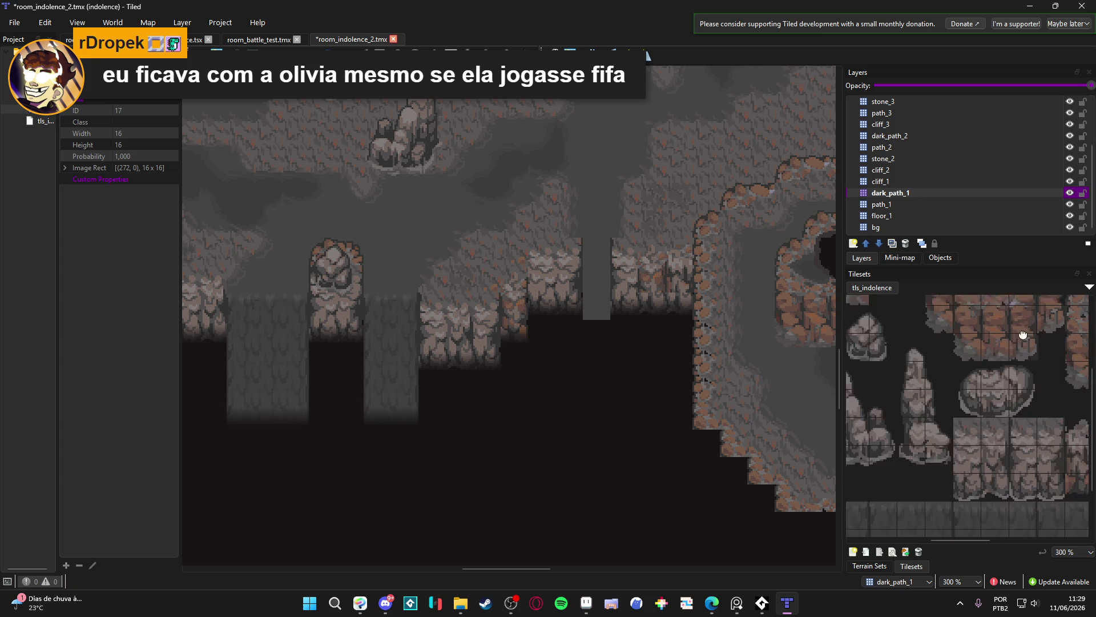
pyautogui.hscroll(2, 995, 347)
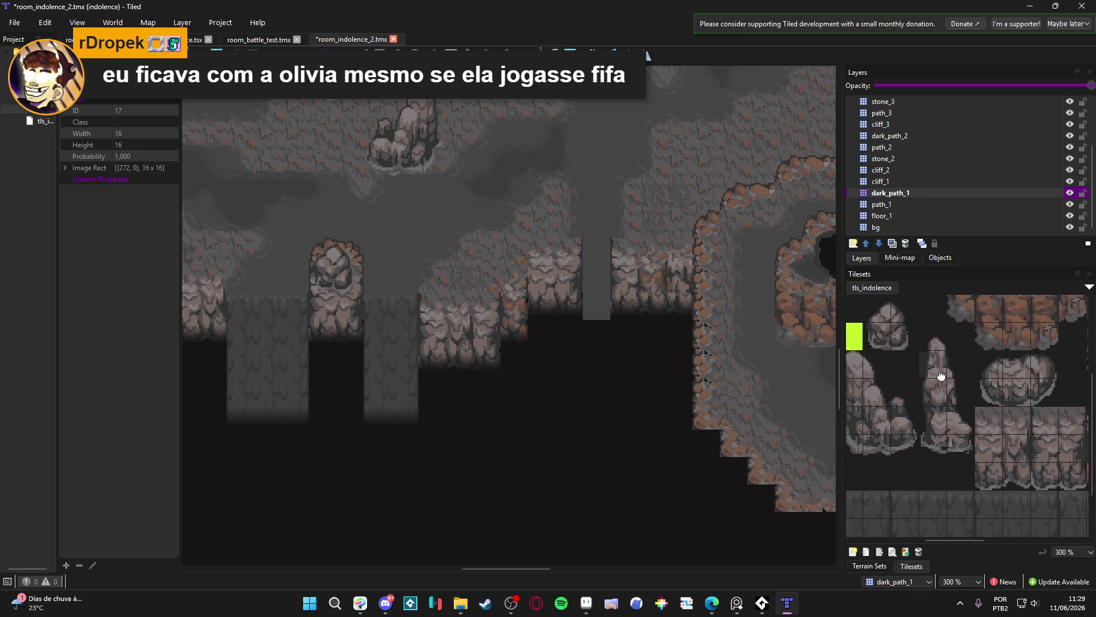
pyautogui.hscroll(-2, 970, 384)
pyautogui.scroll(3, 942, 405)
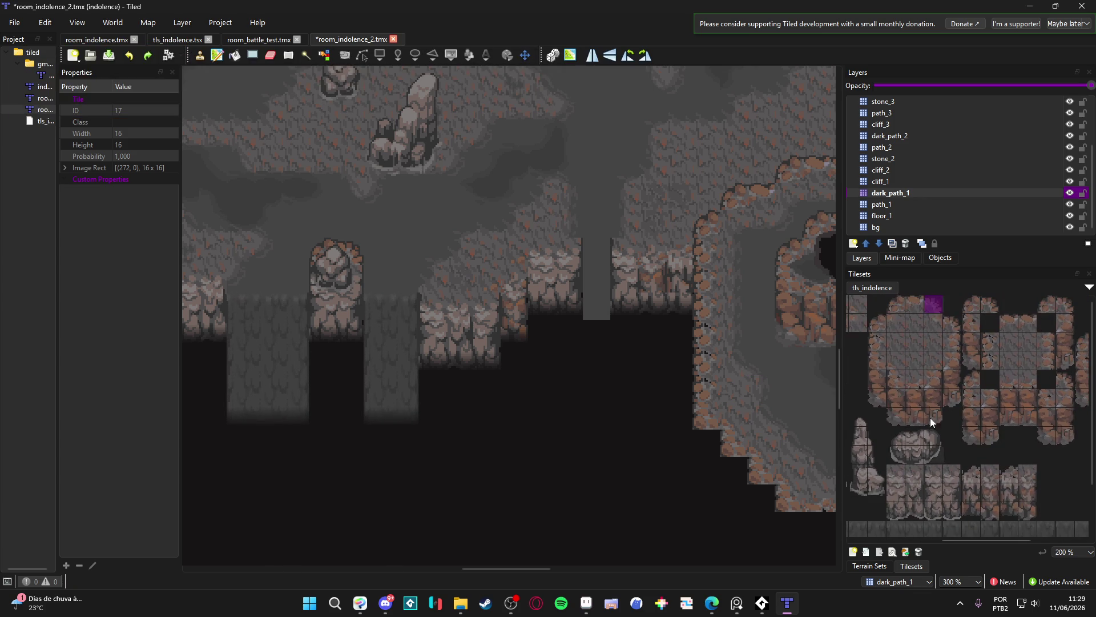
pyautogui.keyDown('ctrl'); pyautogui.scroll(-1, 931, 417); pyautogui.keyUp('ctrl')
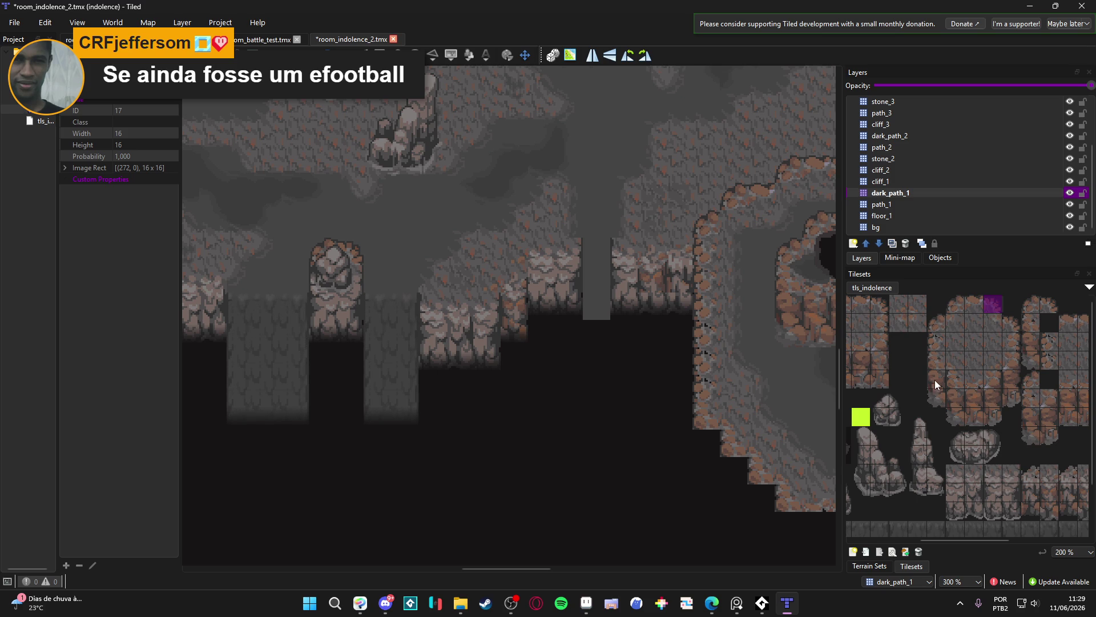
pyautogui.hscroll(-2, 918, 404)
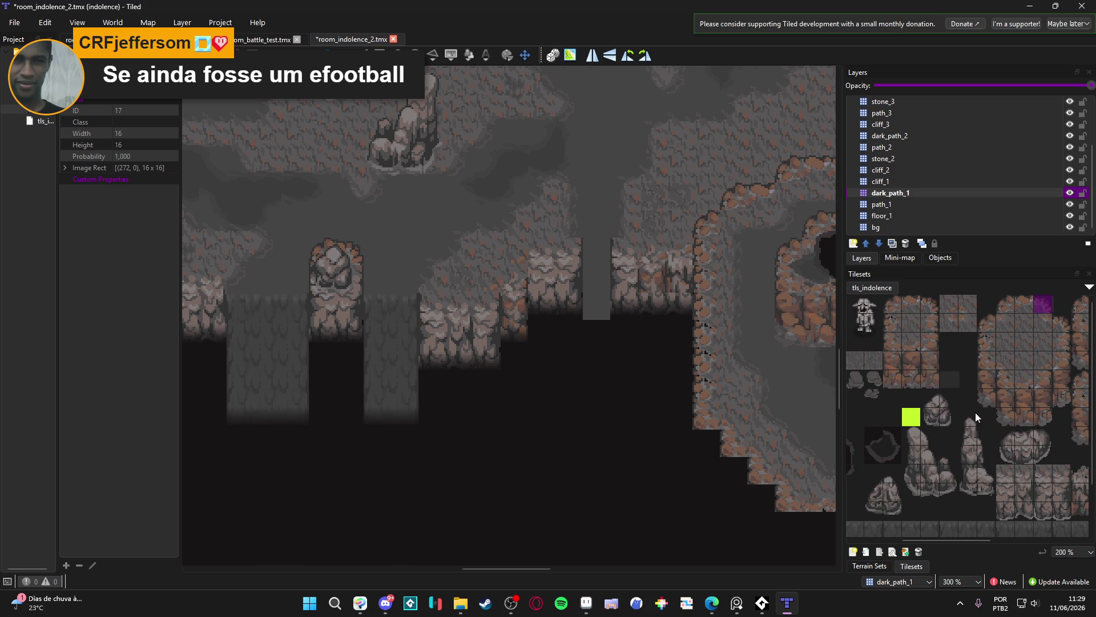
pyautogui.hscroll(-5, 975, 400)
pyautogui.scroll(-1, 959, 376)
pyautogui.scroll(1, 948, 409)
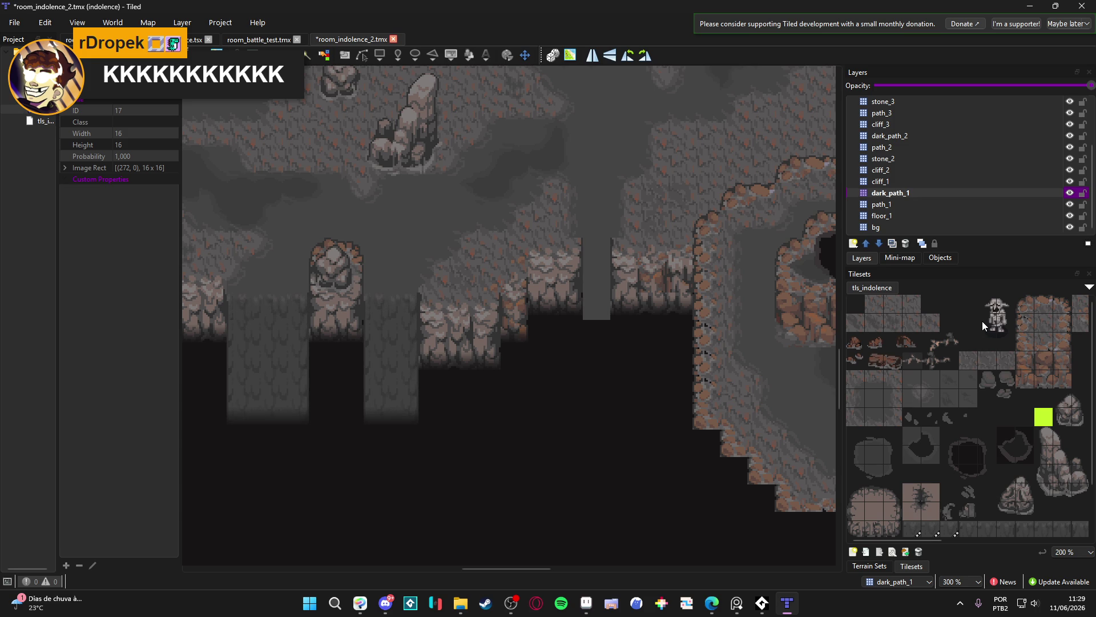
pyautogui.hscroll(3, 999, 361)
pyautogui.moveTo(907, 400)
pyautogui.mouseDown()
pyautogui.moveTo(868, 377)
pyautogui.moveTo(920, 376)
pyautogui.moveTo(911, 389)
pyautogui.moveTo(917, 319)
pyautogui.moveTo(1005, 385)
pyautogui.mouseUp()
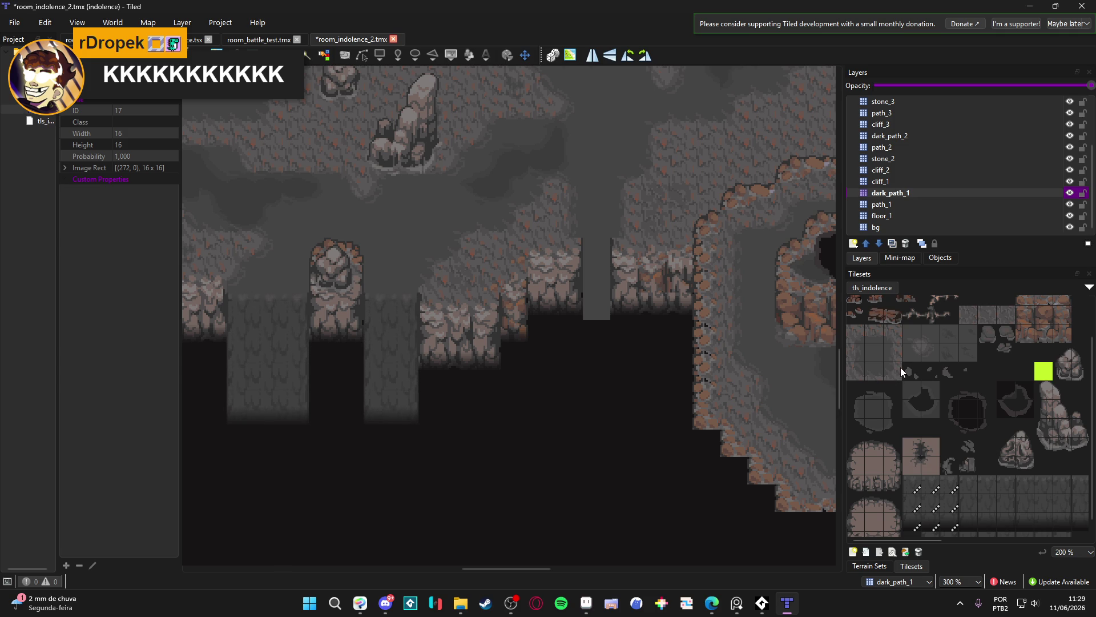
pyautogui.click(932, 334)
pyautogui.scroll(3, 913, 334)
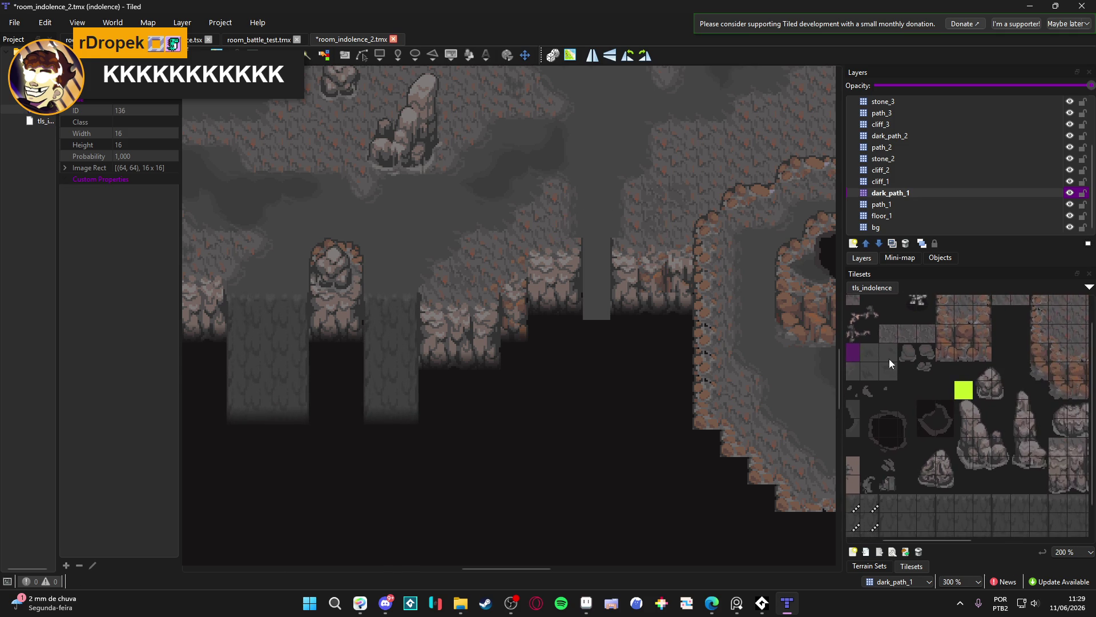
pyautogui.hscroll(2, 890, 359)
pyautogui.click(949, 303)
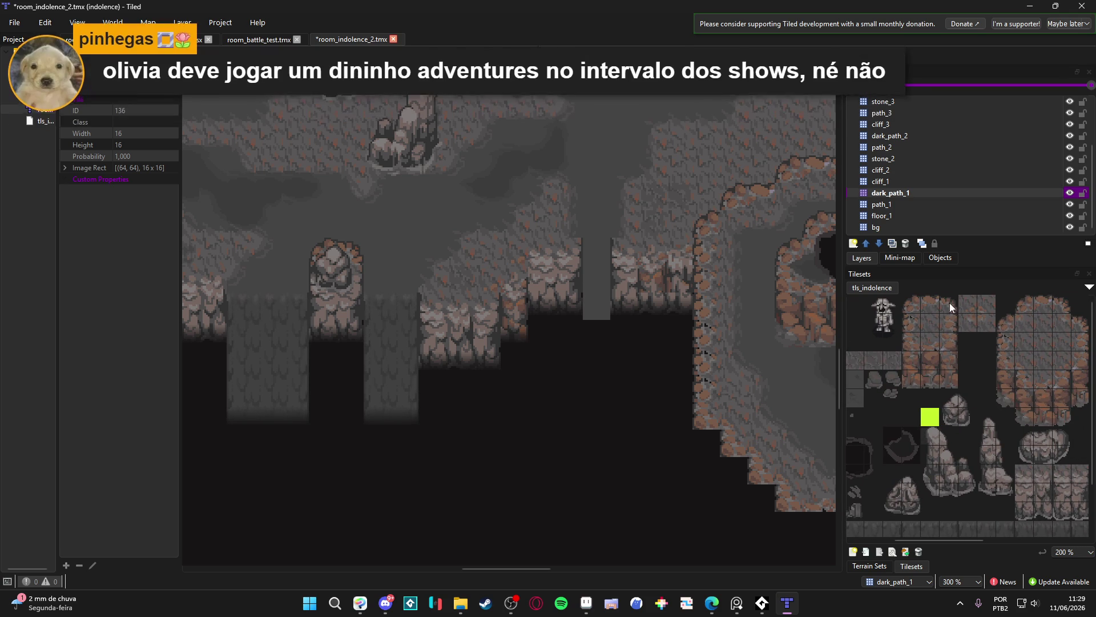
# Stamp the cliff-edge tile into the rim and pick other cliff-edge tiles
pyautogui.click(571, 230)
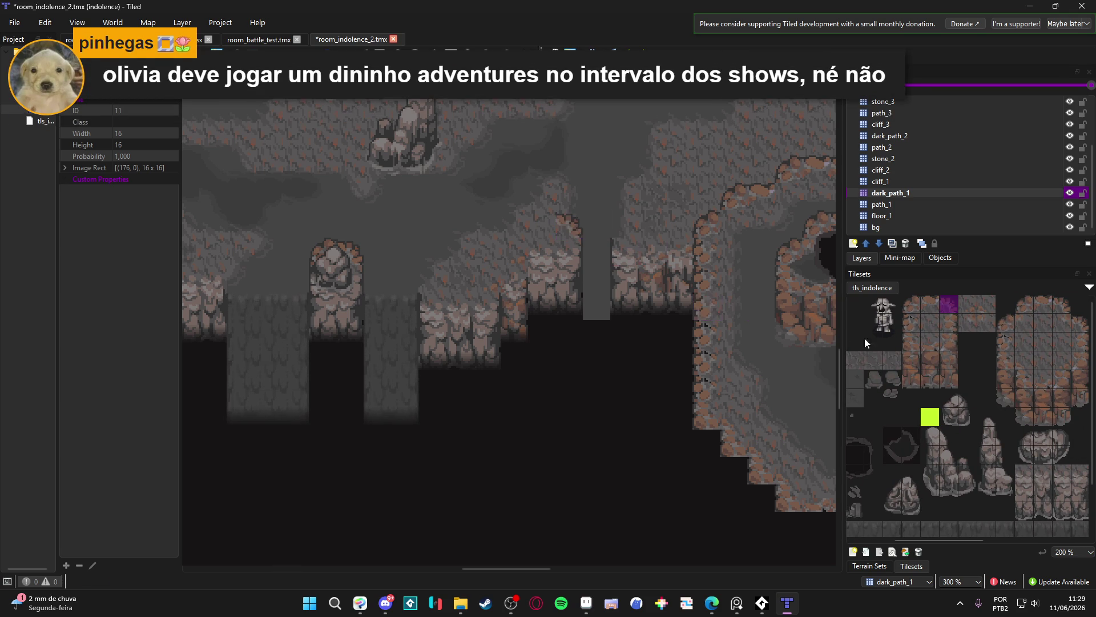
pyautogui.click(916, 304)
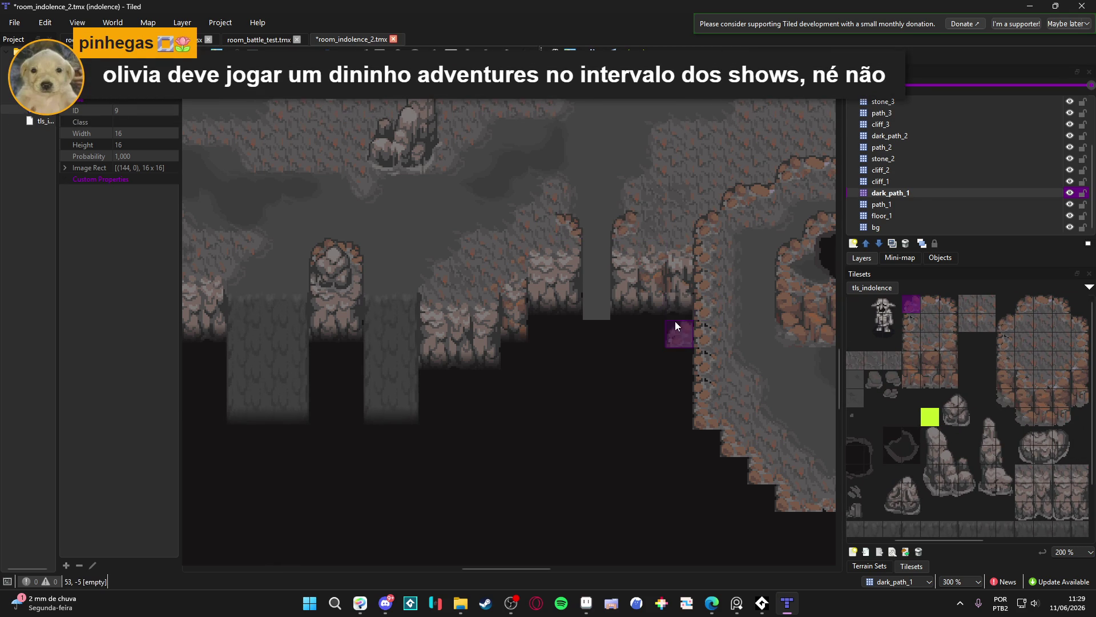
pyautogui.scroll(-1, 675, 321)
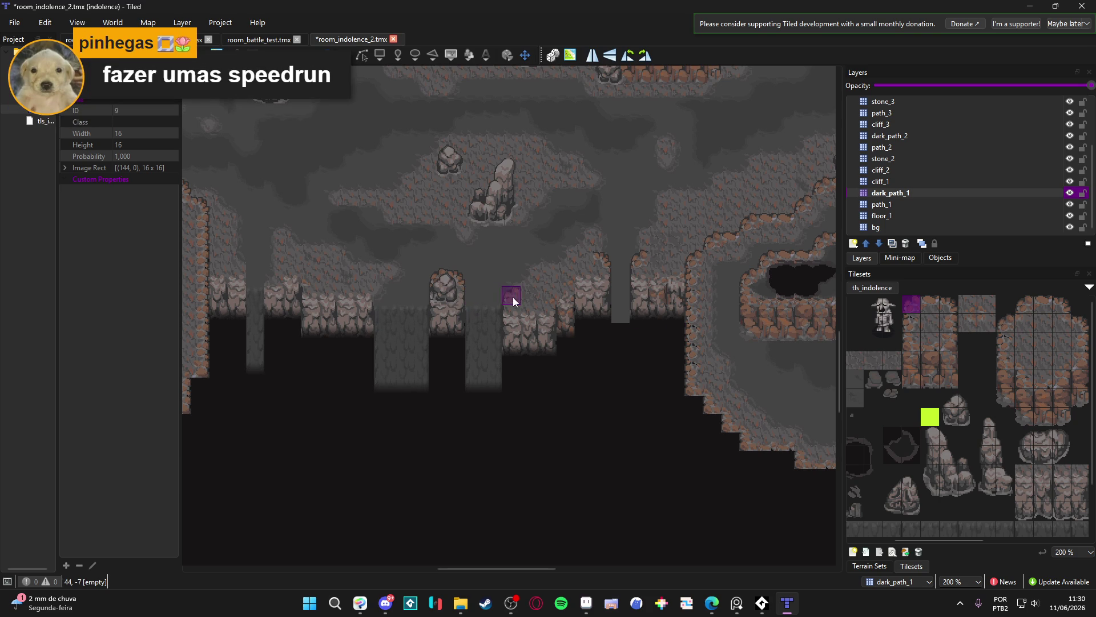
pyautogui.hscroll(-1, 349, 417)
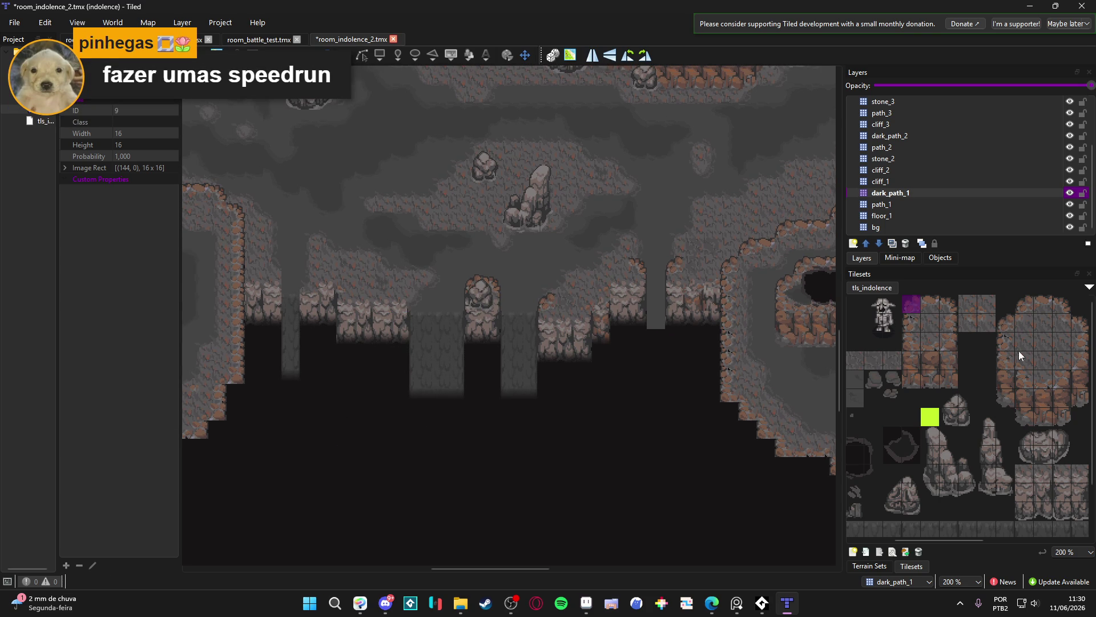
pyautogui.hscroll(-1, 994, 388)
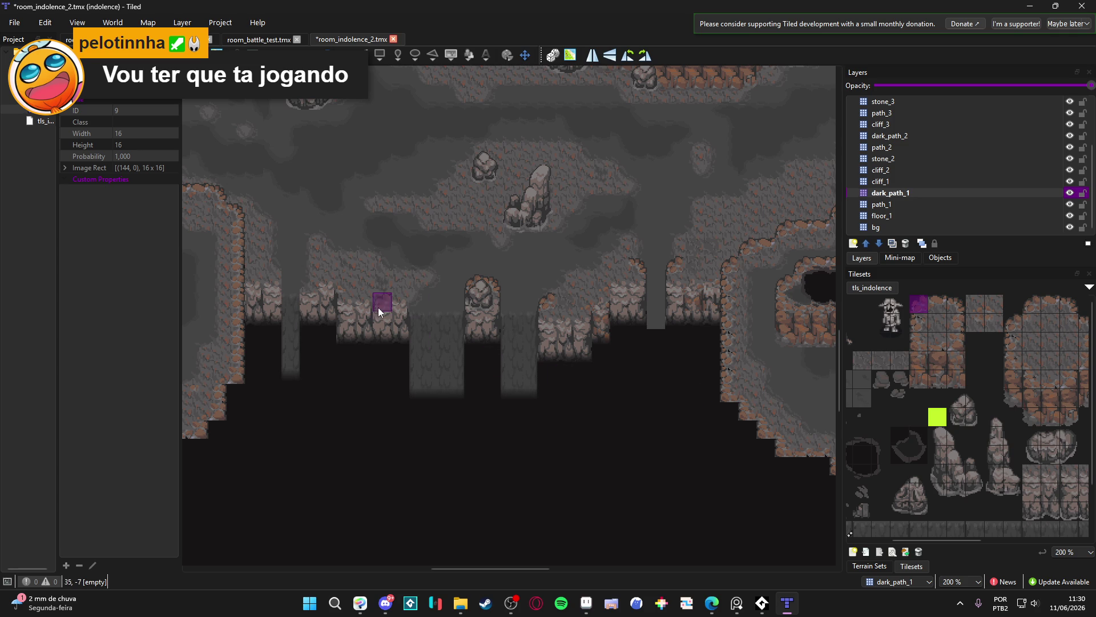
pyautogui.hscroll(1, 1034, 326)
pyautogui.click(1059, 323)
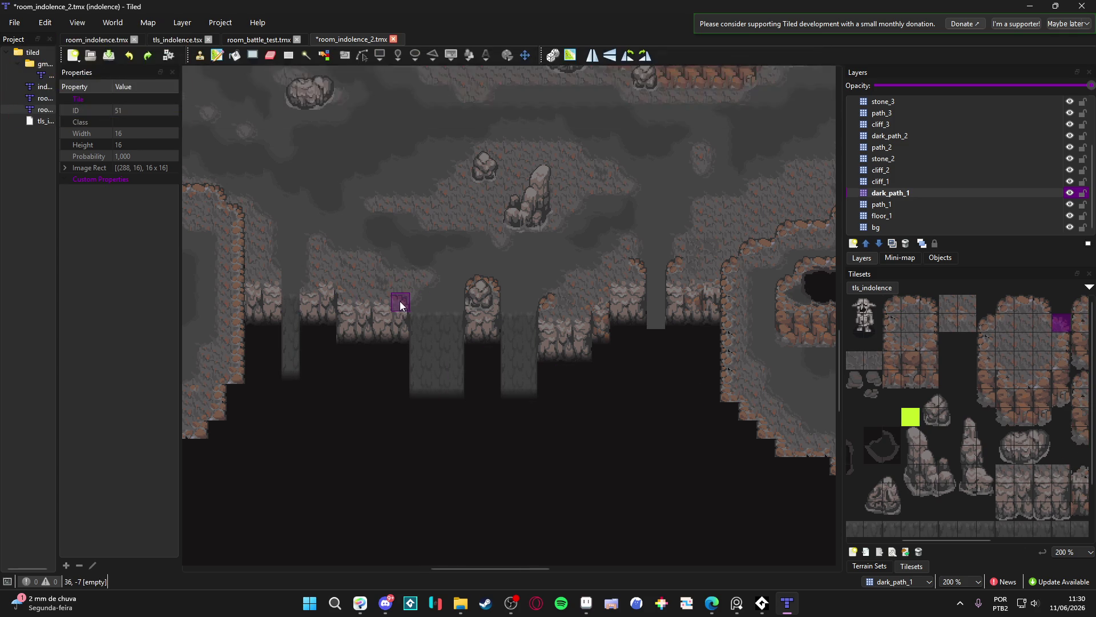
# Stamp a two-tile-tall cliff-face block into the remaining gap in the rim
pyautogui.scroll(1, 400, 300)
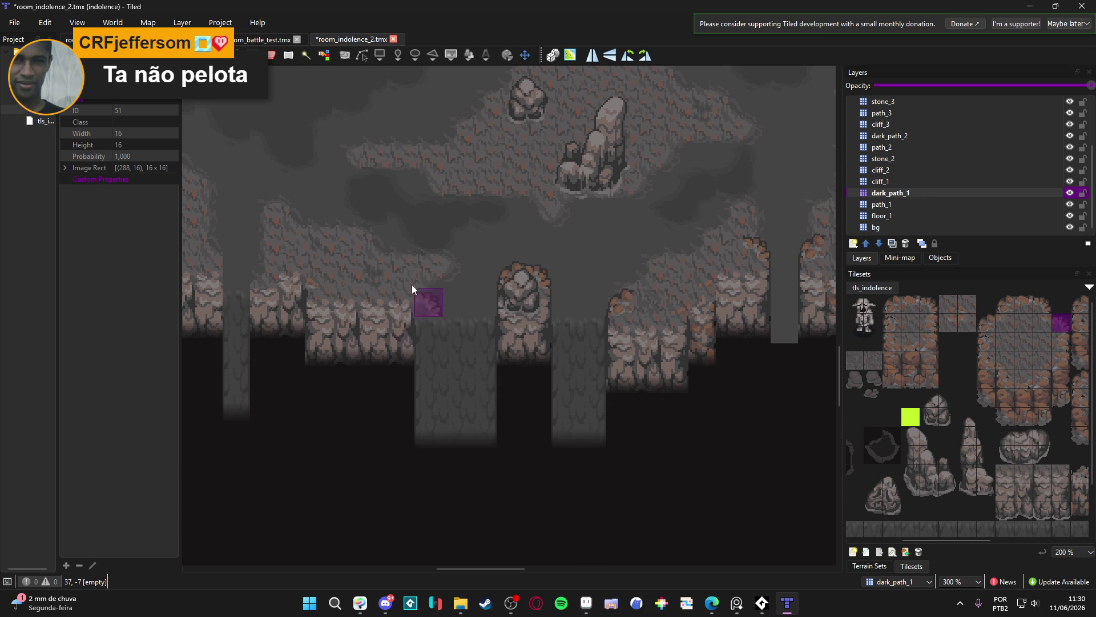
pyautogui.hscroll(4, 1036, 462)
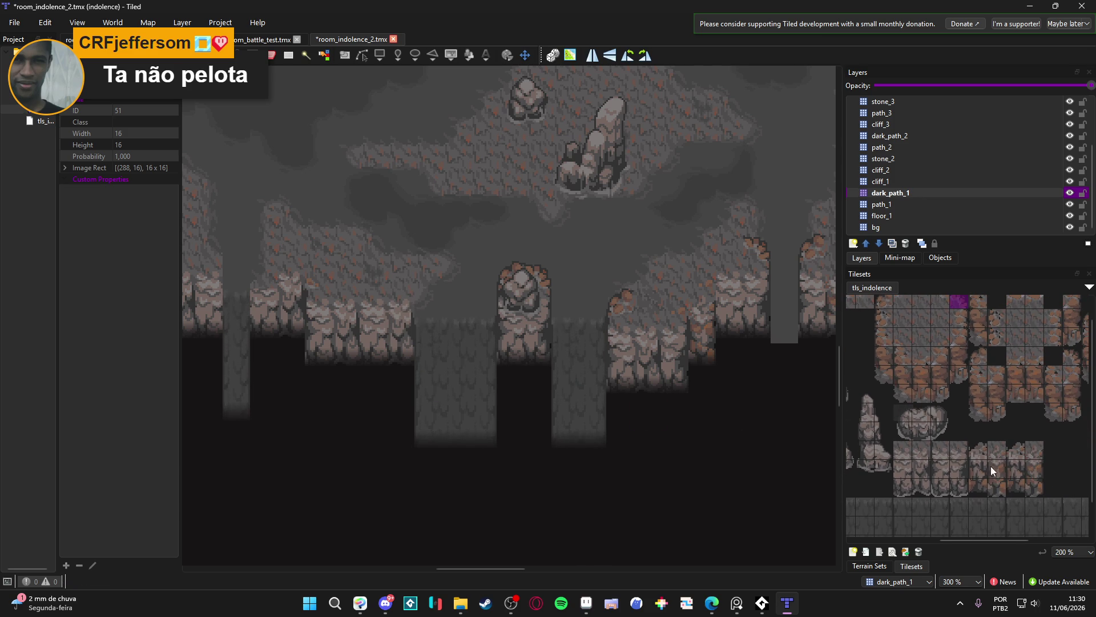
pyautogui.click(963, 455)
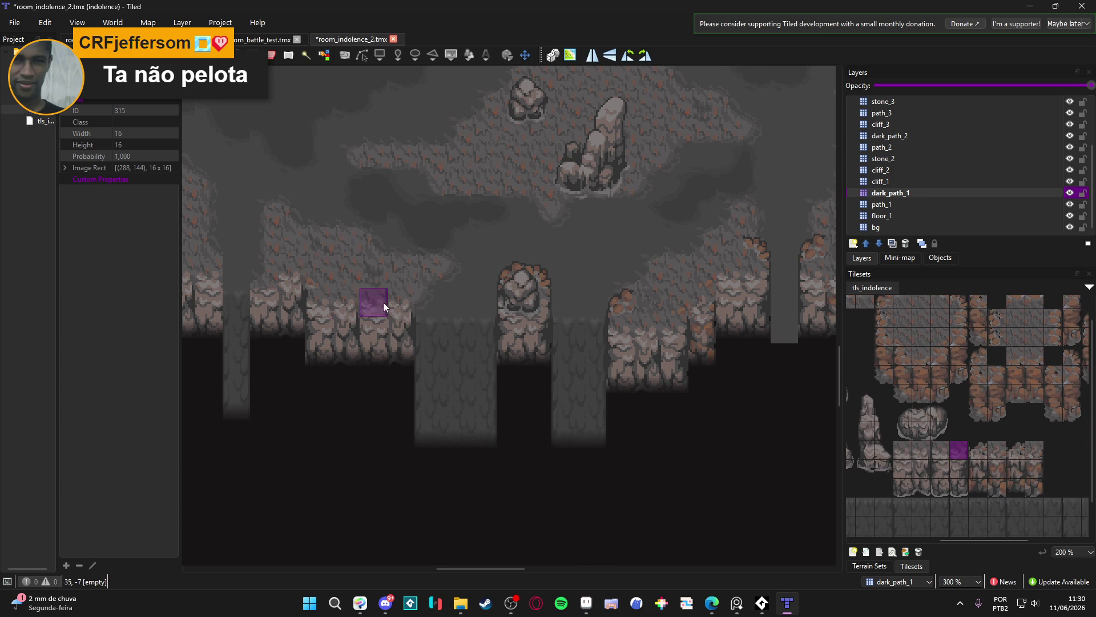
pyautogui.hscroll(-3, 496, 346)
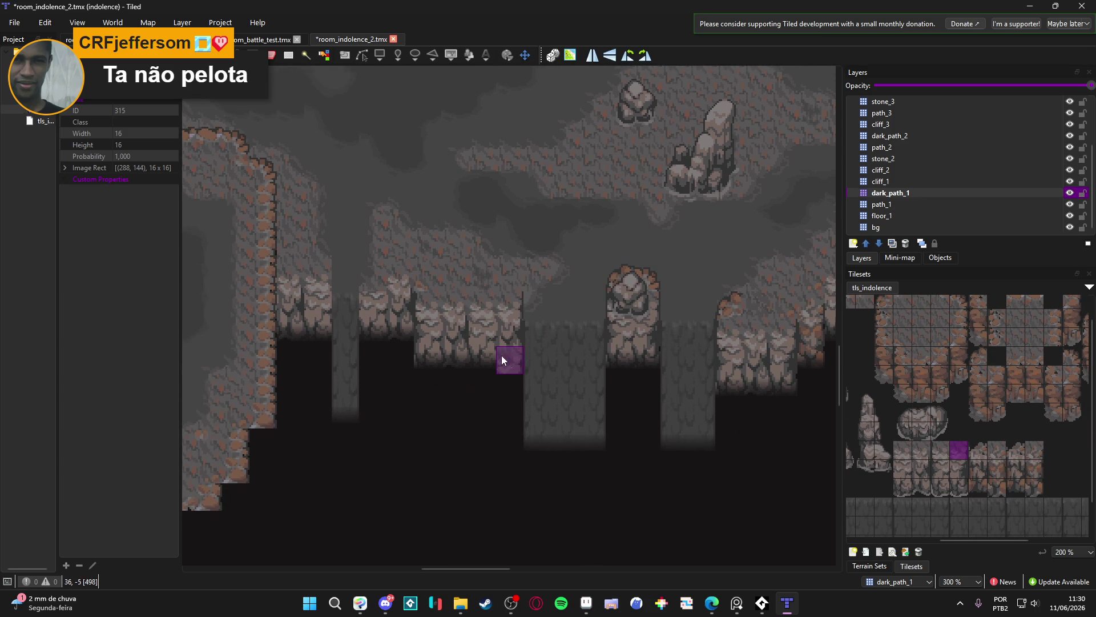
pyautogui.hscroll(2, 501, 360)
pyautogui.scroll(-1, 564, 379)
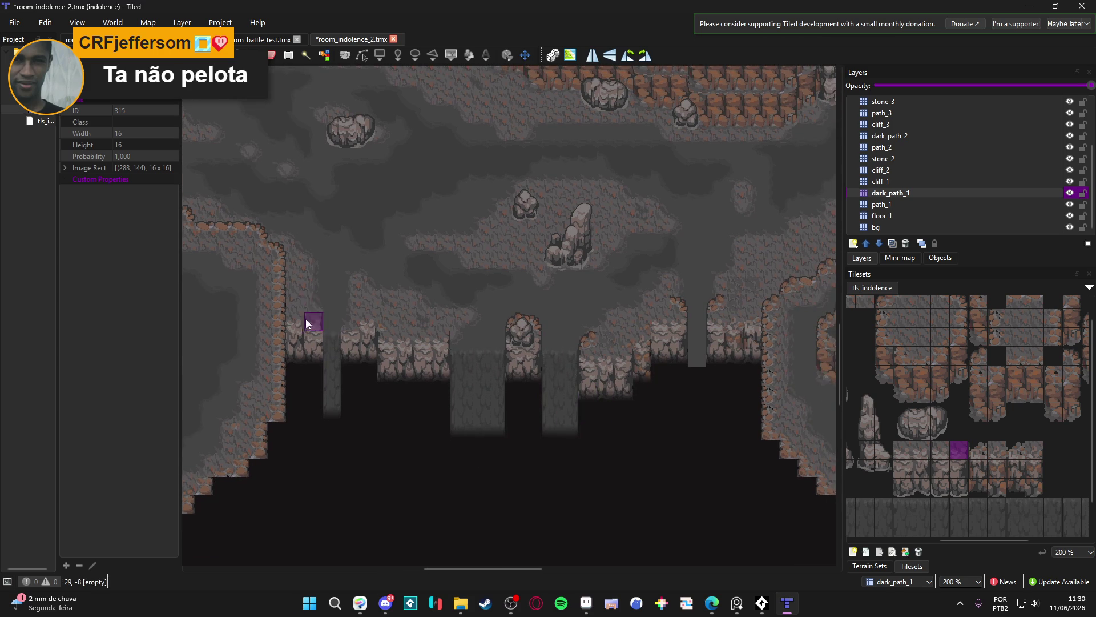
pyautogui.scroll(3, 308, 322)
pyautogui.scroll(-1, 343, 377)
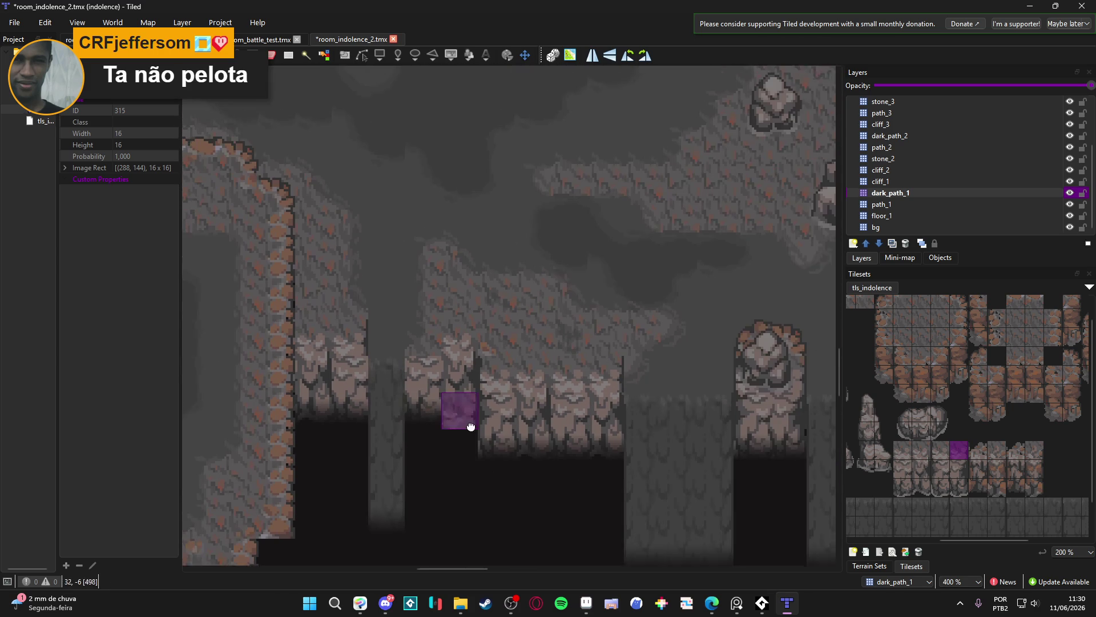
pyautogui.moveTo(471, 425); pyautogui.dragTo(502, 442)
pyautogui.moveTo(964, 475); pyautogui.dragTo(963, 494)
pyautogui.click(376, 408)
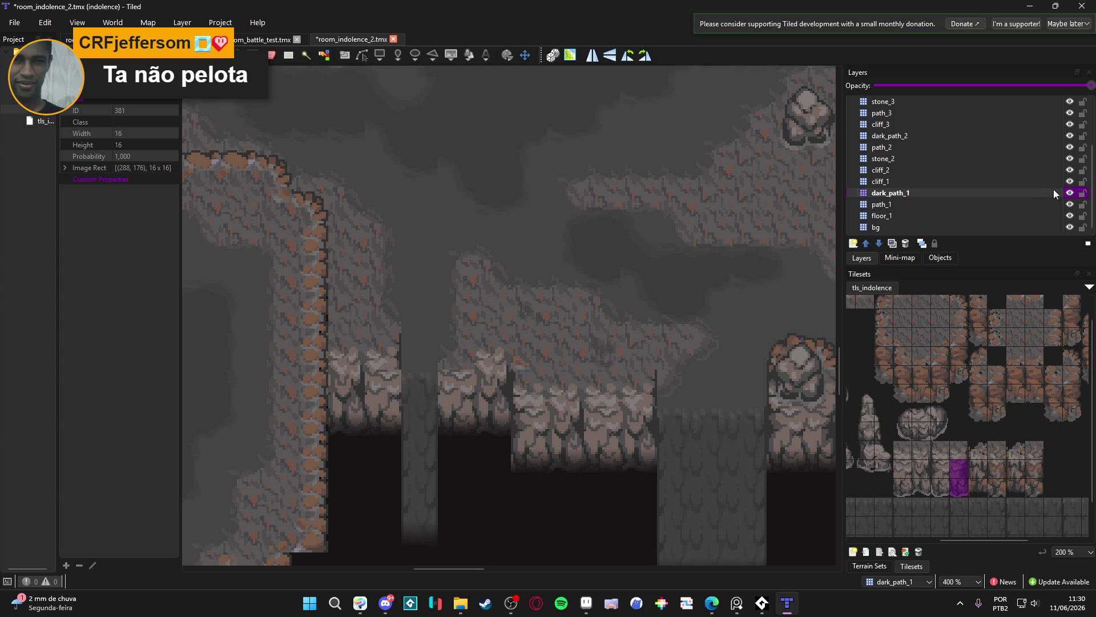
pyautogui.scroll(-1, 548, 303)
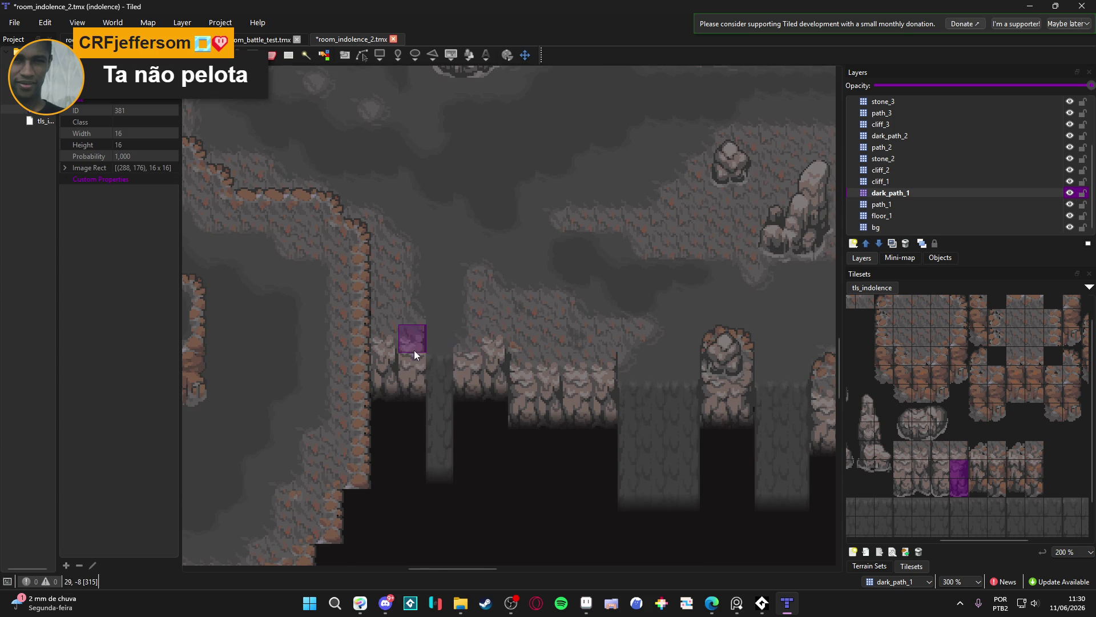
# On path_1, stamp a three-tile-tall column at two spots below the cave floor
pyautogui.click(903, 203)
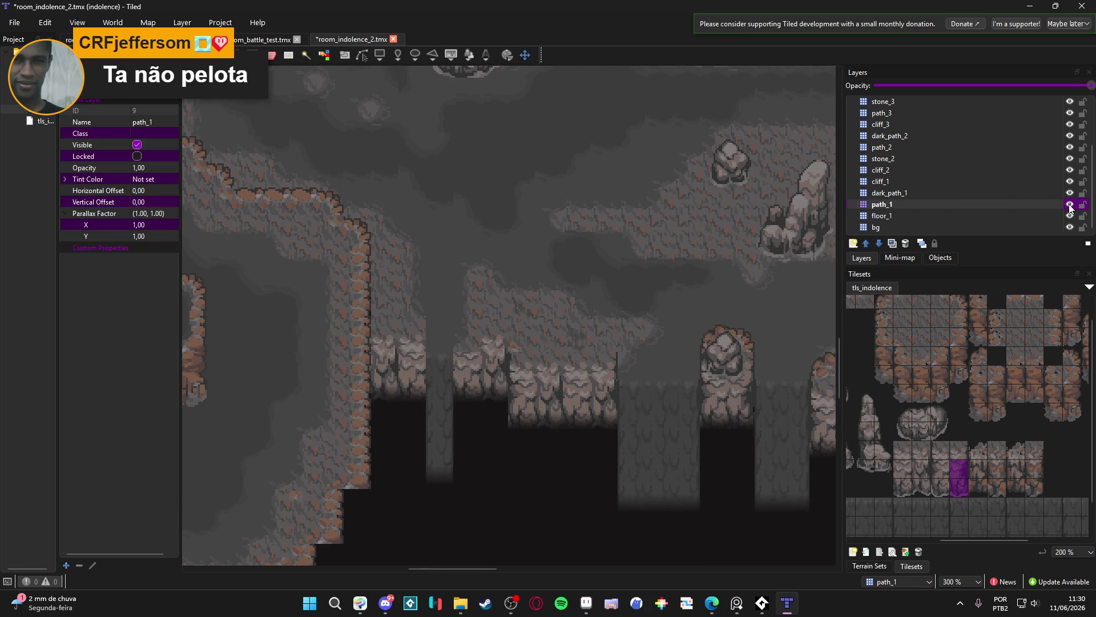
pyautogui.moveTo(961, 450); pyautogui.dragTo(959, 489)
pyautogui.click(414, 363)
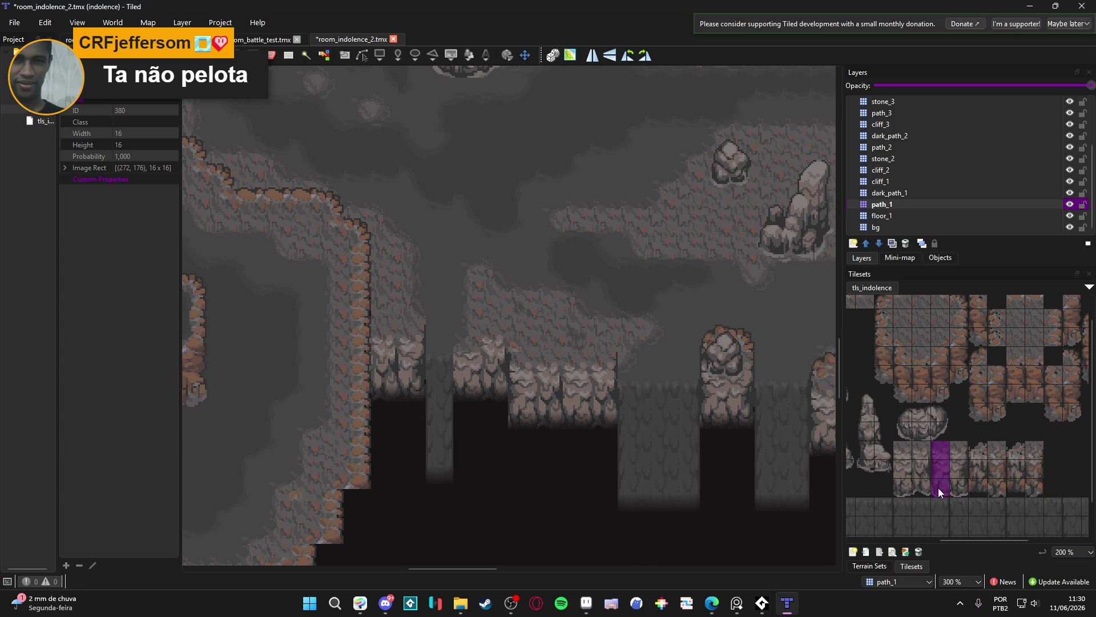
pyautogui.click(471, 360)
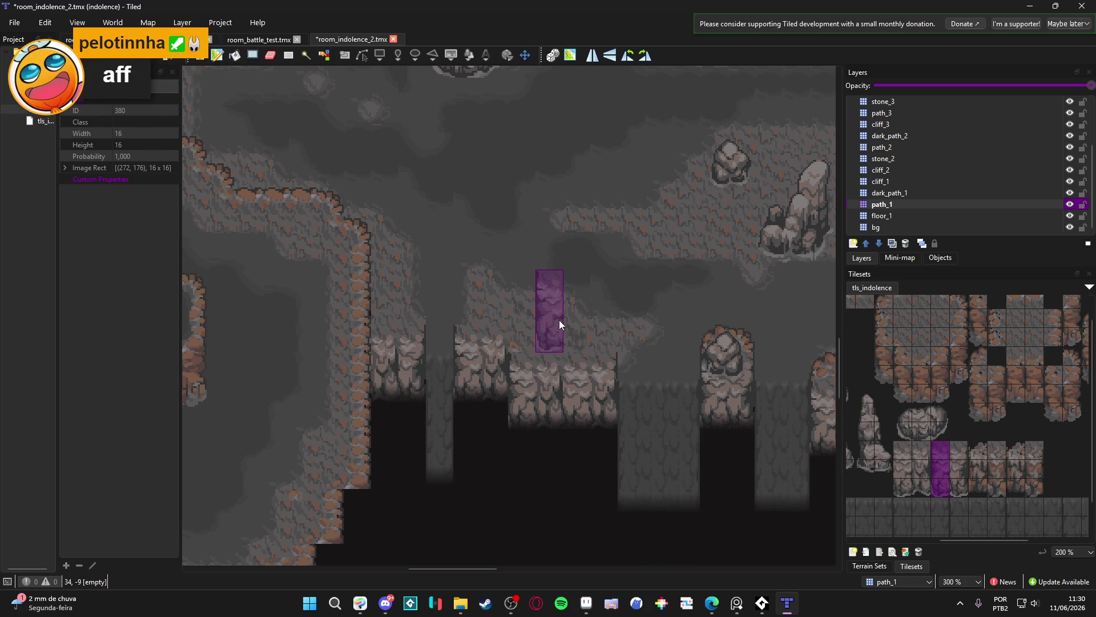
# Pick floor tiles from the tileset's top rows and make floor_1 the active layer
pyautogui.scroll(-1, 559, 320)
pyautogui.moveTo(558, 319)
pyautogui.mouseDown()
pyautogui.moveTo(459, 338)
pyautogui.moveTo(473, 333)
pyautogui.mouseUp()
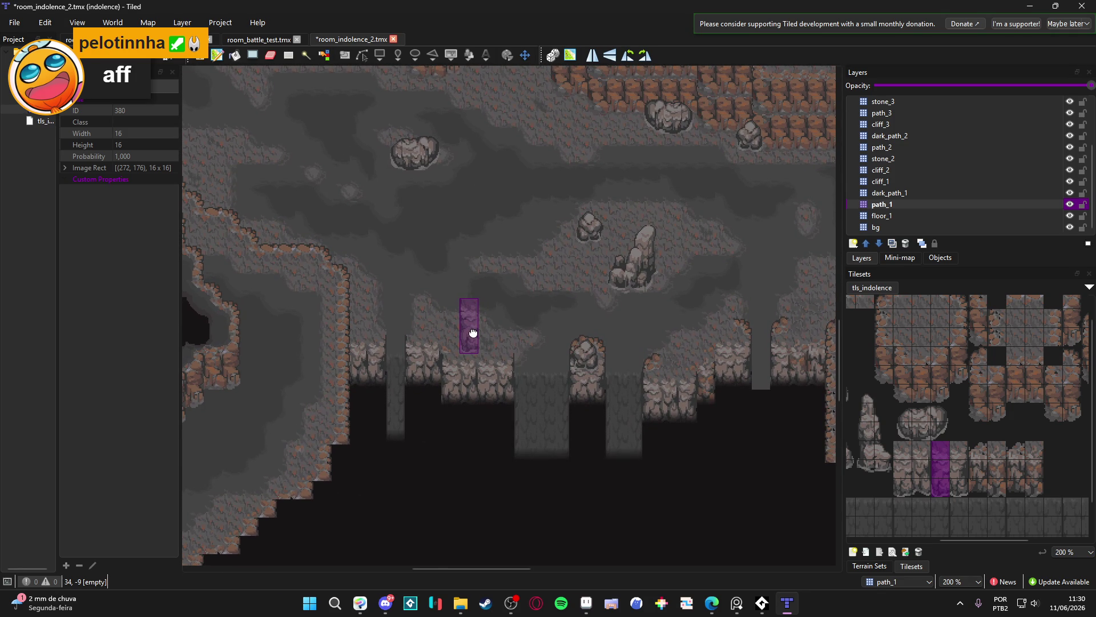
pyautogui.scroll(2, 918, 357)
pyautogui.click(877, 322)
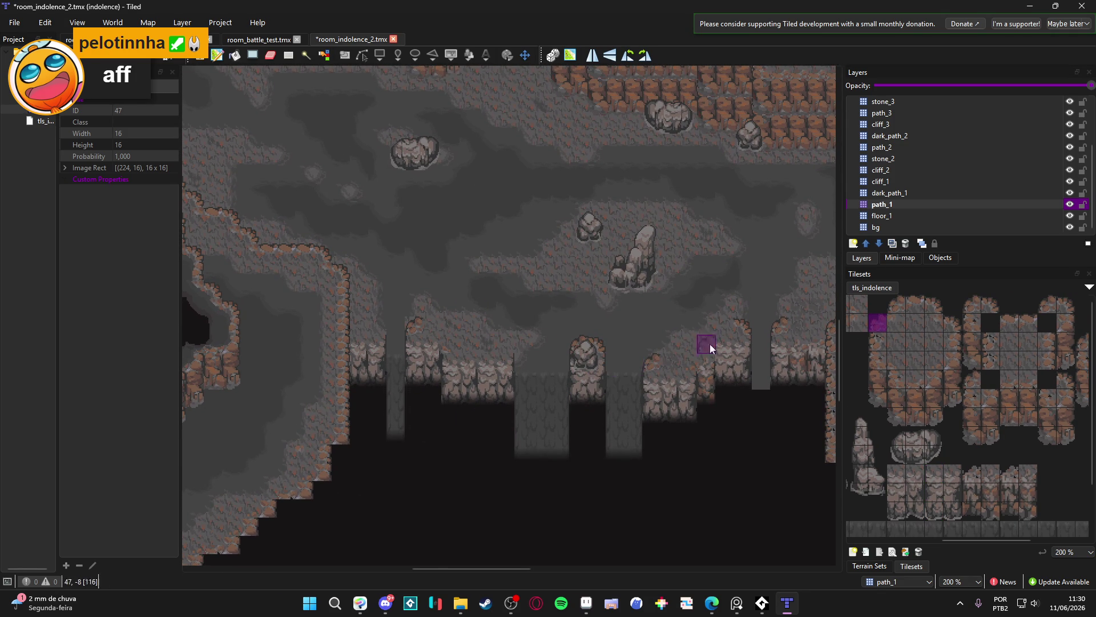
pyautogui.hscroll(1, 657, 342)
pyautogui.keyDown('ctrl'); pyautogui.scroll(3, 884, 326); pyautogui.keyUp('ctrl')
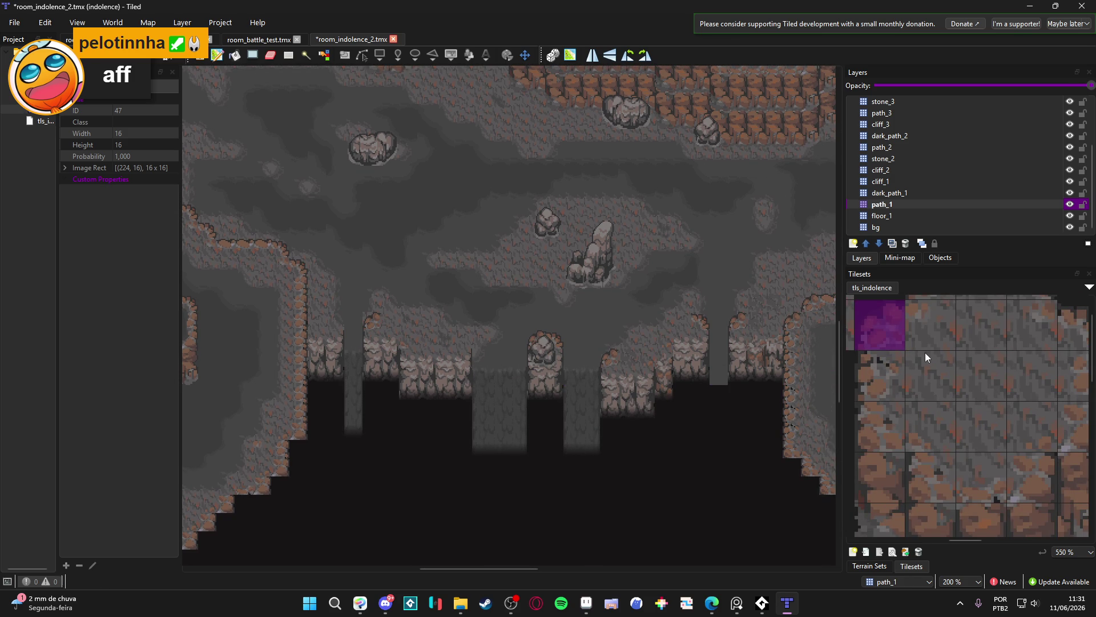
pyautogui.scroll(1, 945, 343)
pyautogui.hscroll(1, 945, 343)
pyautogui.click(1035, 366)
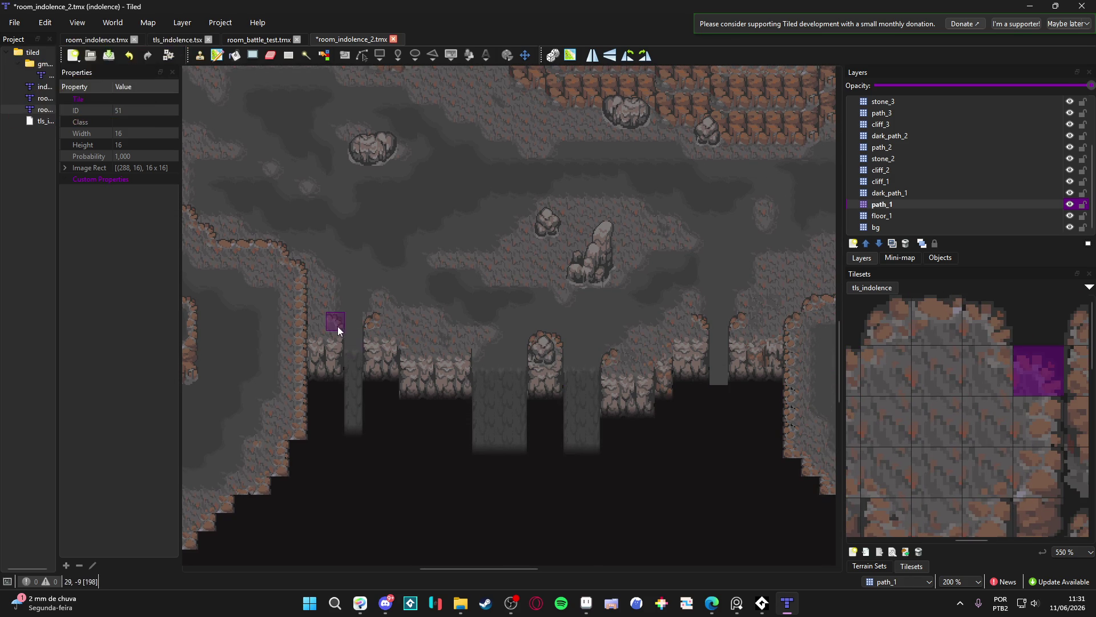
pyautogui.hscroll(-1, 501, 375)
pyautogui.click(883, 215)
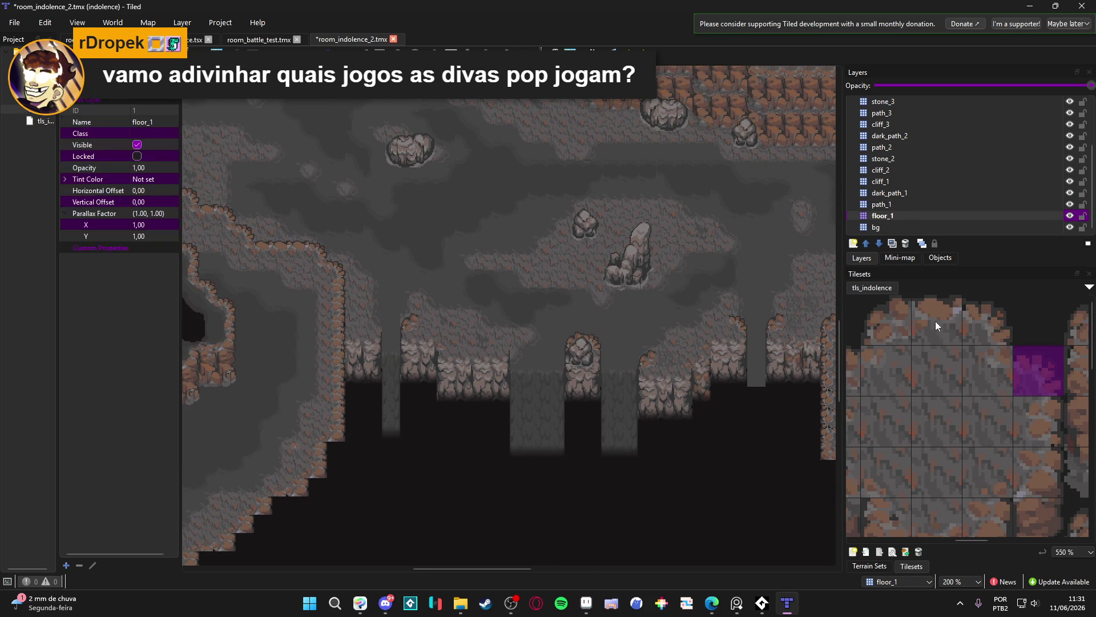
# Sample two floor tiles from the map, then pick a plain floor tile from the tileset
pyautogui.hscroll(-1, 1004, 346)
pyautogui.hscroll(-1, 1004, 344)
pyautogui.scroll(-1, 926, 366)
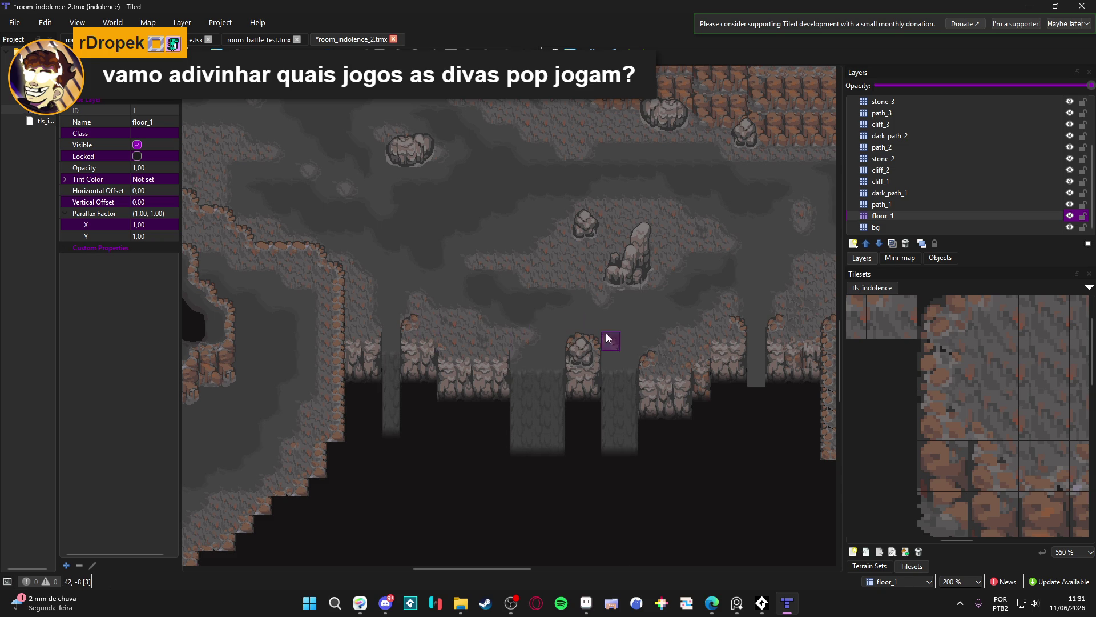
pyautogui.rightClick(617, 329)
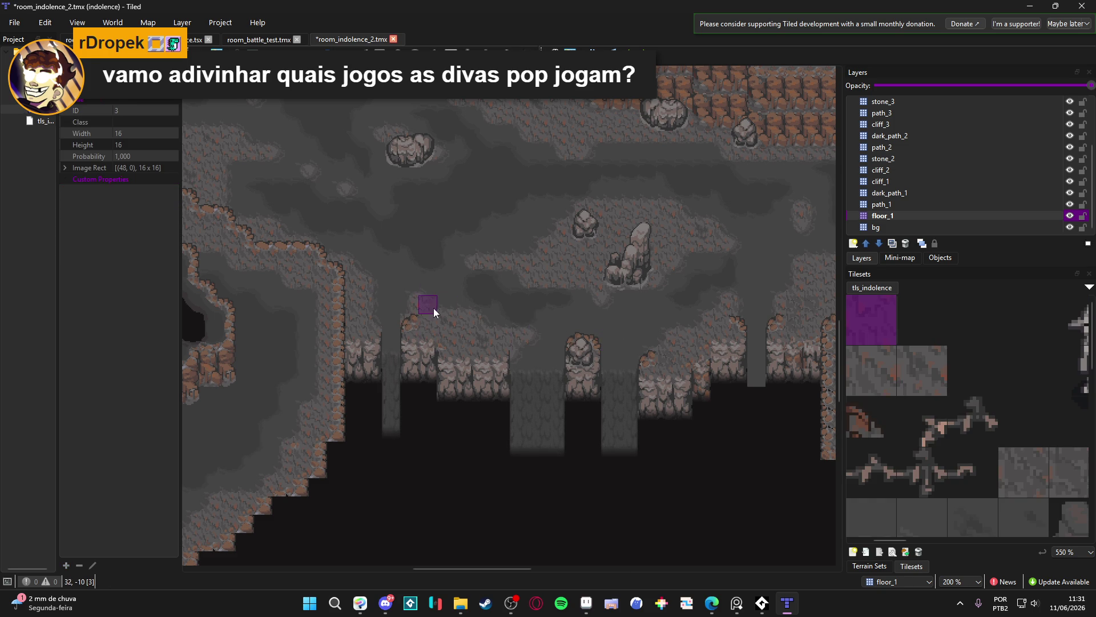
pyautogui.rightClick(405, 286)
pyautogui.scroll(-2, 948, 359)
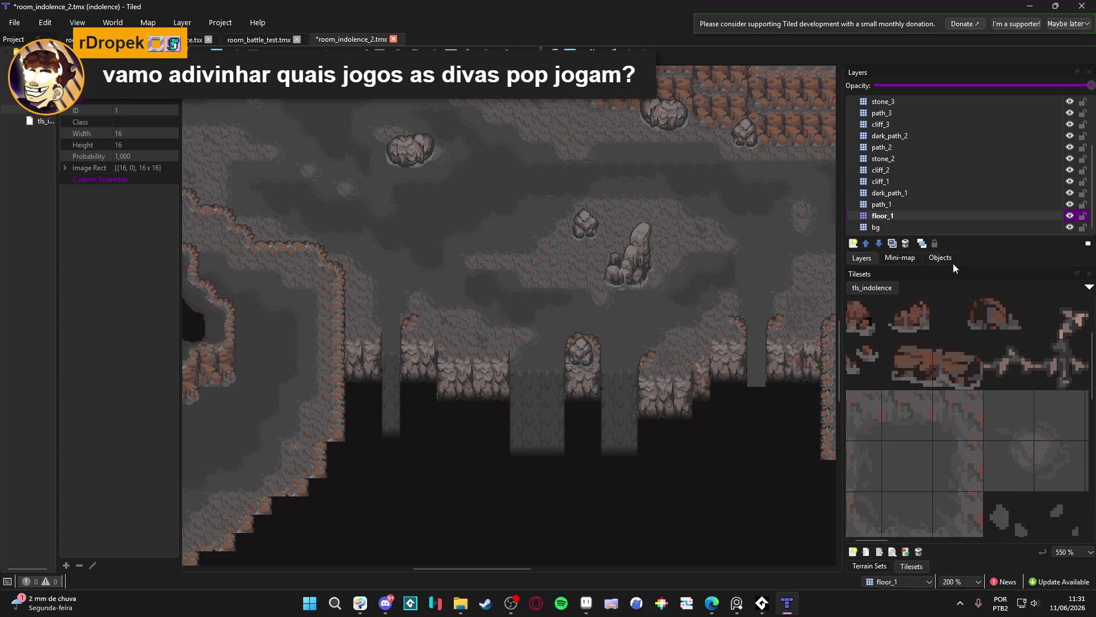
pyautogui.click(909, 460)
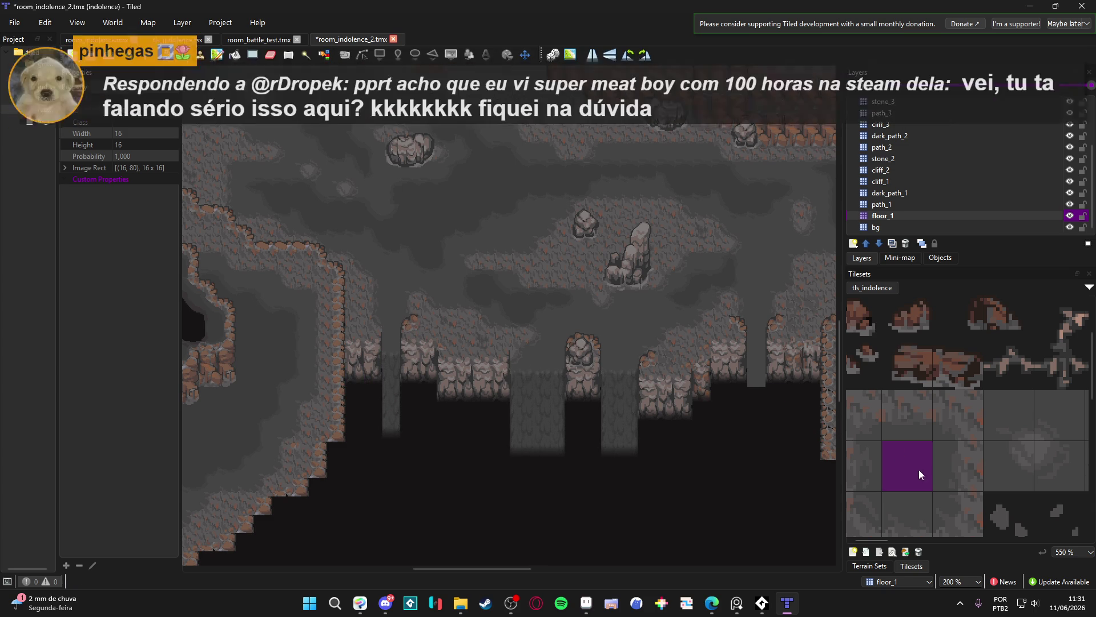
pyautogui.click(958, 466)
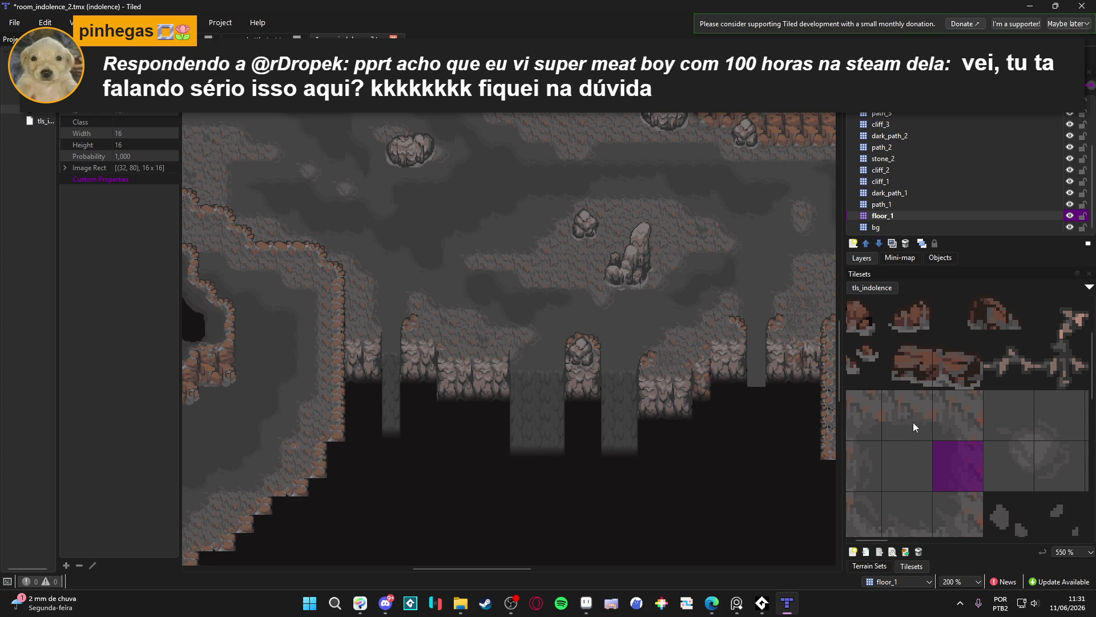
# Make path_1 the active layer
pyautogui.scroll(-5, 1034, 365)
pyautogui.scroll(-3, 960, 379)
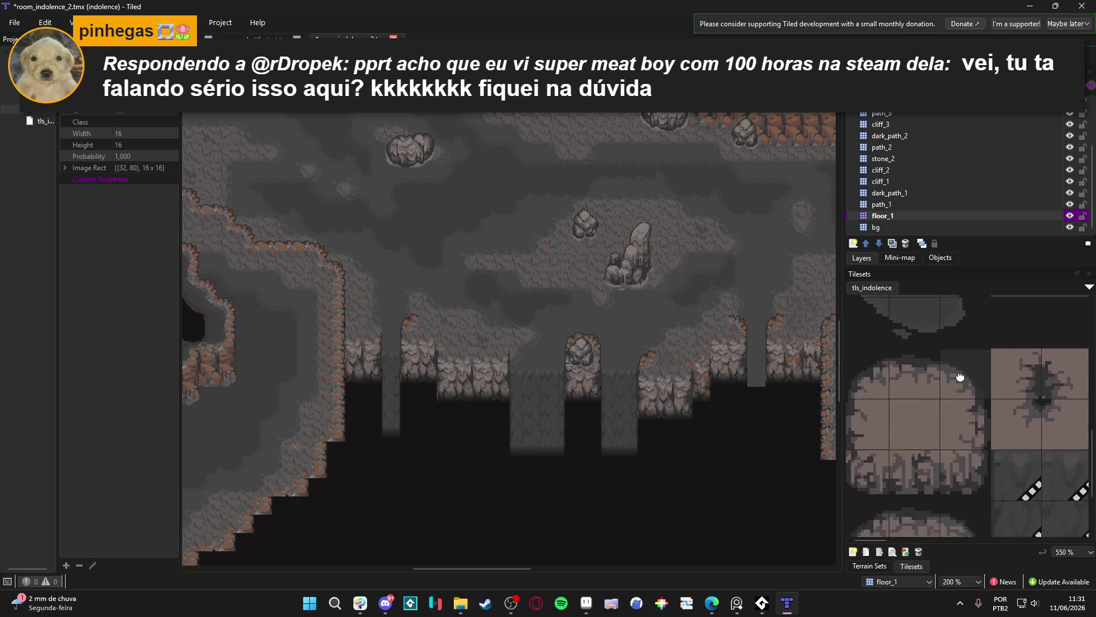
pyautogui.click(912, 205)
pyautogui.scroll(5, 981, 385)
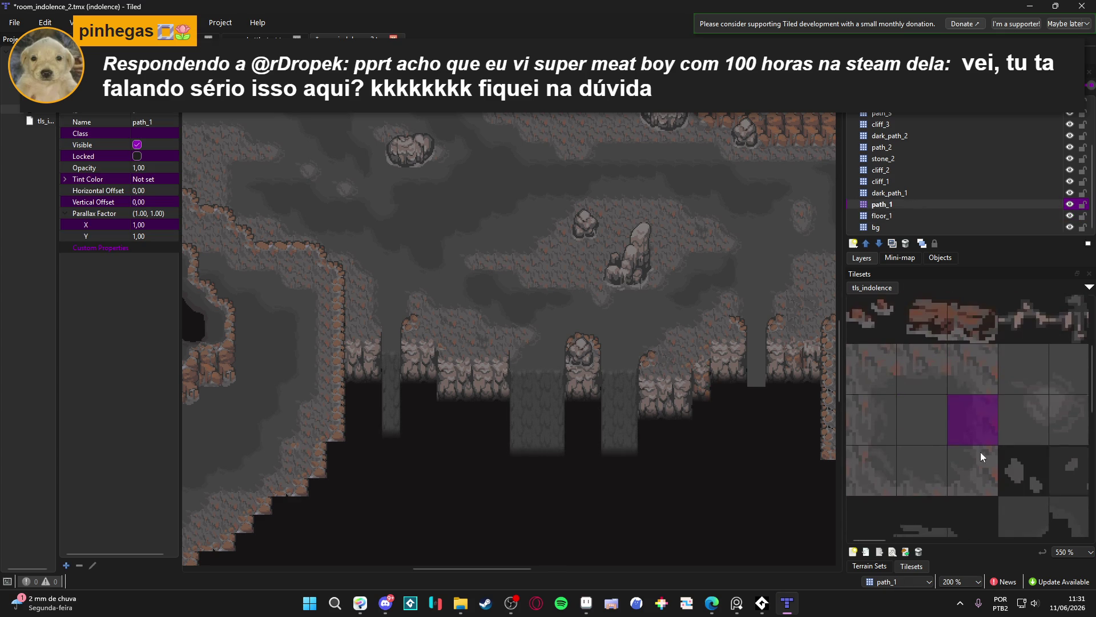
# Try tiles on dark_path_1, then return to the path_1 layer
pyautogui.scroll(-4, 944, 377)
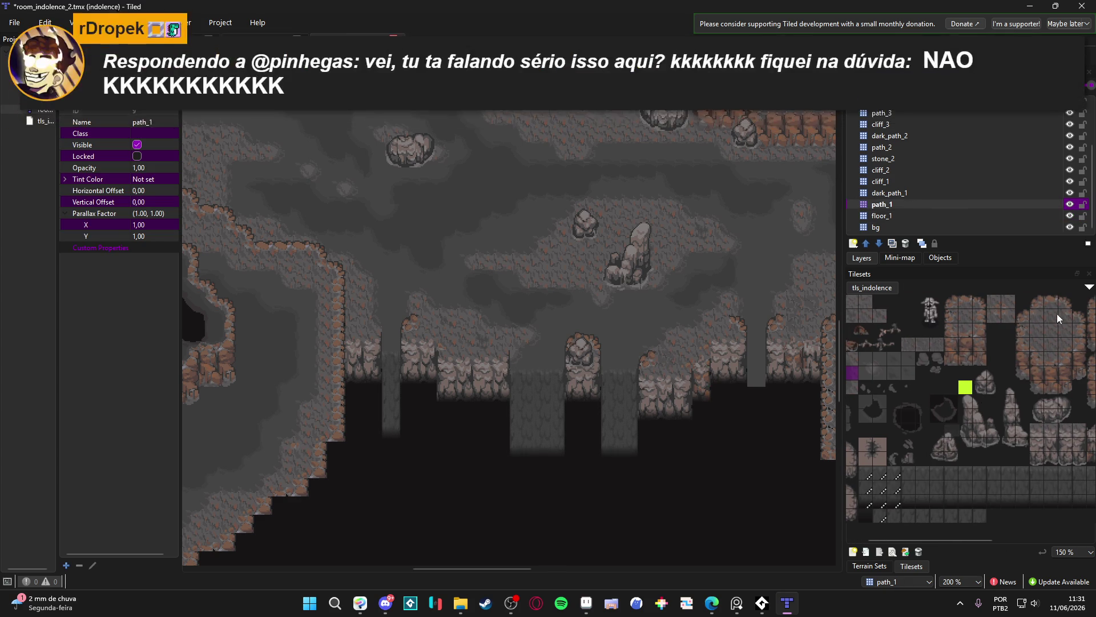
pyautogui.click(1063, 303)
pyautogui.scroll(2, 382, 337)
pyautogui.scroll(-2, 360, 318)
pyautogui.scroll(1, 419, 369)
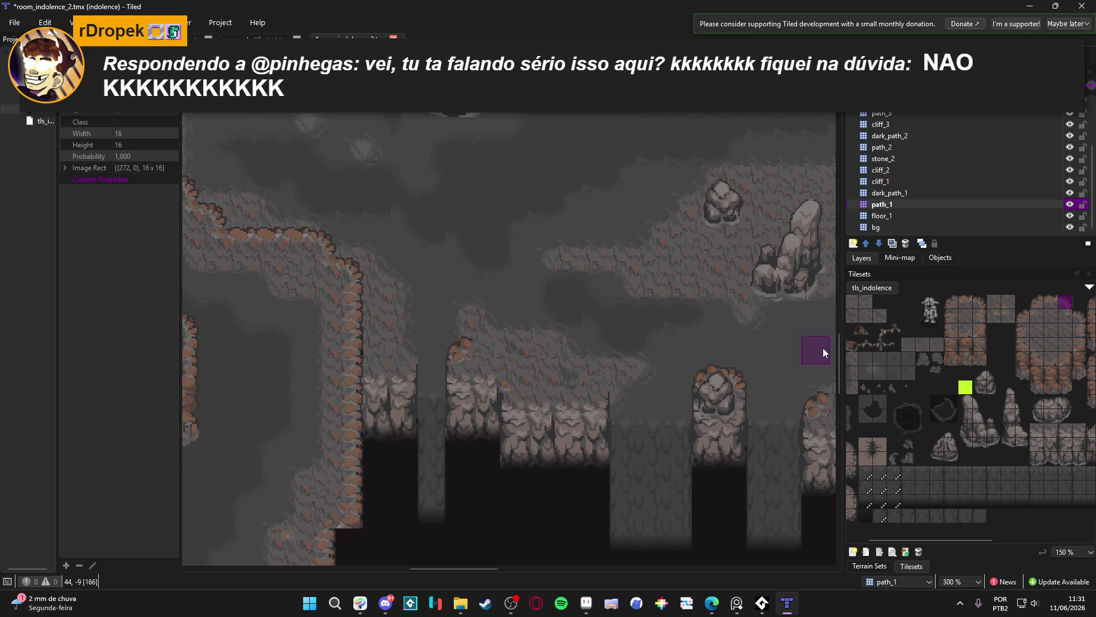
pyautogui.click(1053, 194)
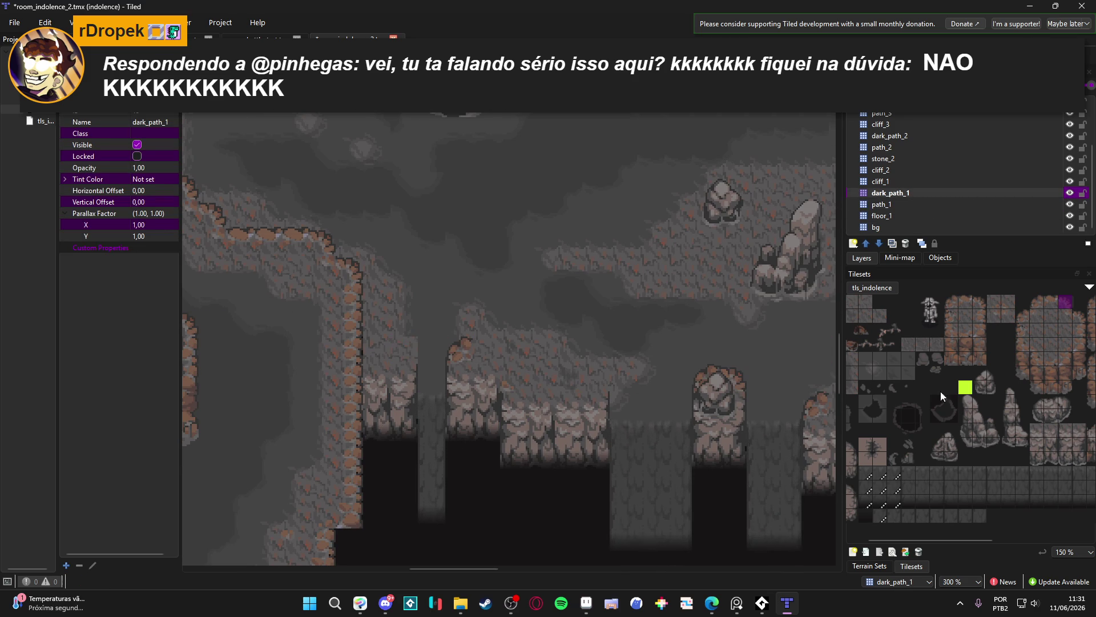
pyautogui.click(1079, 316)
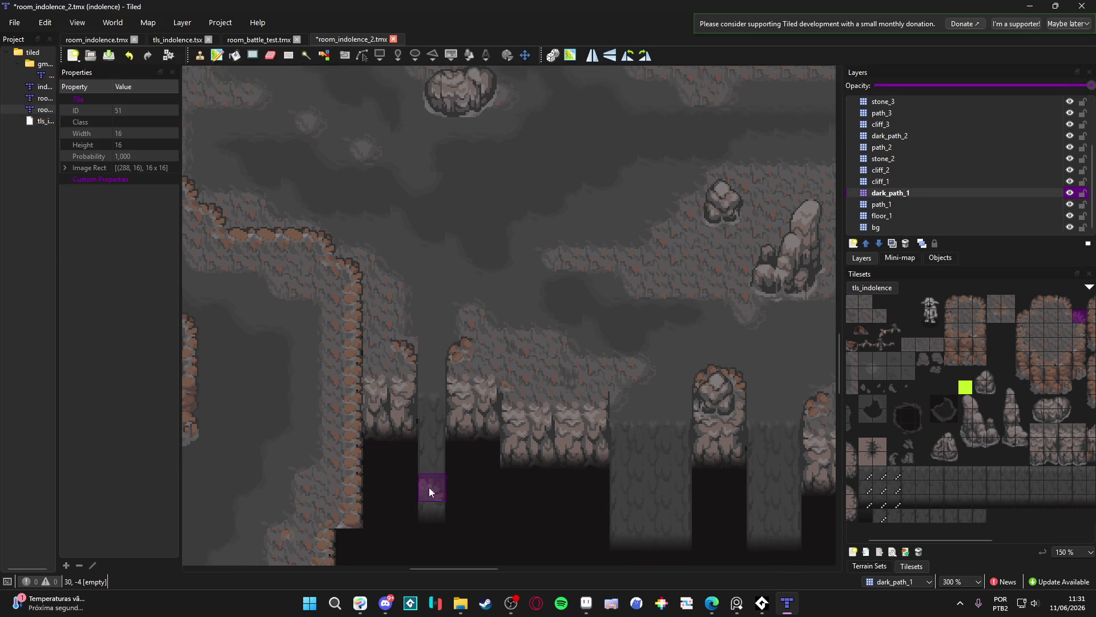
pyautogui.click(904, 203)
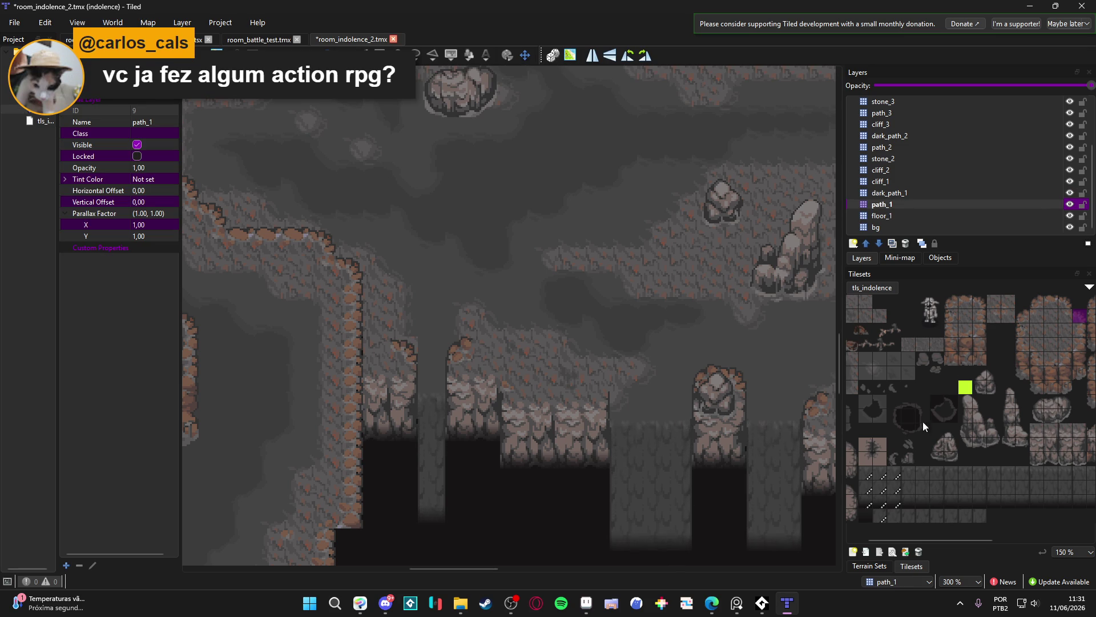
# Stamp tile 165 at a cliff column's base and trial cliff-edge tile 11, undoing it
pyautogui.hscroll(-2, 914, 400)
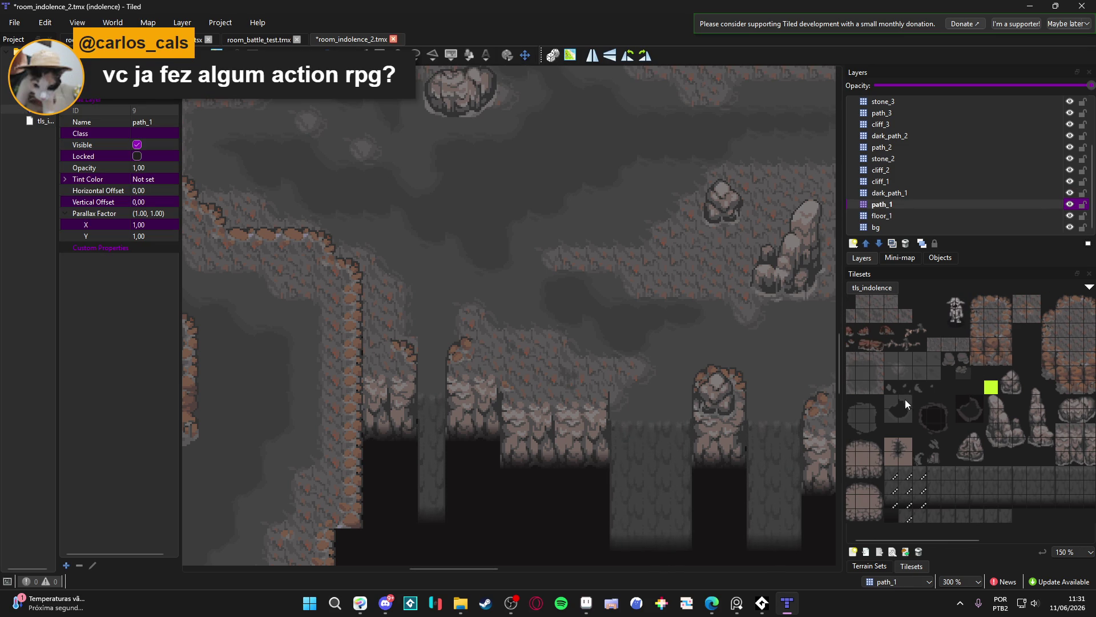
pyautogui.click(851, 371)
pyautogui.click(461, 455)
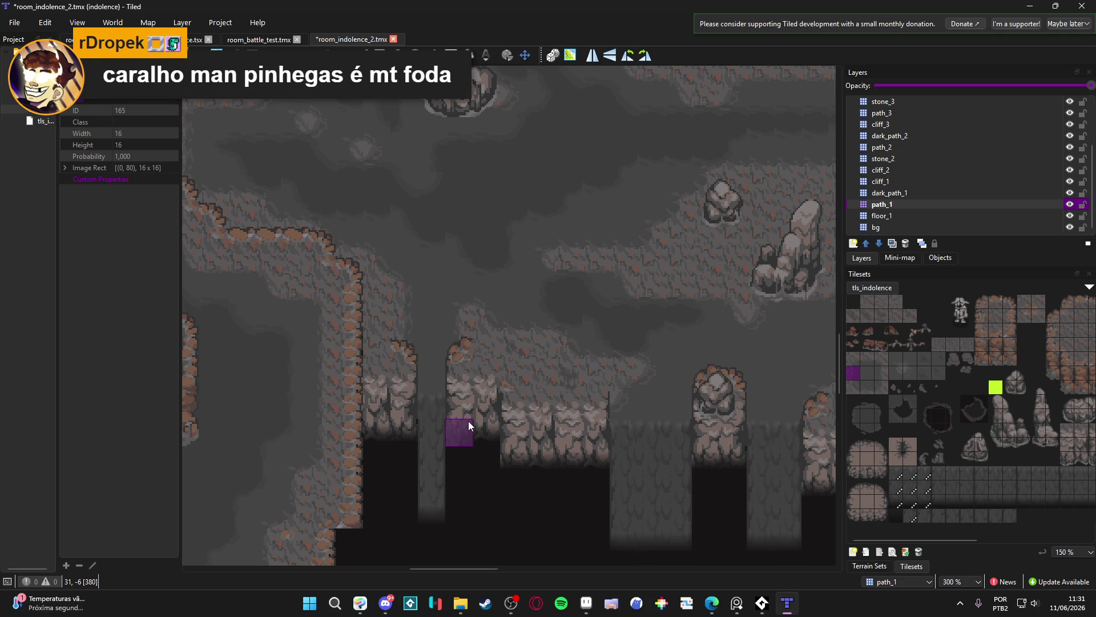
pyautogui.hscroll(3, 594, 379)
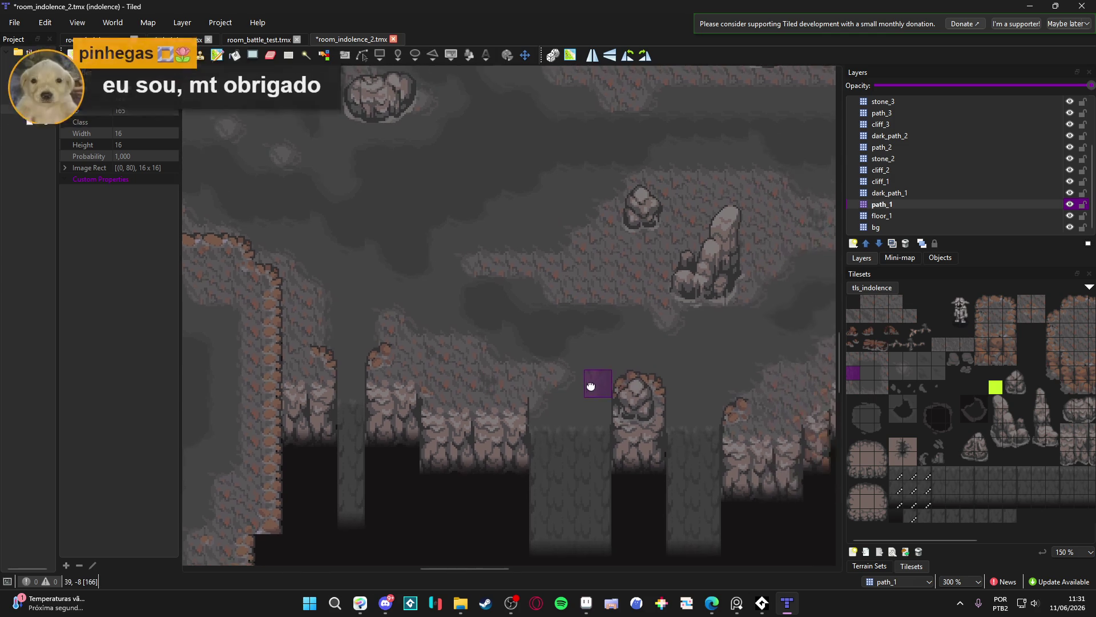
pyautogui.click(1008, 304)
pyautogui.click(523, 387)
pyautogui.scroll(-1, 608, 447)
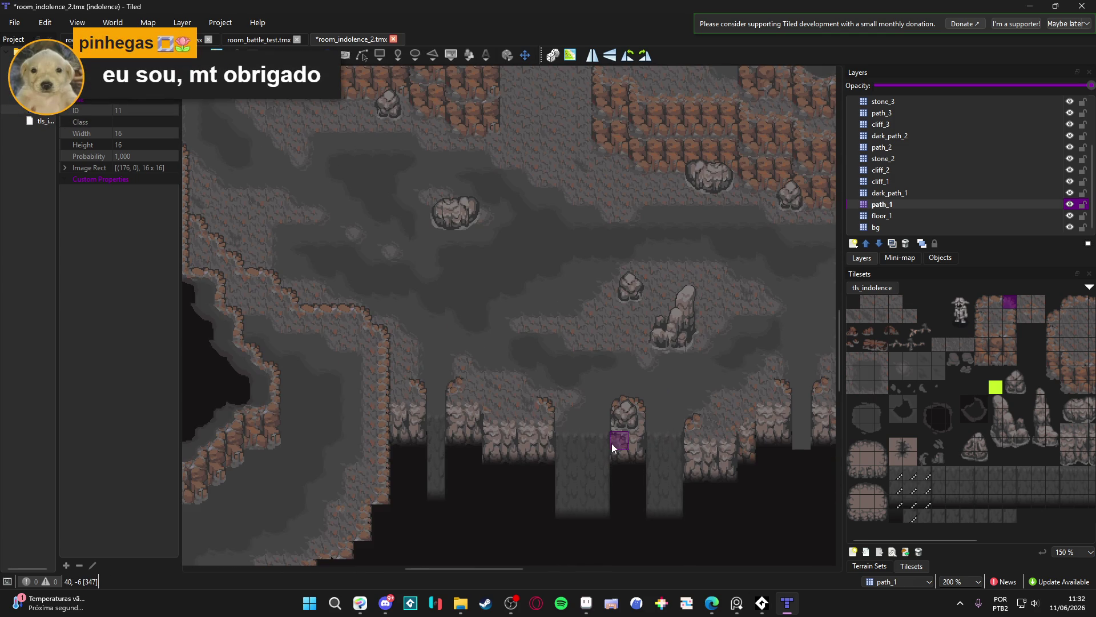
pyautogui.hscroll(2, 612, 443)
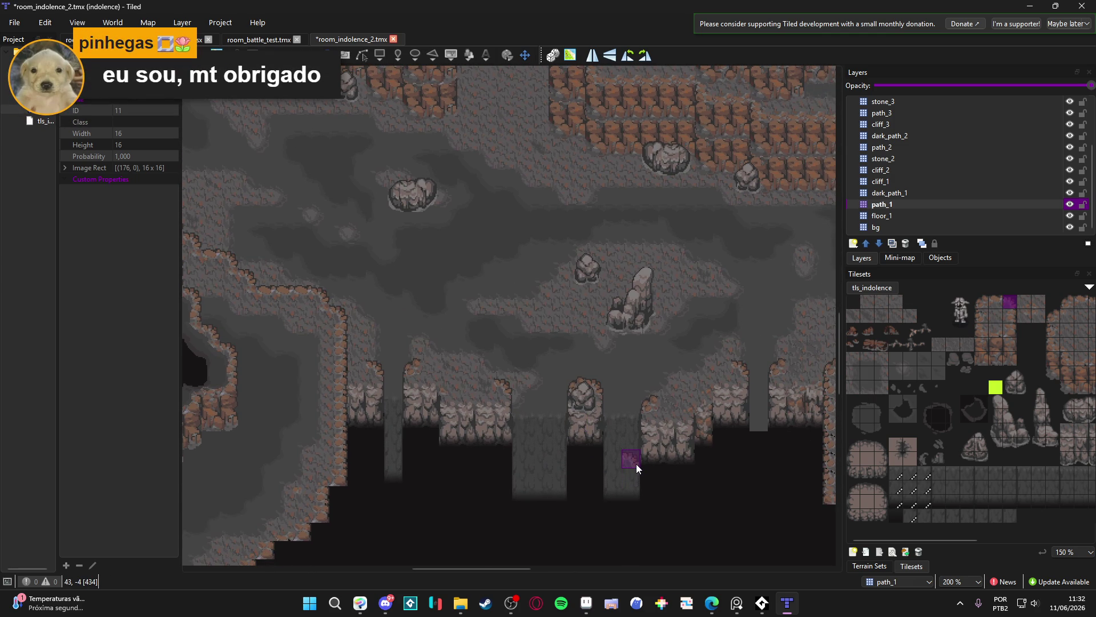
pyautogui.hotkey('ctrl', 'z')
# Choose path tile 499, save the map, and extend the grey column three tiles down
pyautogui.scroll(-1, 589, 365)
pyautogui.hscroll(2, 589, 366)
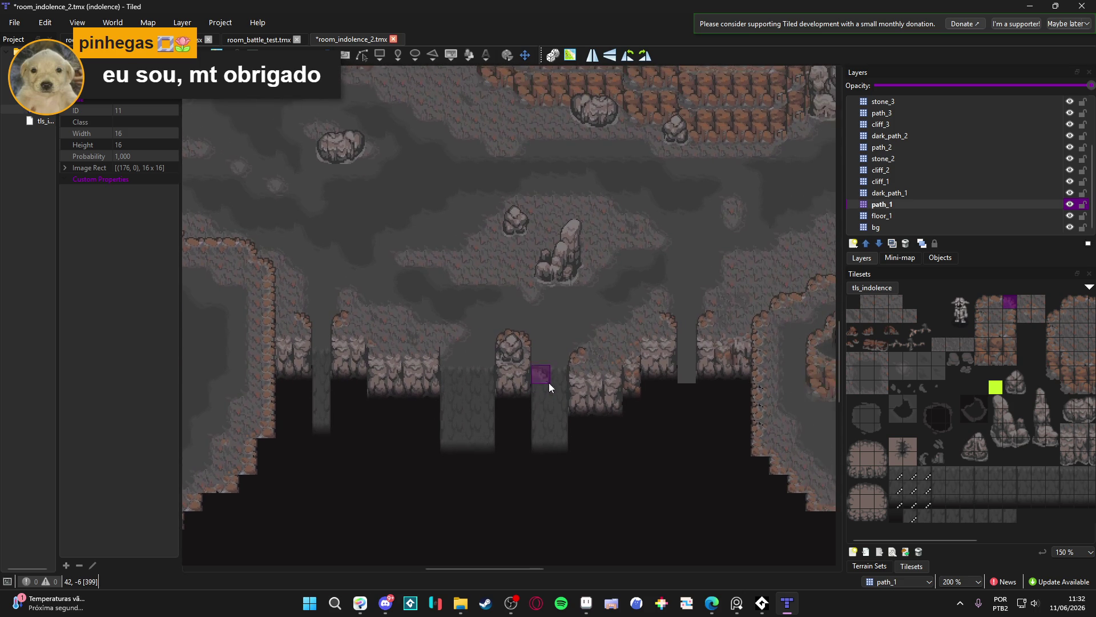
pyautogui.scroll(1, 600, 403)
pyautogui.scroll(-1, 610, 408)
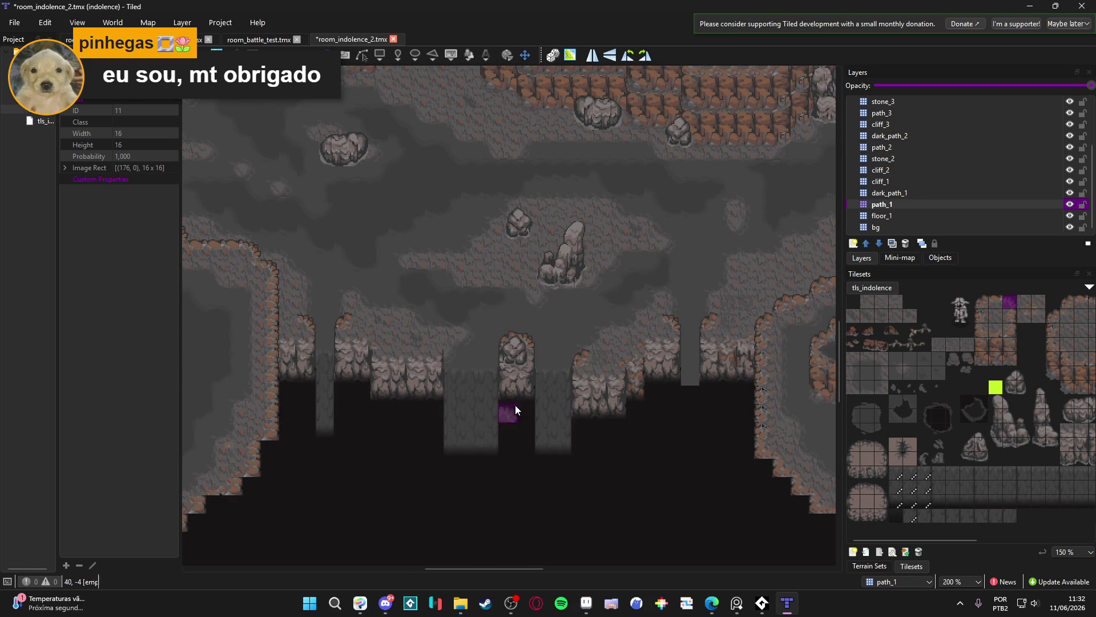
pyautogui.hscroll(1, 525, 406)
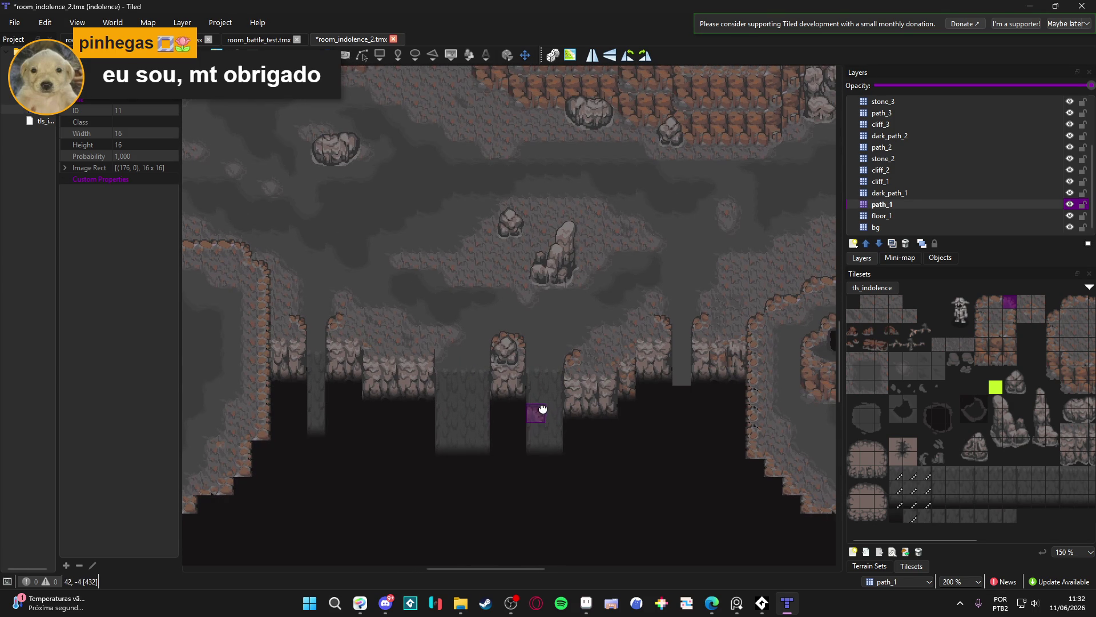
pyautogui.click(914, 520)
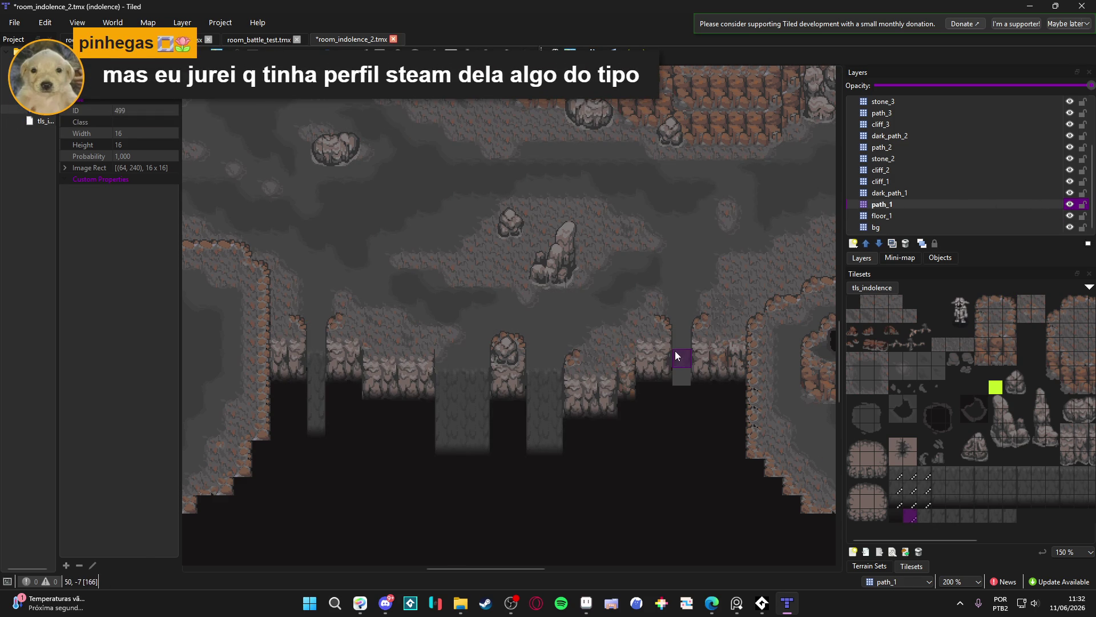
pyautogui.keyDown('ctrl'); pyautogui.scroll(1, 701, 367); pyautogui.keyUp('ctrl')
pyautogui.hotkey('ctrl', 's')
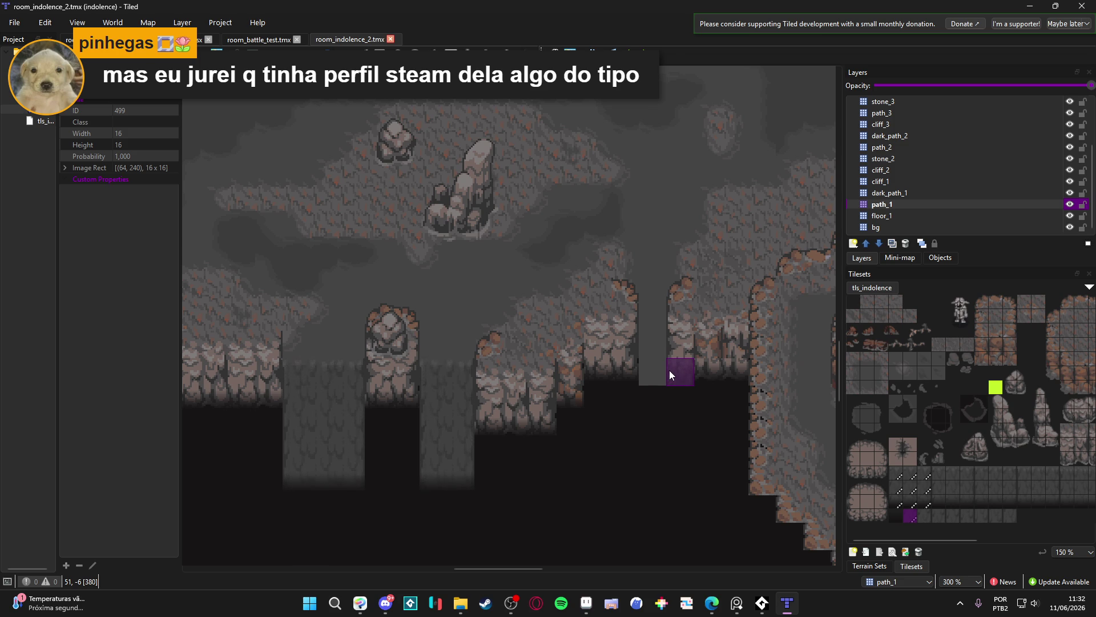
pyautogui.click(651, 342)
pyautogui.moveTo(647, 375); pyautogui.dragTo(654, 431)
# Check the map by toggling floor_1, then select dark_path_1 with dark path tile 498
pyautogui.click(1055, 217)
pyautogui.click(1065, 216)
pyautogui.click(1065, 216)
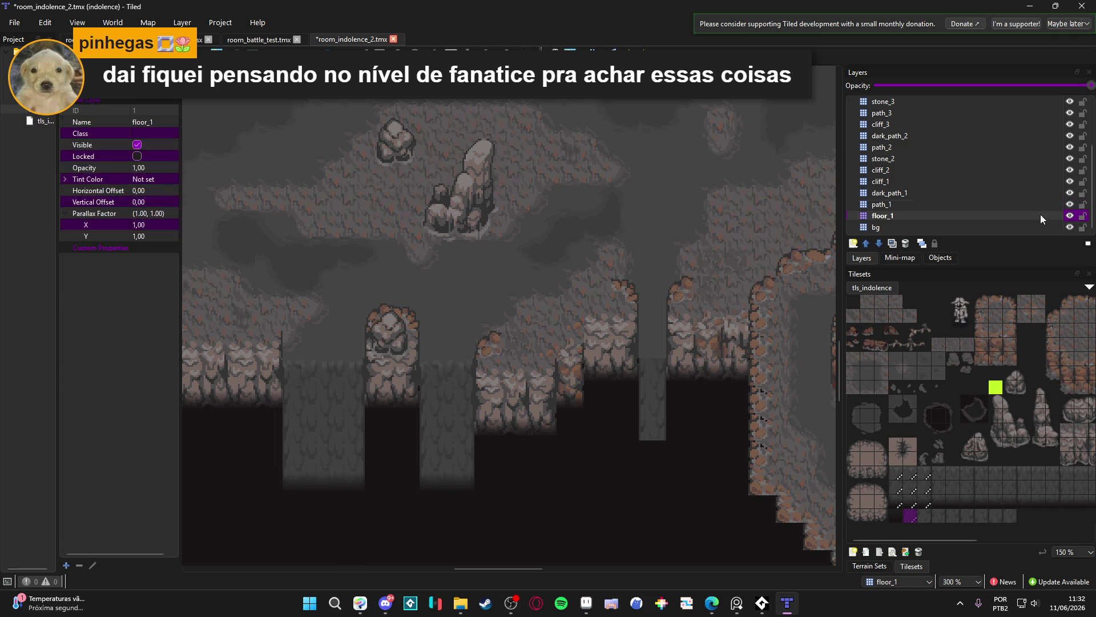
pyautogui.click(1017, 194)
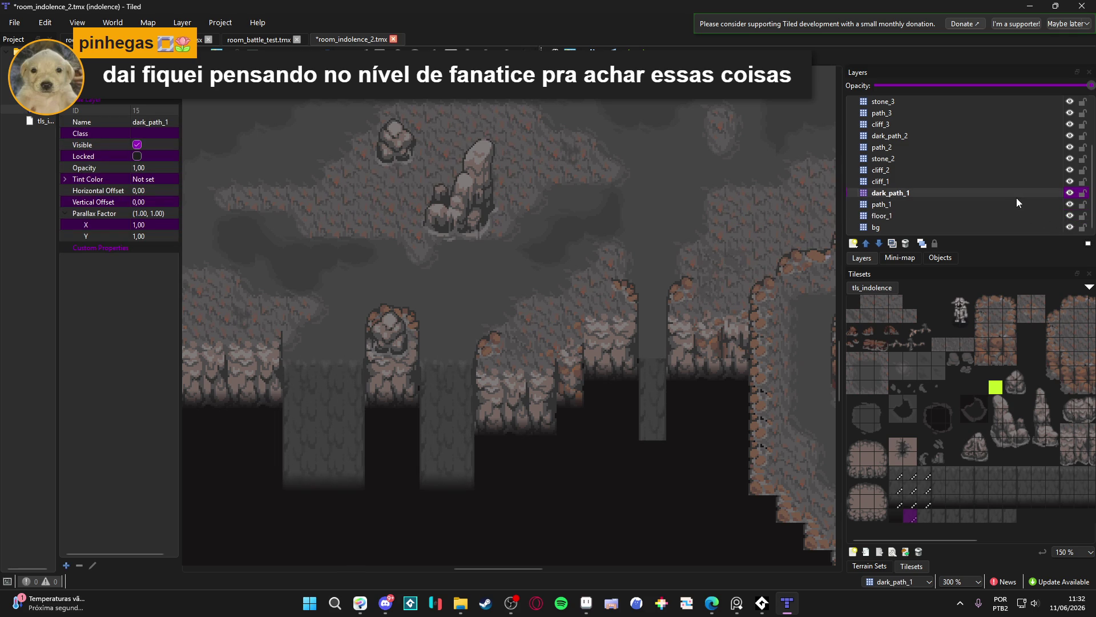
pyautogui.click(1017, 205)
pyautogui.click(1013, 194)
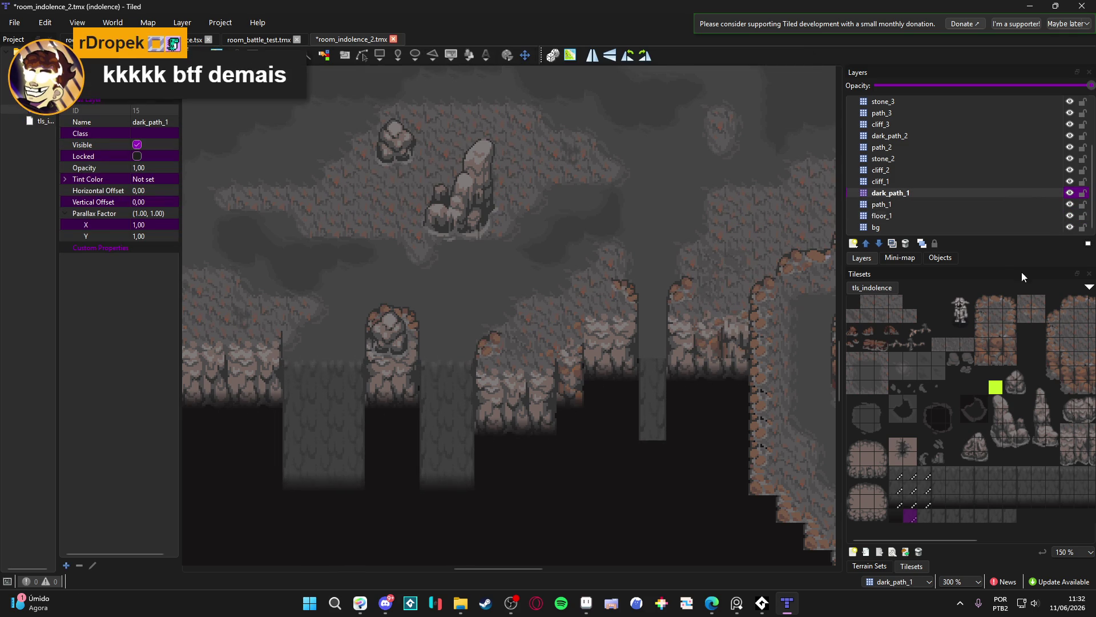
pyautogui.click(896, 516)
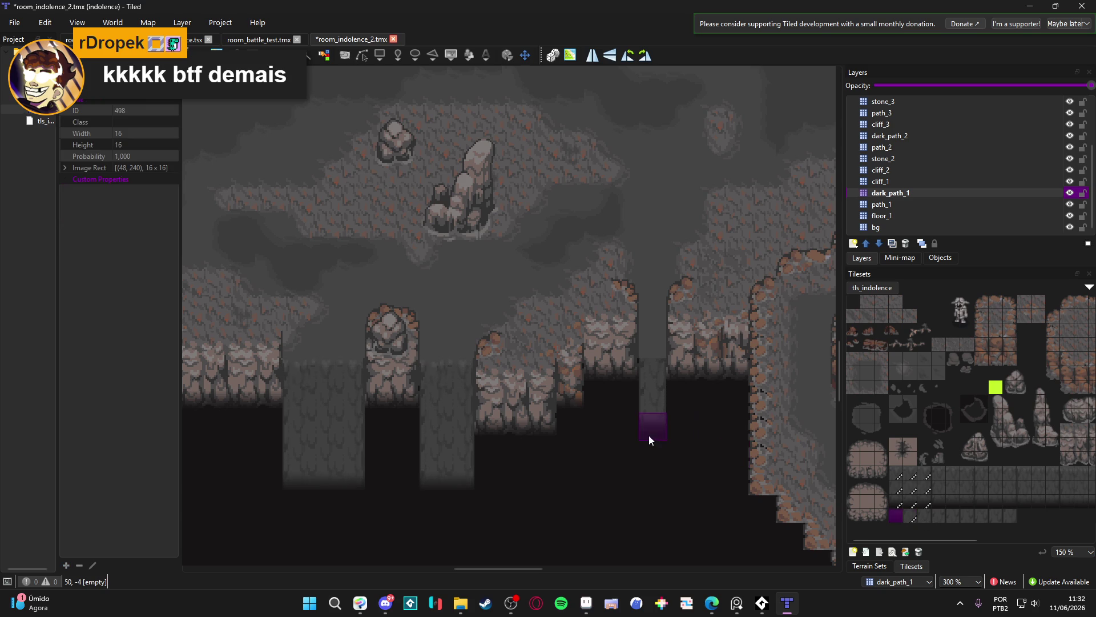
pyautogui.moveTo(482, 490)
pyautogui.mouseDown()
pyautogui.moveTo(660, 482)
pyautogui.moveTo(484, 506)
pyautogui.moveTo(642, 482)
pyautogui.moveTo(550, 488)
pyautogui.moveTo(612, 486)
pyautogui.moveTo(565, 484)
pyautogui.mouseUp()
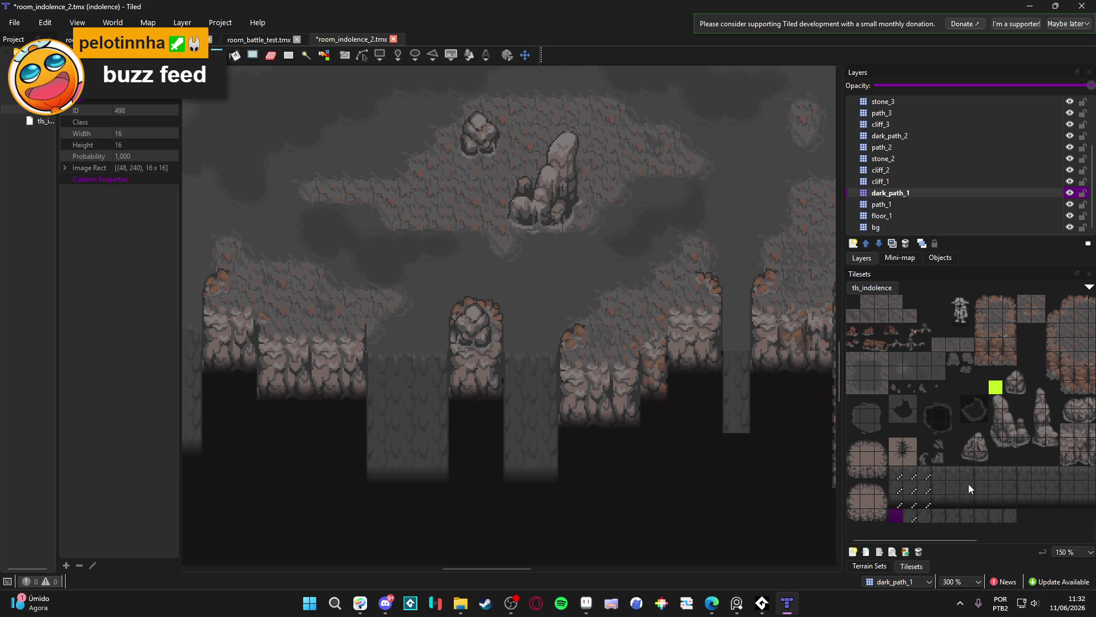
# Pick tile 499, switch to path_1, and choose path tile 400 instead
pyautogui.click(911, 515)
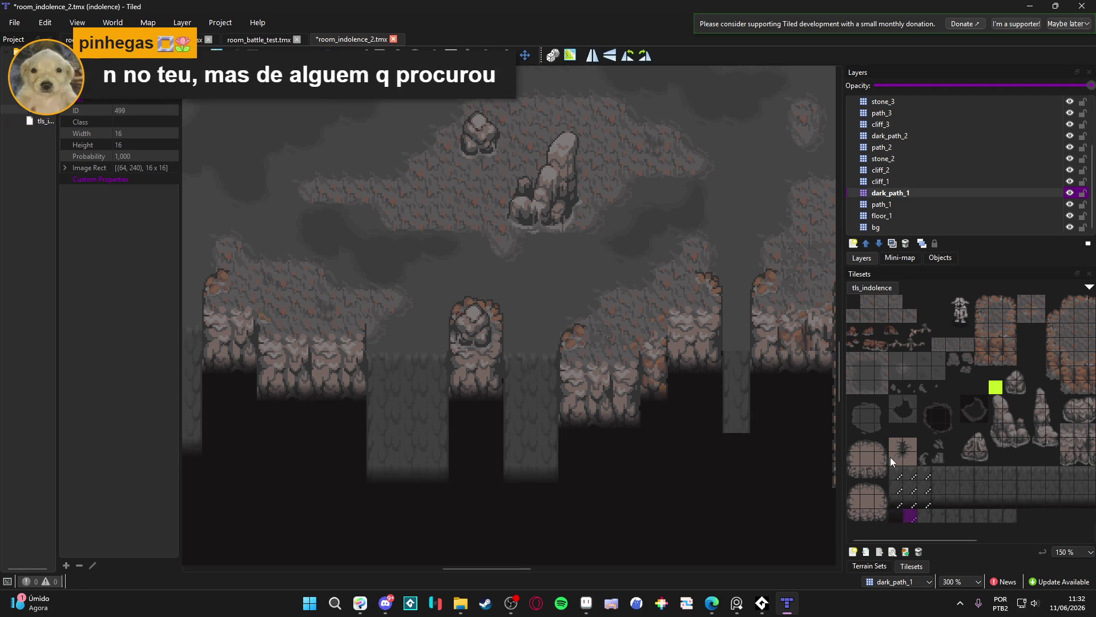
pyautogui.click(1032, 203)
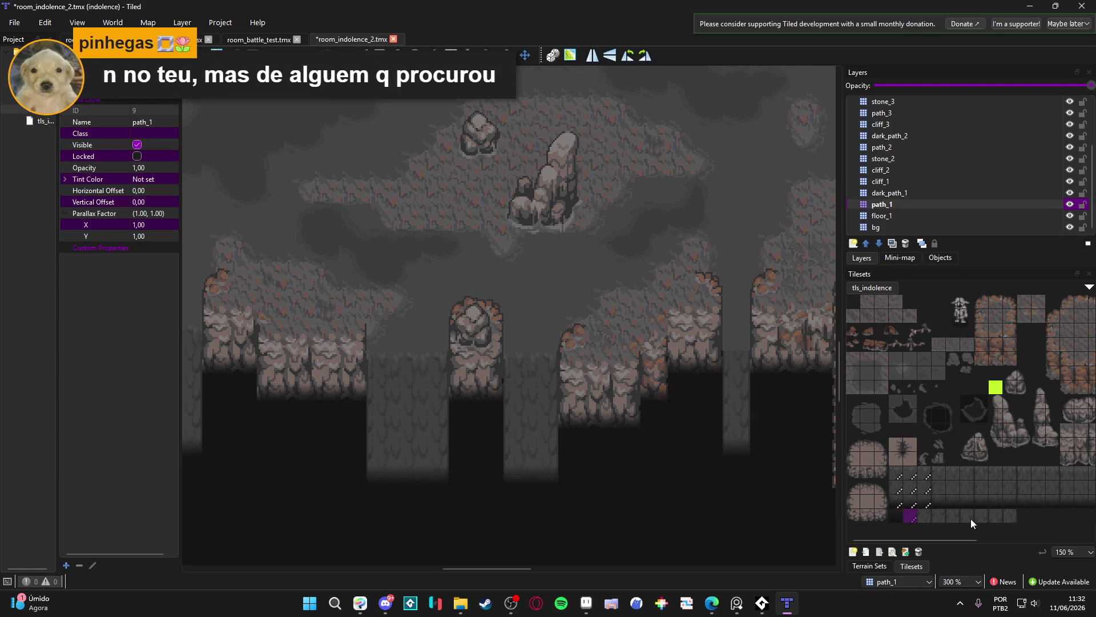
pyautogui.click(911, 473)
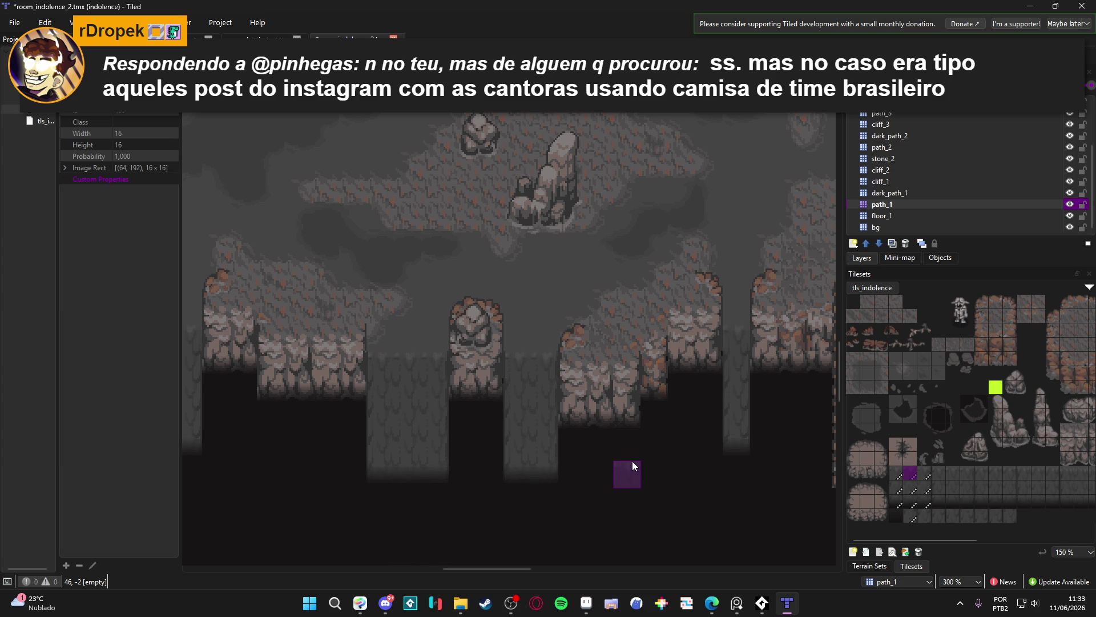
pyautogui.scroll(-1, 501, 406)
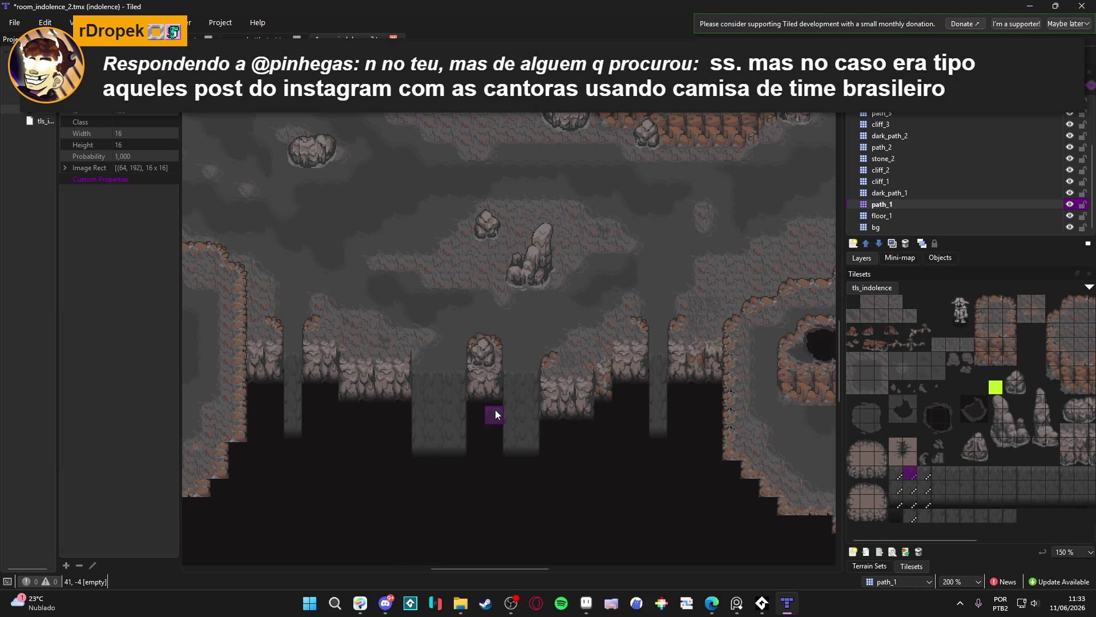
pyautogui.moveTo(483, 407); pyautogui.dragTo(499, 436)
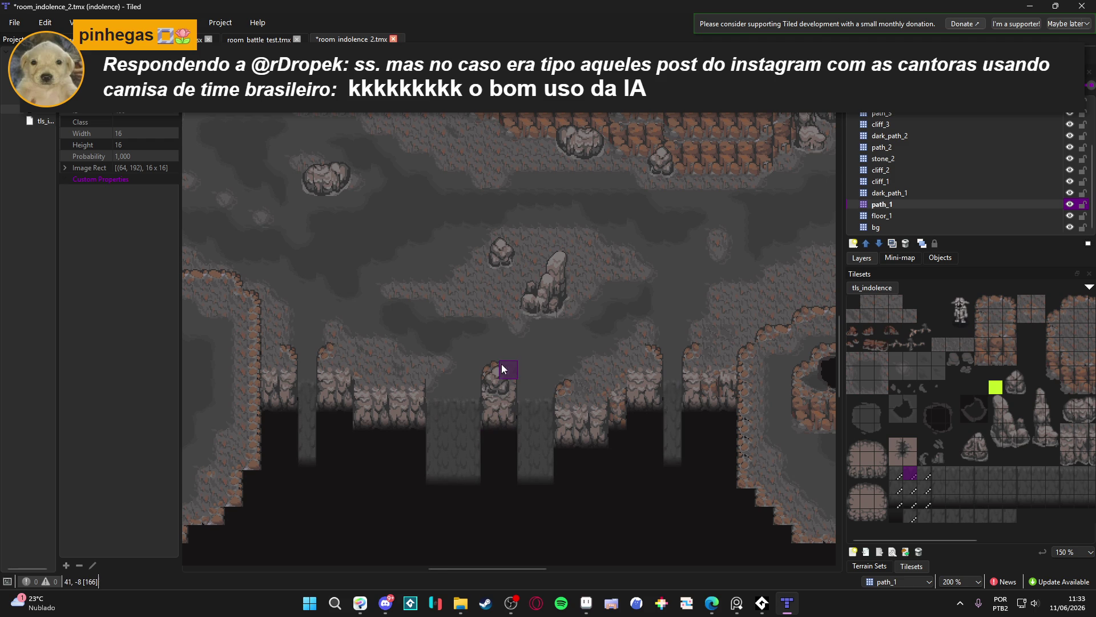
pyautogui.scroll(1, 501, 365)
pyautogui.scroll(-2, 371, 430)
pyautogui.scroll(1, 402, 438)
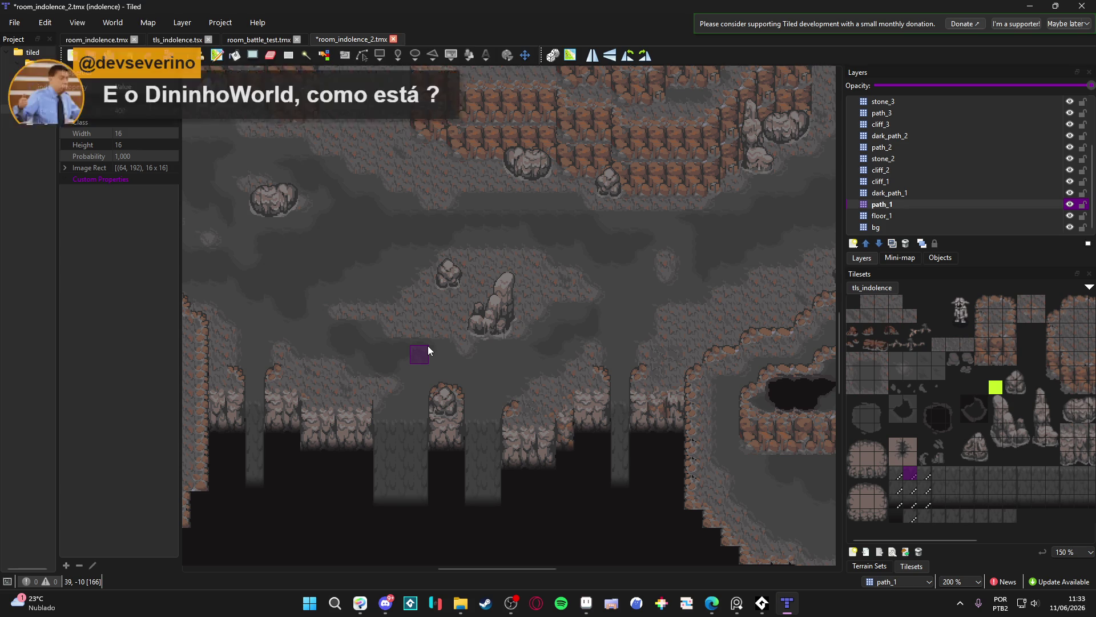
pyautogui.scroll(2, 428, 350)
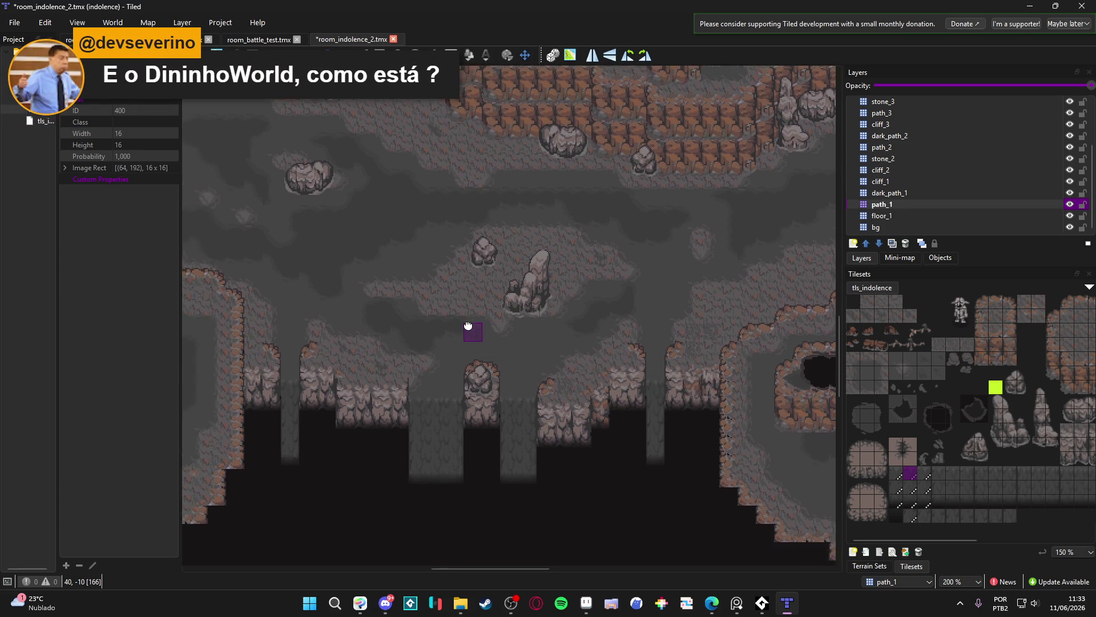
pyautogui.moveTo(504, 259); pyautogui.dragTo(509, 260)
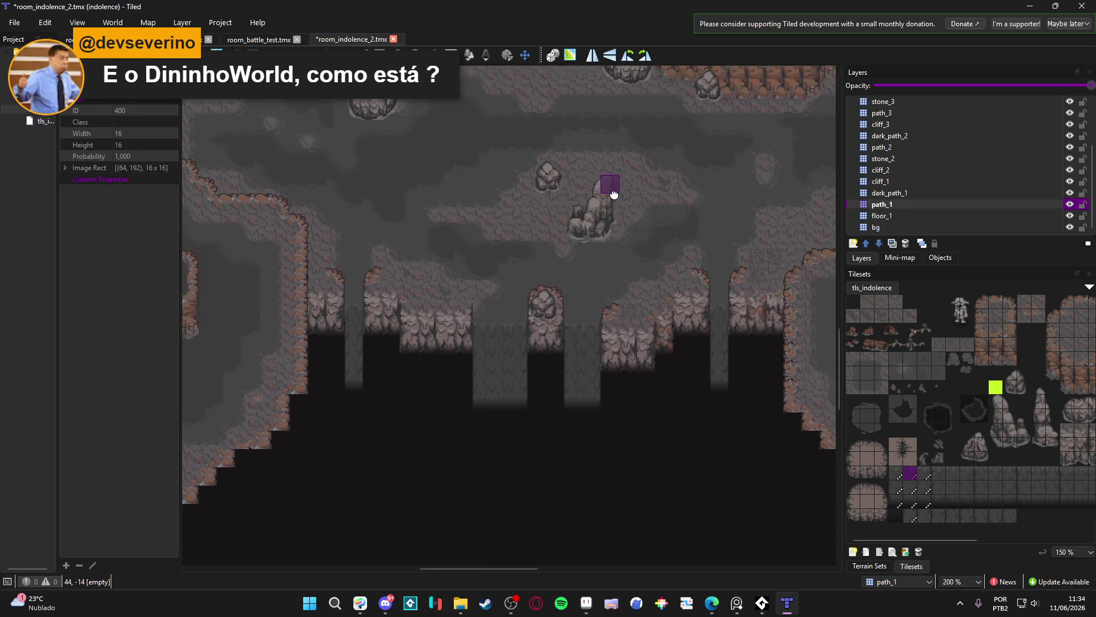
pyautogui.moveTo(616, 182); pyautogui.dragTo(624, 181)
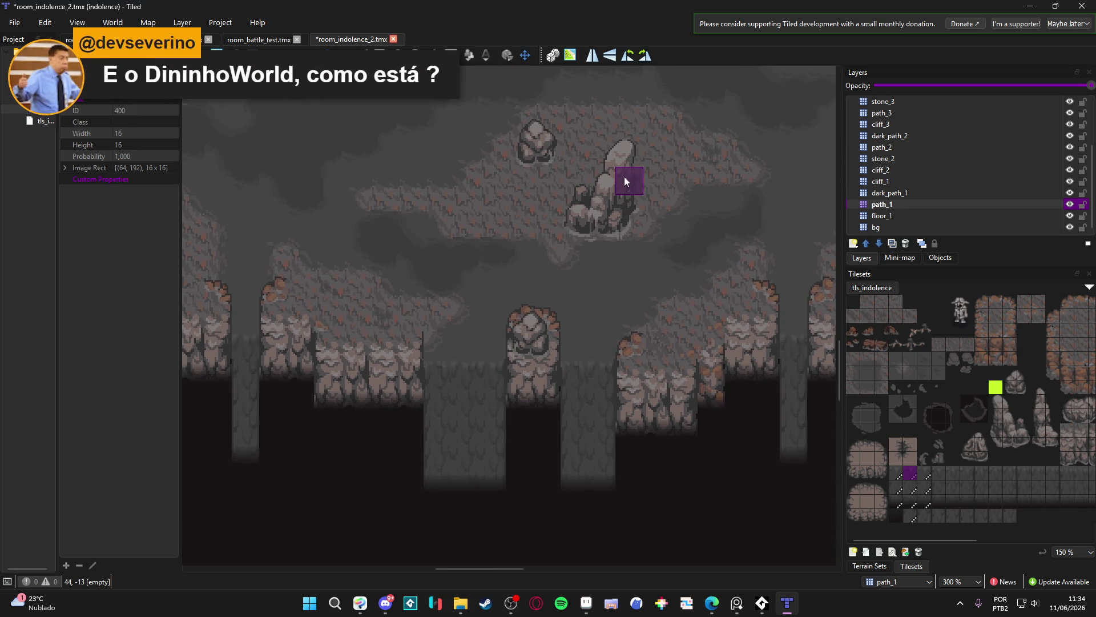
pyautogui.moveTo(635, 145)
pyautogui.mouseDown()
pyautogui.moveTo(652, 167)
pyautogui.moveTo(643, 161)
pyautogui.mouseUp()
pyautogui.scroll(-1, 641, 182)
pyautogui.scroll(1, 640, 201)
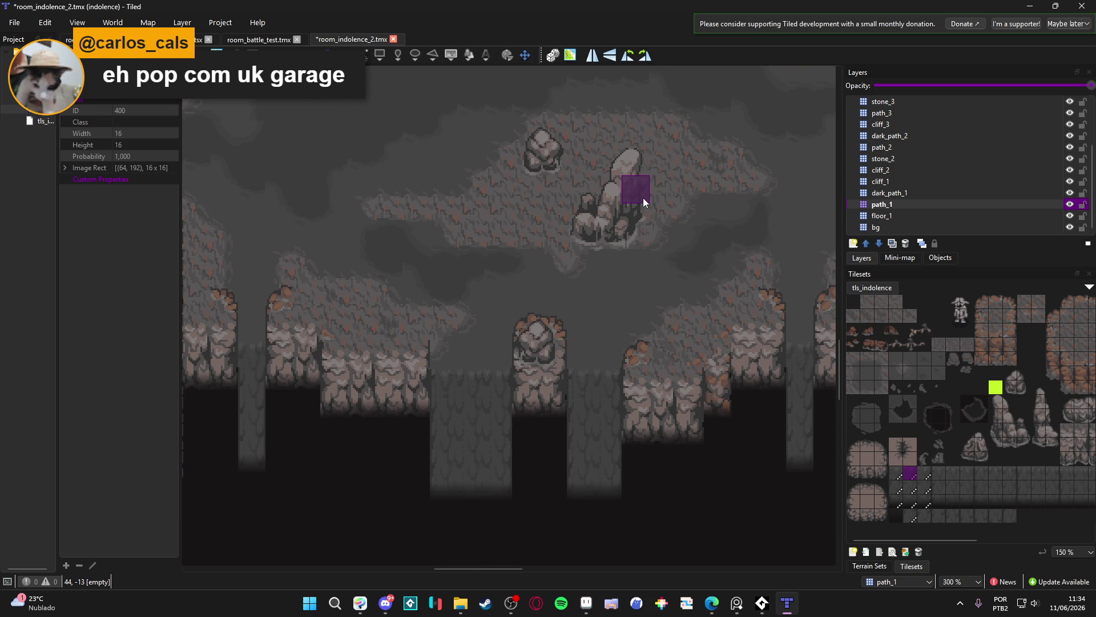
pyautogui.scroll(-1, 644, 198)
pyautogui.moveTo(571, 223); pyautogui.dragTo(558, 291)
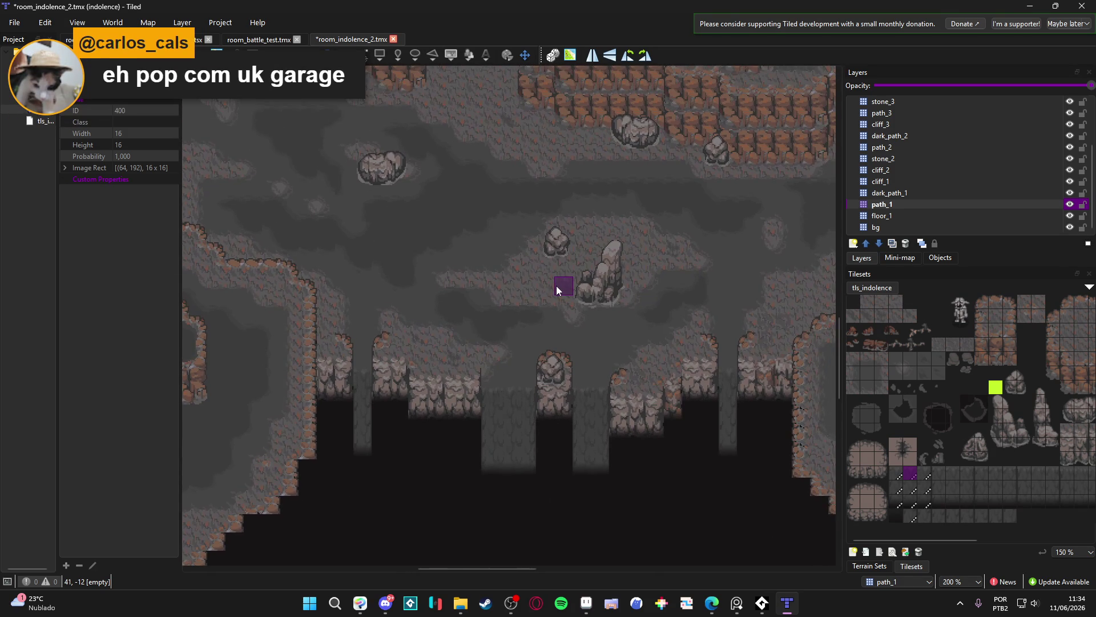
pyautogui.scroll(-5, 556, 285)
pyautogui.scroll(4, 559, 245)
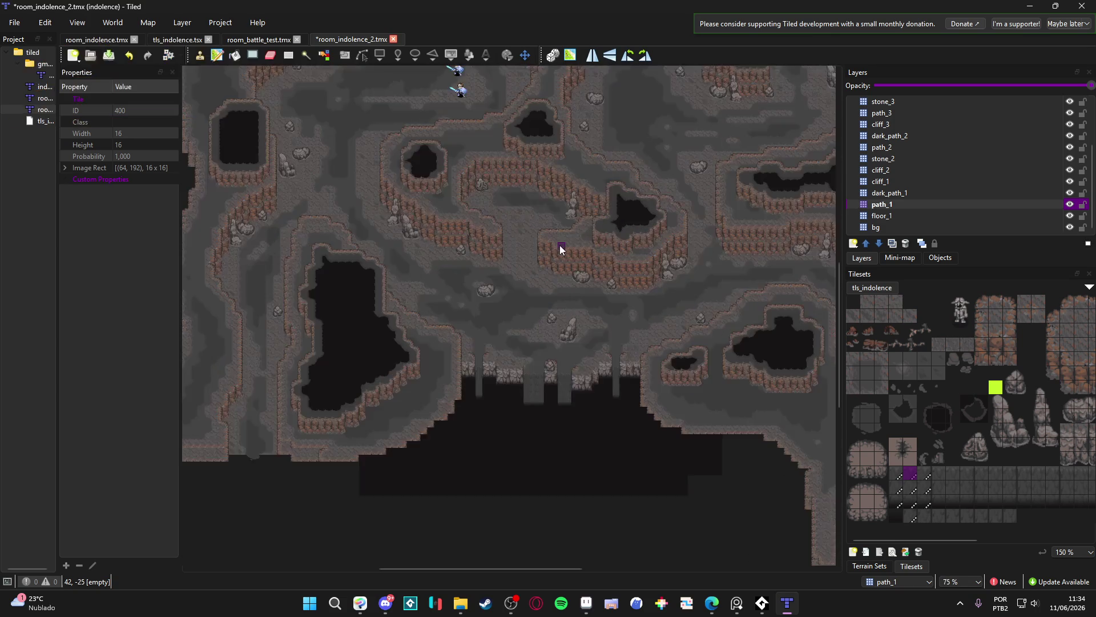
pyautogui.scroll(-2, 555, 297)
pyautogui.scroll(2, 556, 268)
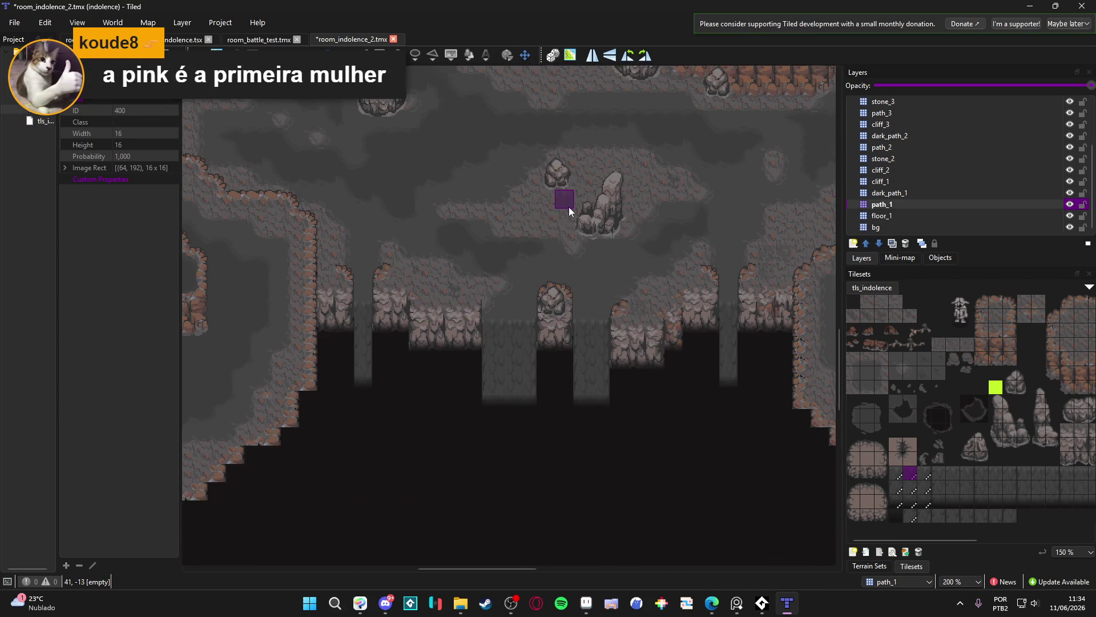
pyautogui.scroll(1, 562, 232)
pyautogui.moveTo(552, 254); pyautogui.dragTo(553, 237)
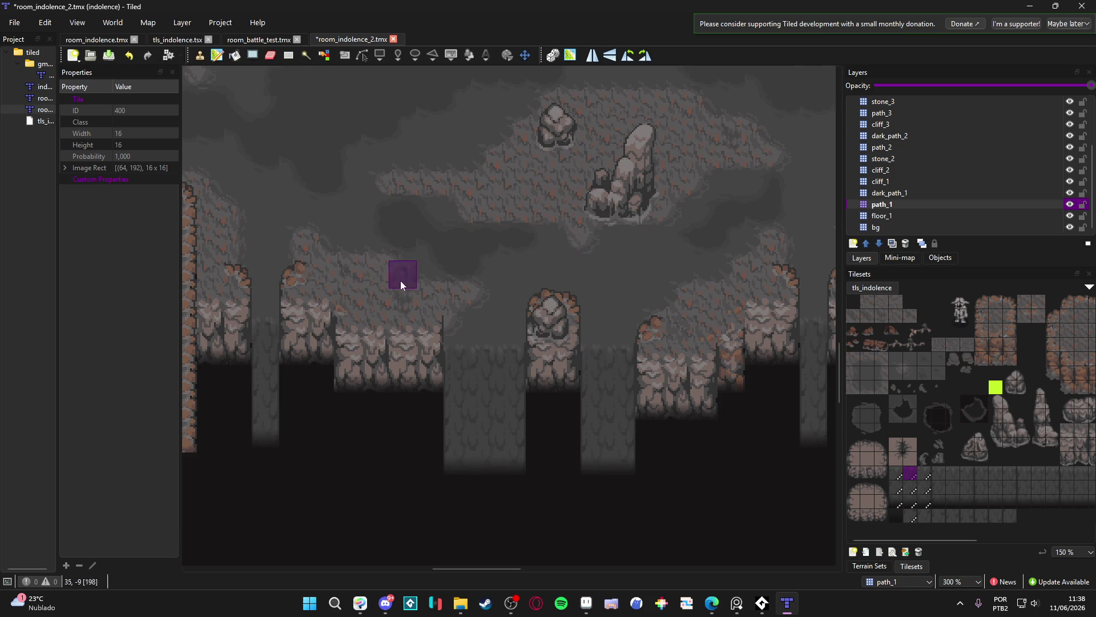
# Save the room_indolence_2.tmx map with Ctrl+S
pyautogui.keyDown('ctrl'); pyautogui.scroll(-1, 555, 358); pyautogui.keyUp('ctrl')
pyautogui.keyDown('ctrl'); pyautogui.scroll(1, 589, 358); pyautogui.keyUp('ctrl')
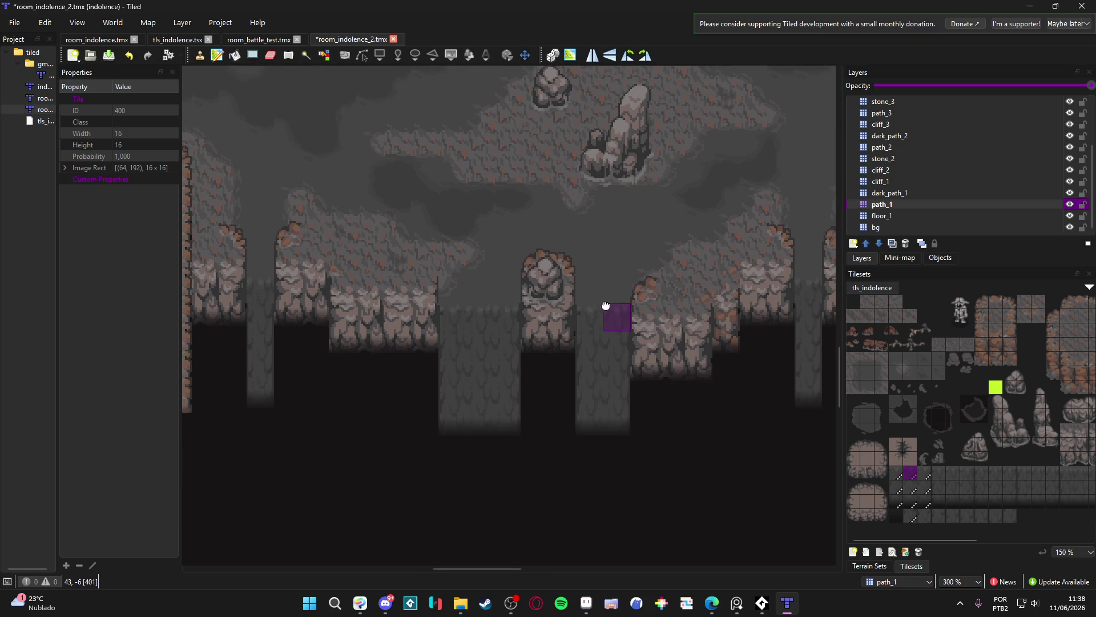
pyautogui.hotkey('ctrl', 's')
pyautogui.keyDown('ctrl'); pyautogui.scroll(-1, 605, 334); pyautogui.keyUp('ctrl')
pyautogui.keyDown('ctrl'); pyautogui.scroll(1, 583, 283); pyautogui.keyUp('ctrl')
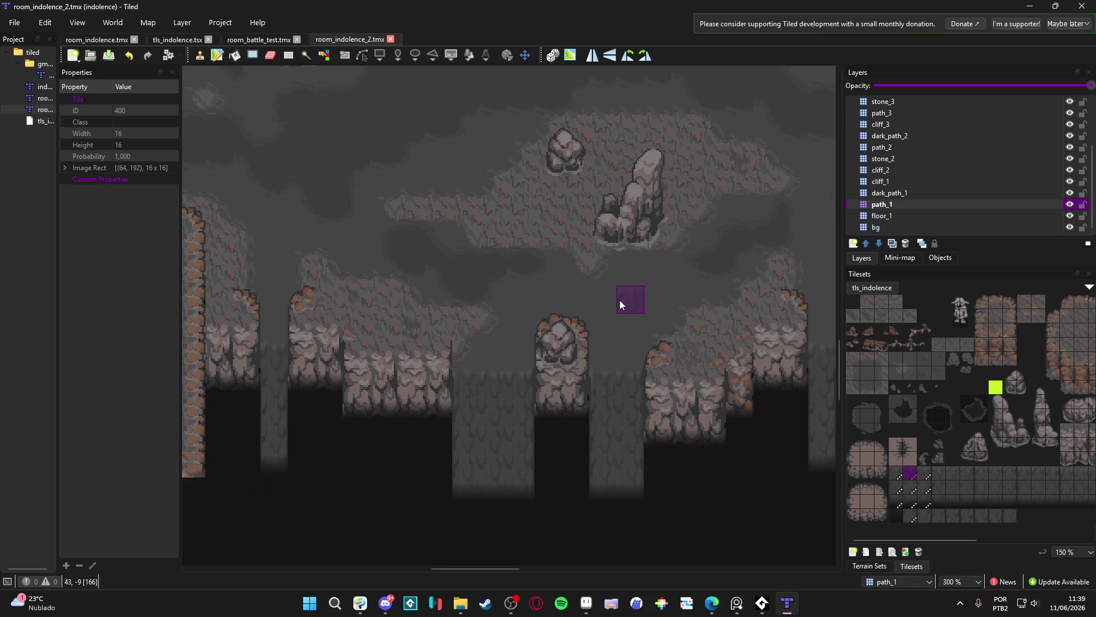
# Pan and zoom around the cave to check the cliff row, left wall and rock spire
pyautogui.moveTo(619, 287)
pyautogui.mouseDown()
pyautogui.moveTo(568, 292)
pyautogui.moveTo(587, 288)
pyautogui.mouseUp()
pyautogui.scroll(-1, 587, 289)
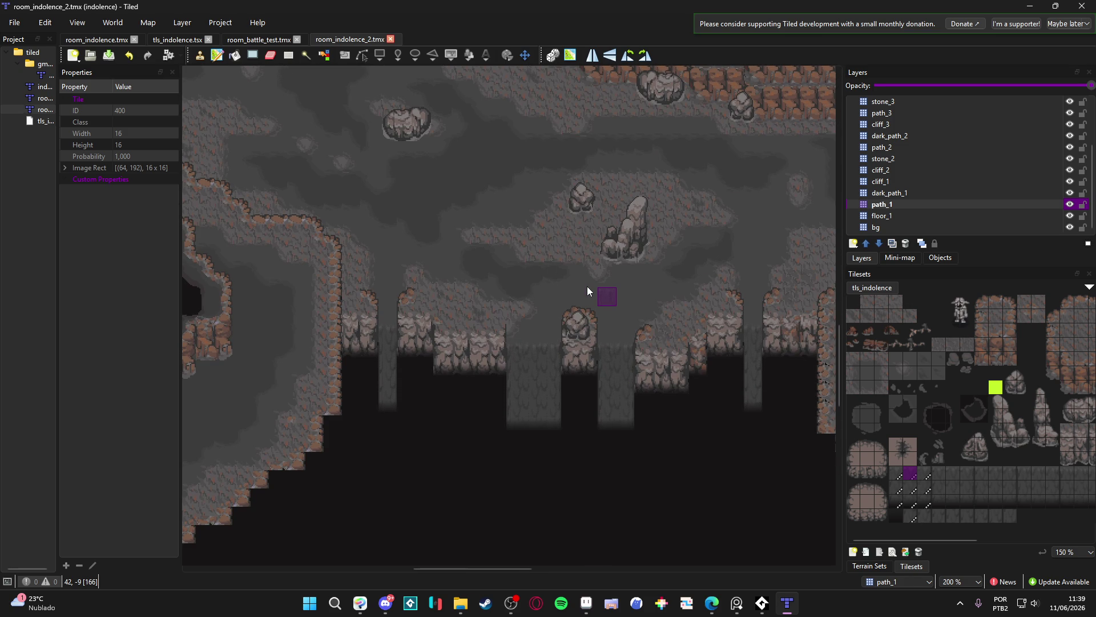
pyautogui.moveTo(385, 347); pyautogui.dragTo(505, 244)
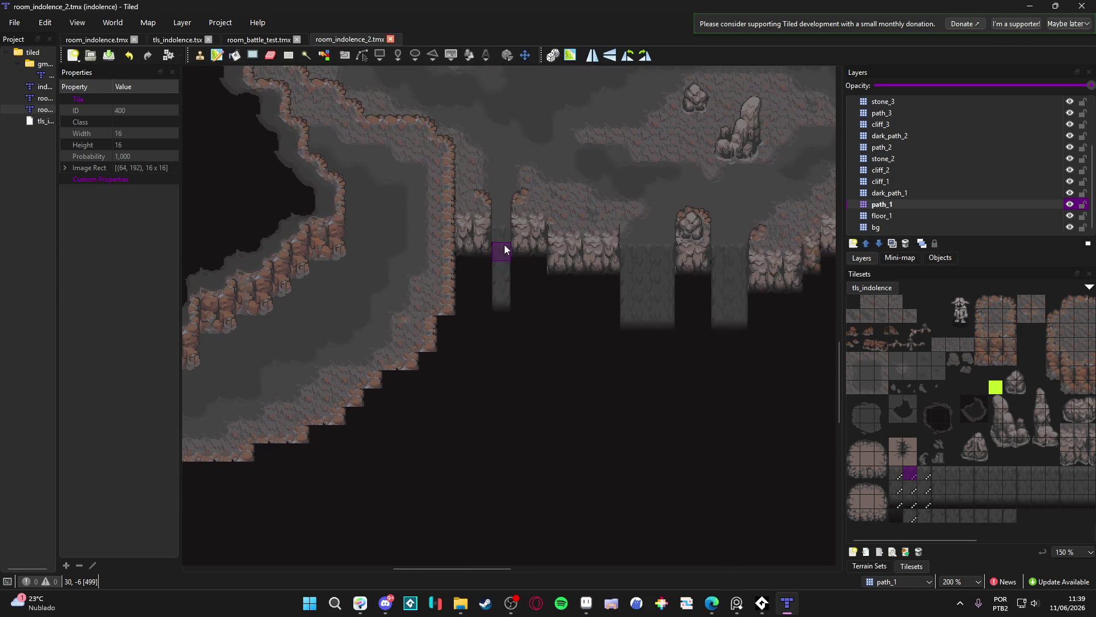
pyautogui.moveTo(659, 320)
pyautogui.mouseDown()
pyautogui.moveTo(568, 335)
pyautogui.moveTo(623, 341)
pyautogui.moveTo(563, 352)
pyautogui.moveTo(584, 354)
pyautogui.moveTo(574, 337)
pyautogui.mouseUp()
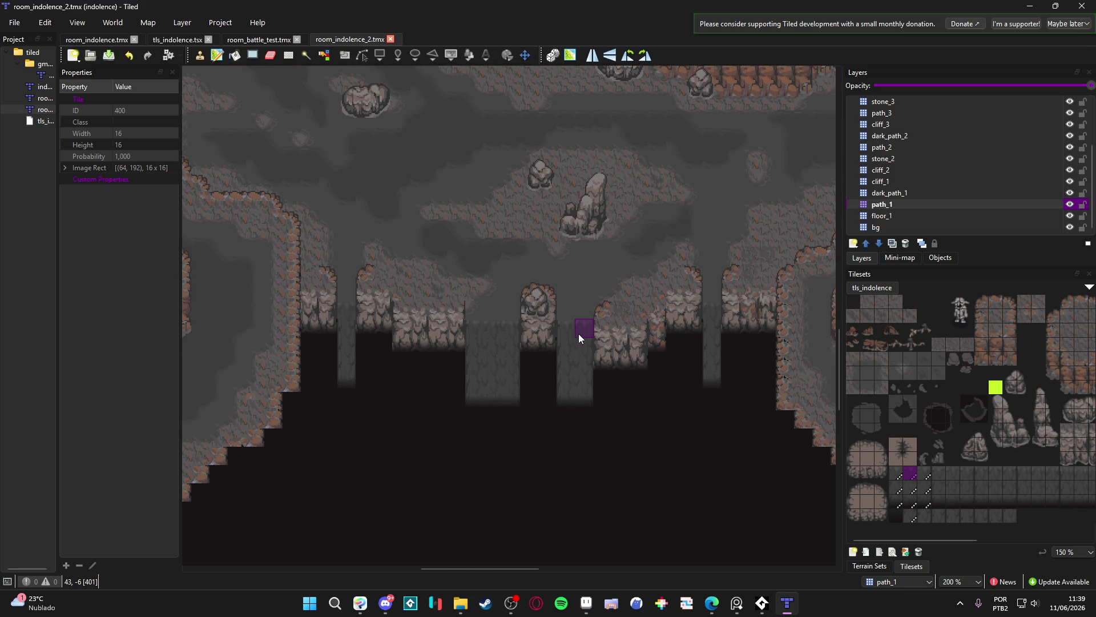
pyautogui.scroll(2, 540, 213)
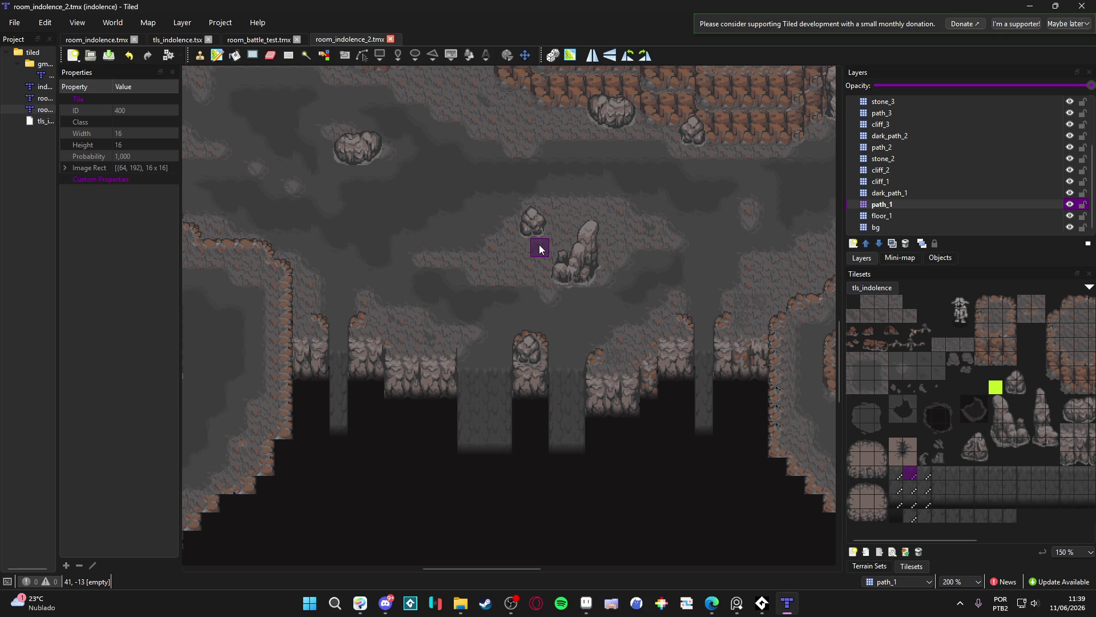
pyautogui.scroll(-1, 539, 244)
pyautogui.scroll(-1, 473, 275)
pyautogui.moveTo(478, 346)
pyautogui.mouseDown()
pyautogui.moveTo(366, 255)
pyautogui.moveTo(457, 417)
pyautogui.moveTo(415, 378)
pyautogui.moveTo(446, 290)
pyautogui.mouseUp()
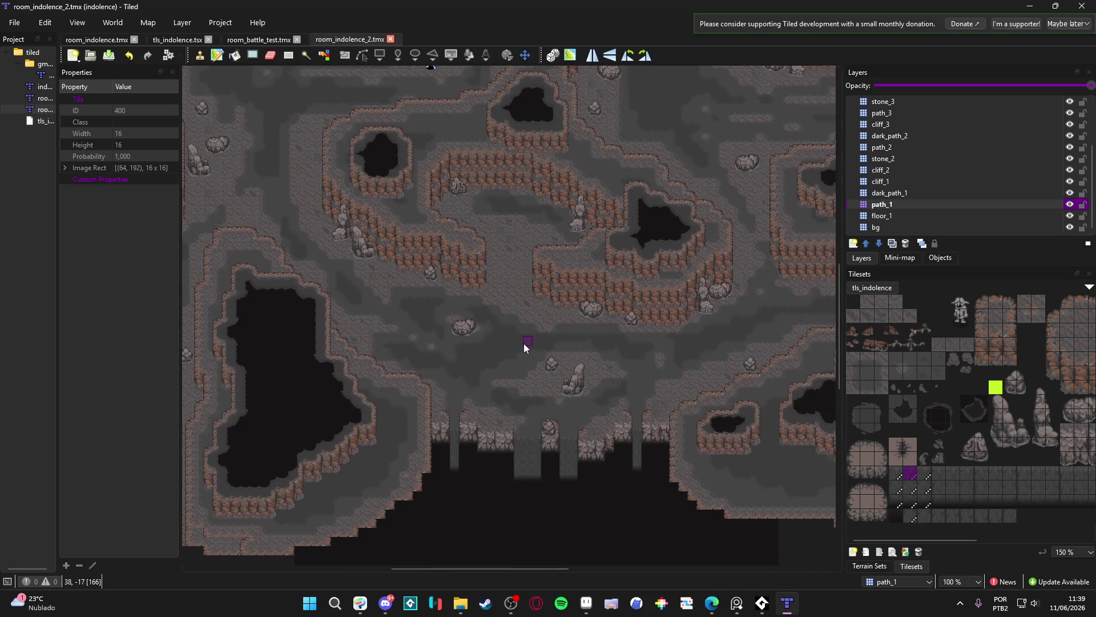
pyautogui.scroll(2, 523, 343)
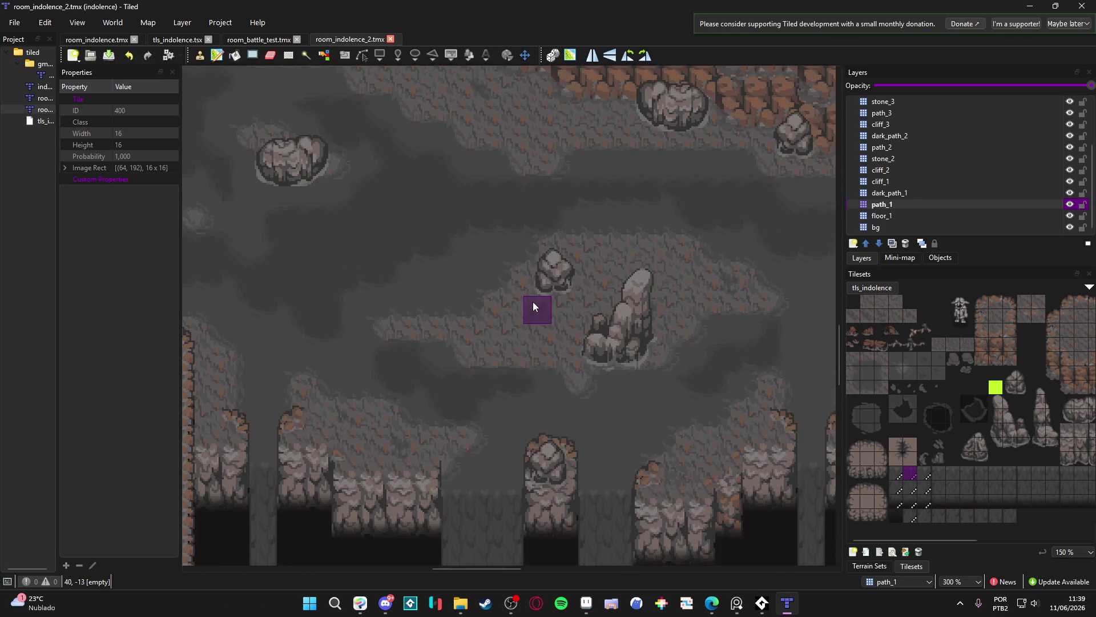
pyautogui.moveTo(533, 302)
pyautogui.mouseDown()
pyautogui.moveTo(503, 296)
pyautogui.moveTo(496, 178)
pyautogui.mouseUp()
pyautogui.scroll(1, 503, 296)
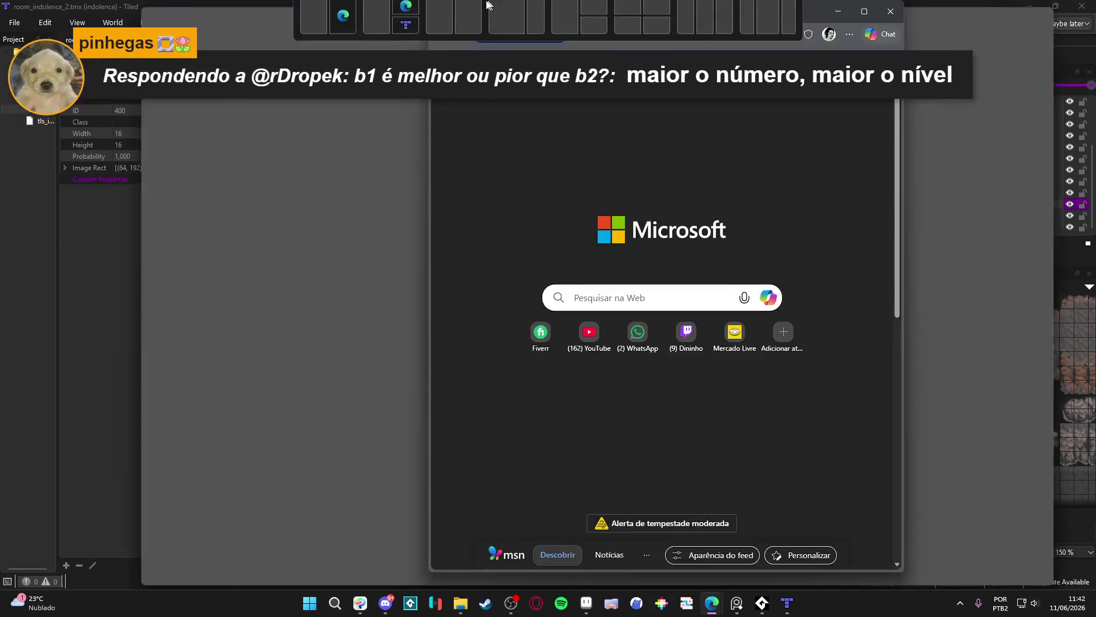
# Search 'euro to real' and convert 36000 euros, giving 213777,04 reais
pyautogui.write('euro to real')
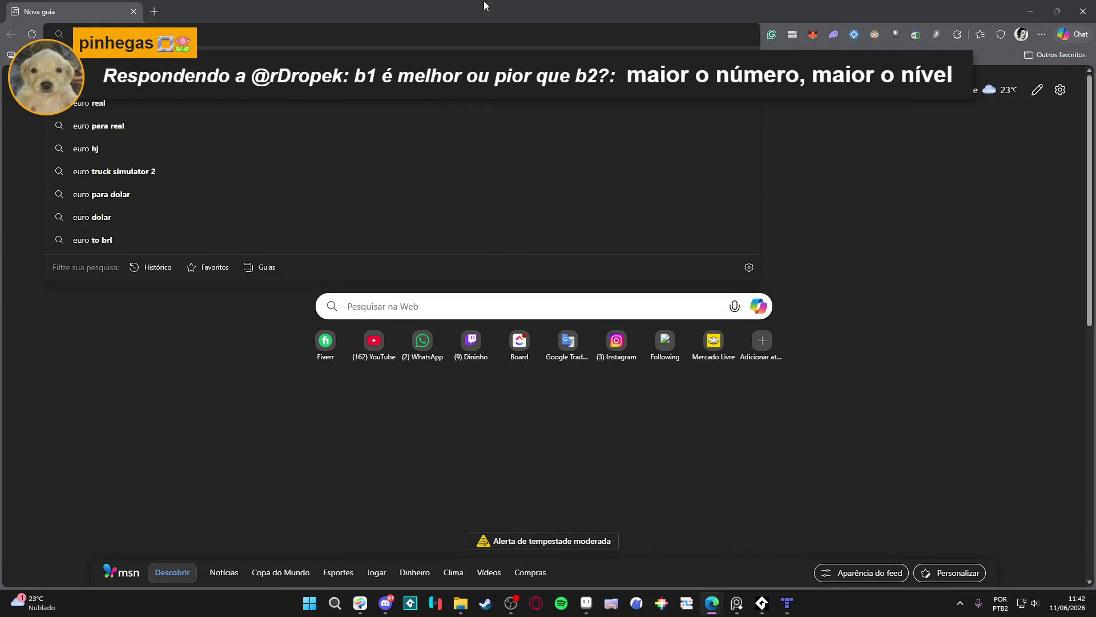
pyautogui.press('Return')
pyautogui.click(182, 249)
pyautogui.write('36')
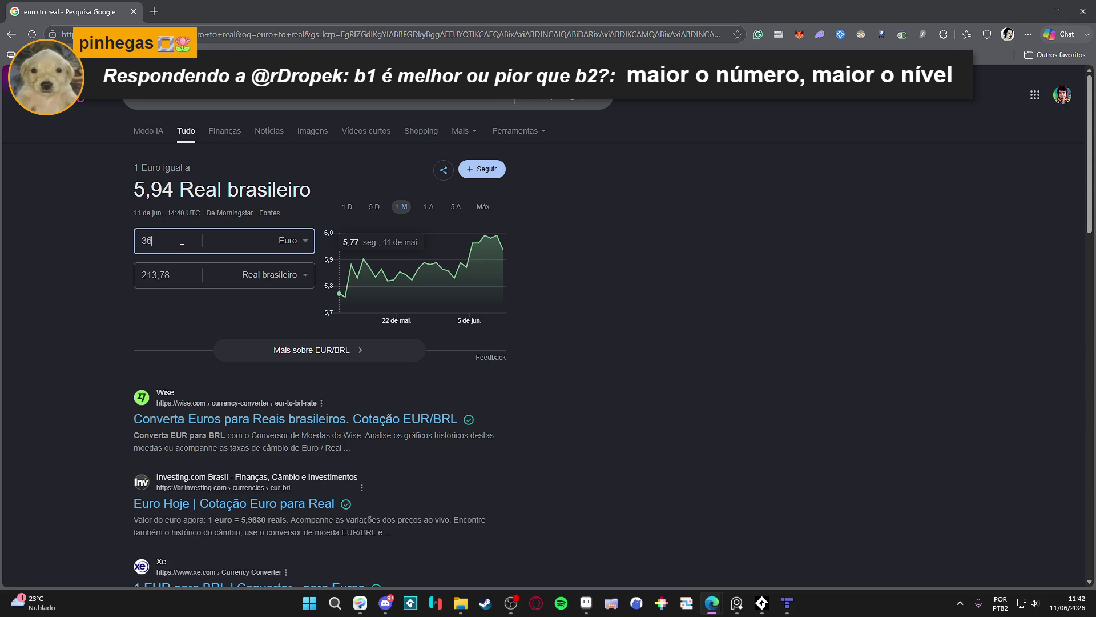
pyautogui.write('000')
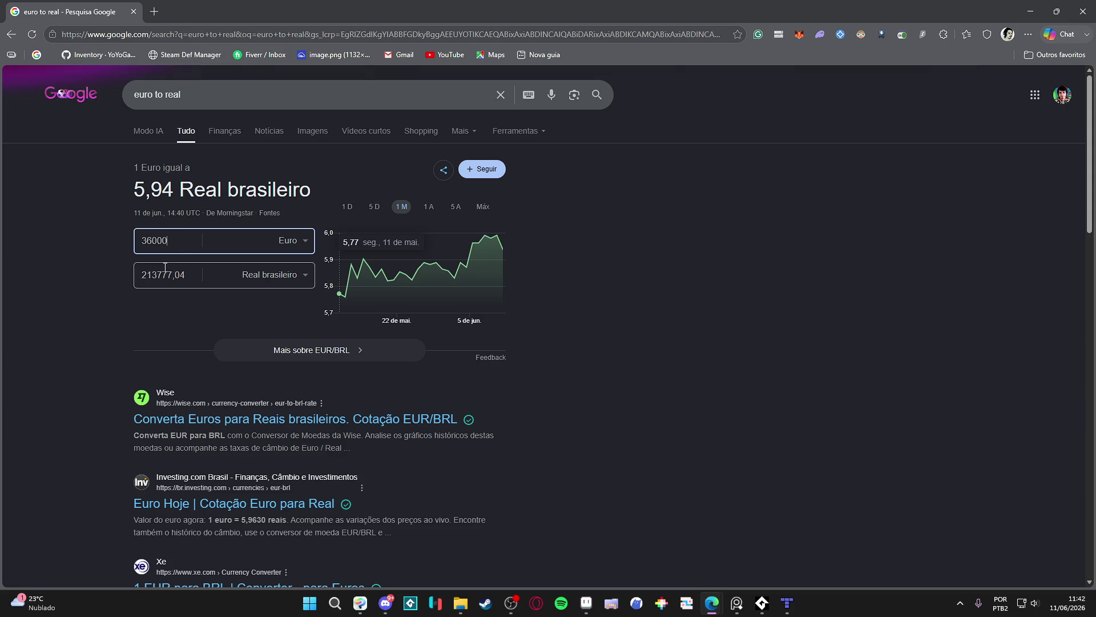
# Launch Windows Calculator from the system search and begin entering 21367
pyautogui.click(310, 604)
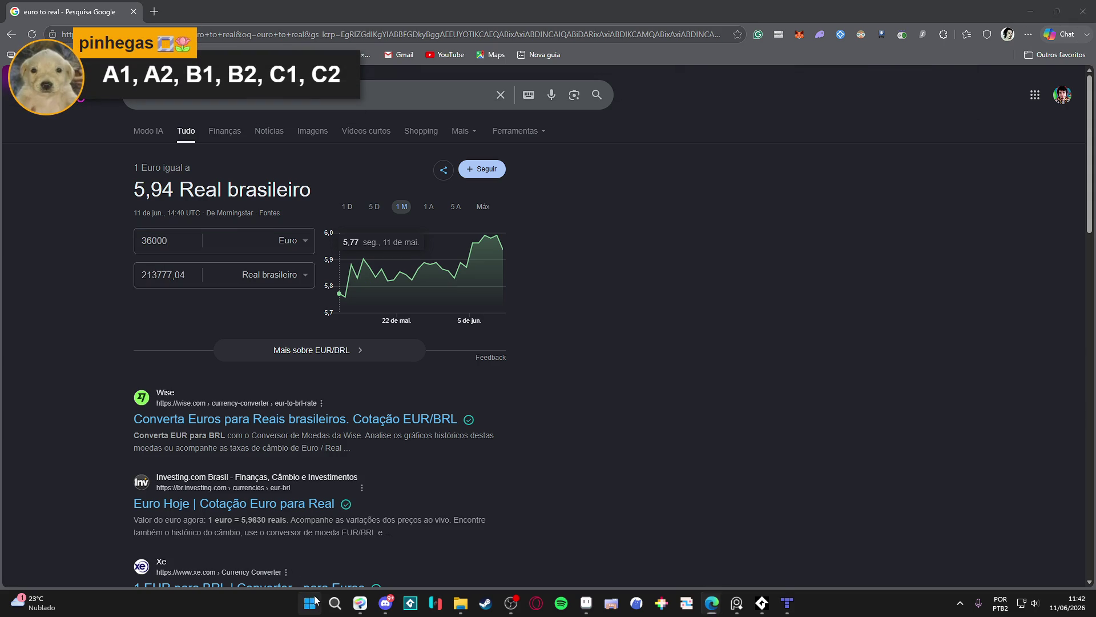
pyautogui.write('ca')
pyautogui.press('Return')
pyautogui.write('ca21367')
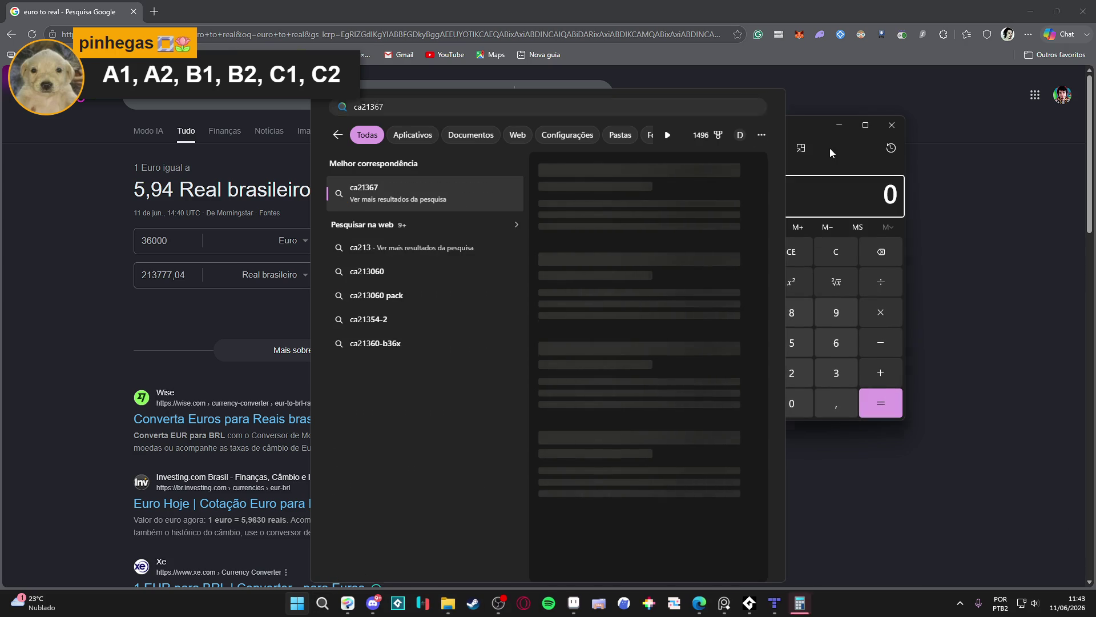
# Calculate 213000/12 (17.750), then close Calculator and switch back to the Tiled map
pyautogui.click(830, 148)
pyautogui.write('213')
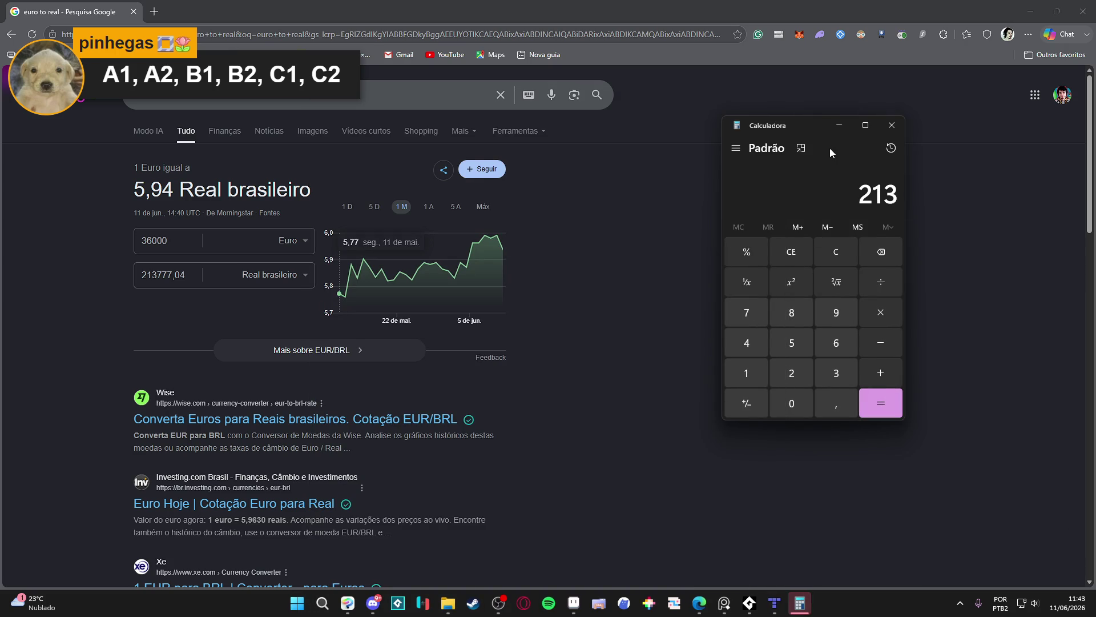
pyautogui.write('000/12')
pyautogui.press('Return')
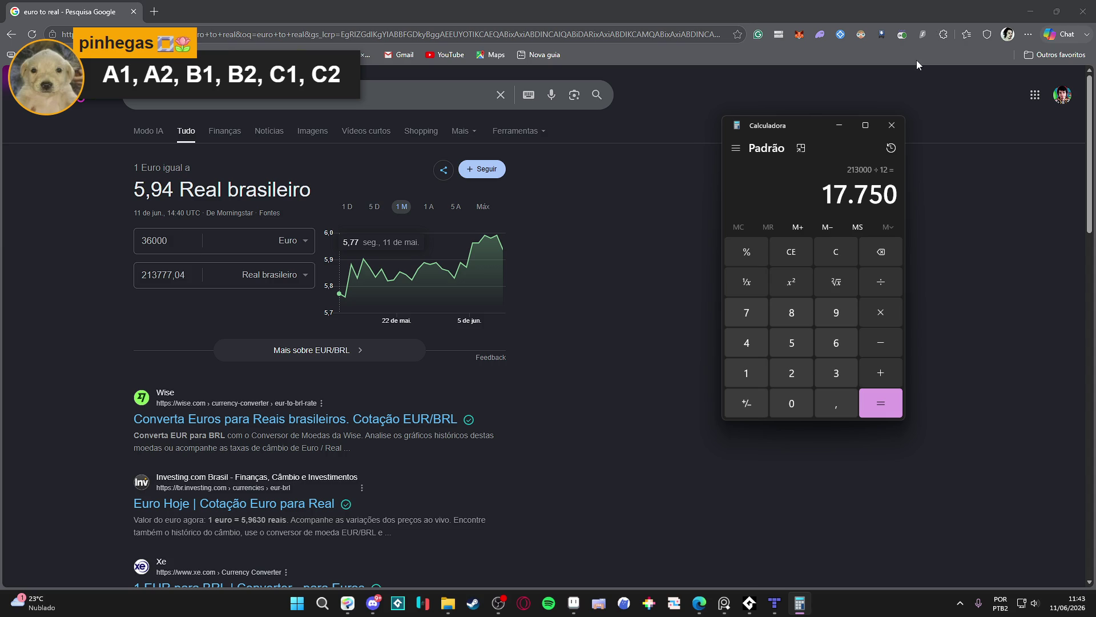
pyautogui.click(892, 126)
pyautogui.hotkey('alt', 'Tab')
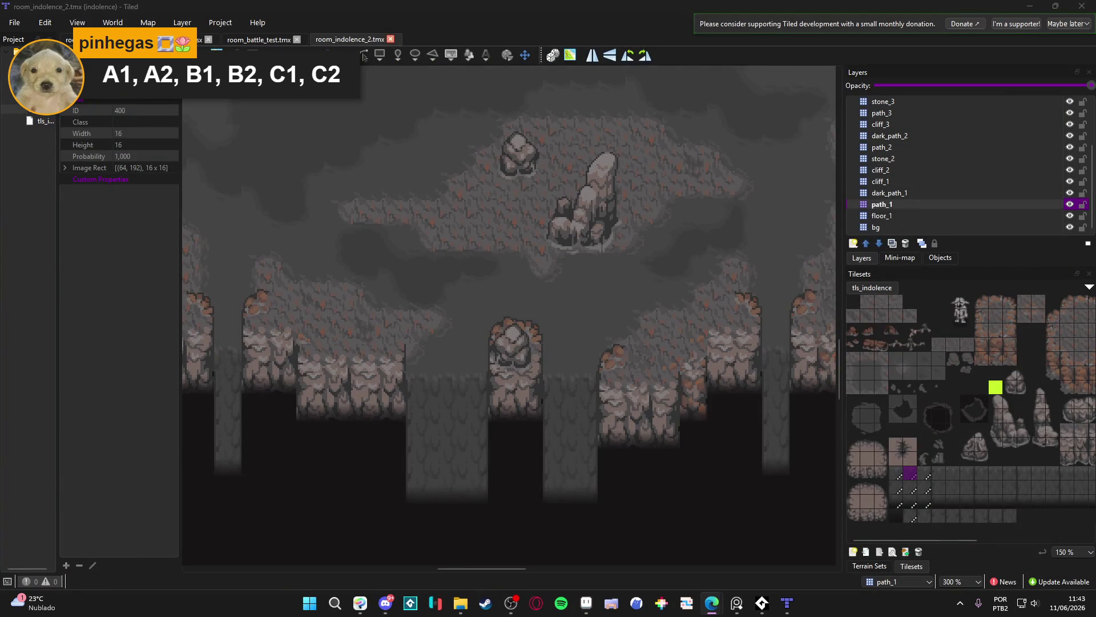